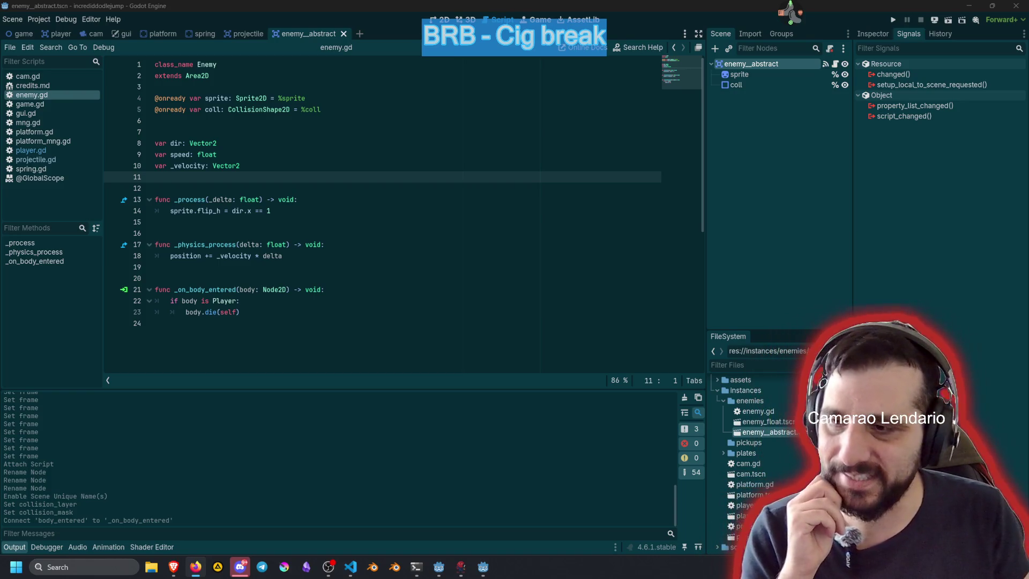
Step: Save enemy_abstract.tscn from the enemy.gd editor, then select the new scene's root node for renaming
left_click(450, 236)
left_click(338, 206)
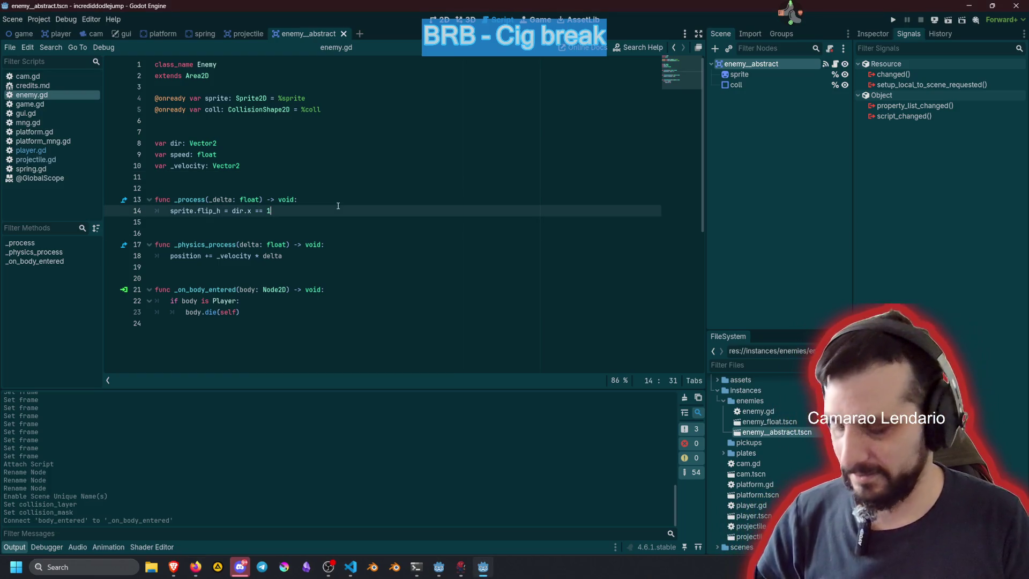
key("ctrl+s")
left_click(308, 247)
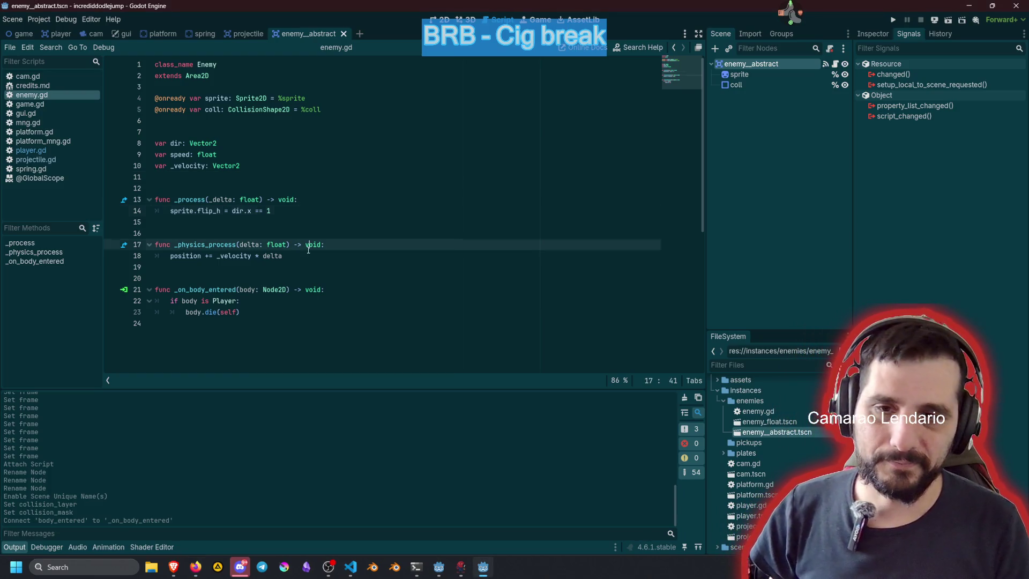
left_click(260, 301)
left_click(322, 221)
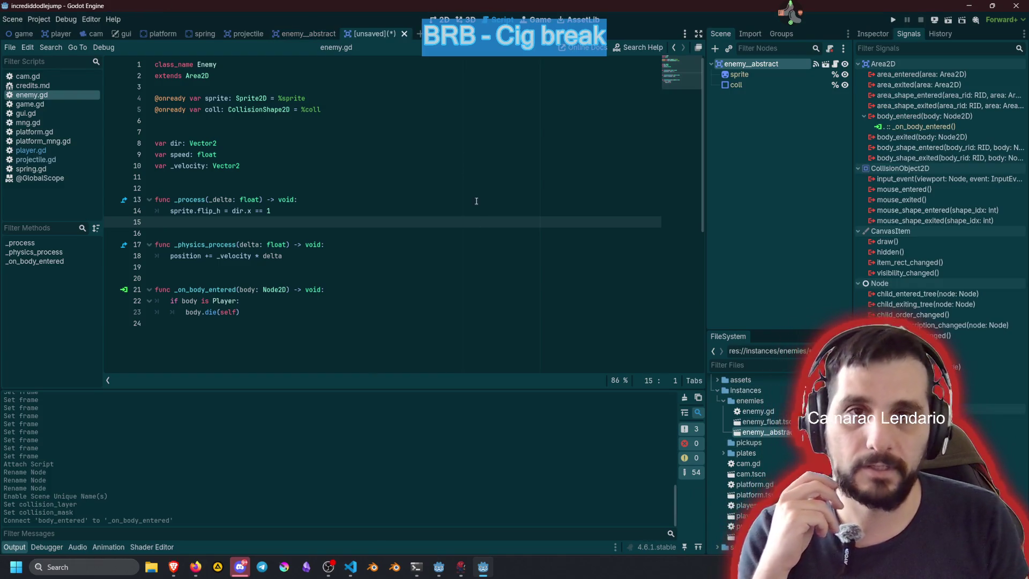
left_click(746, 63)
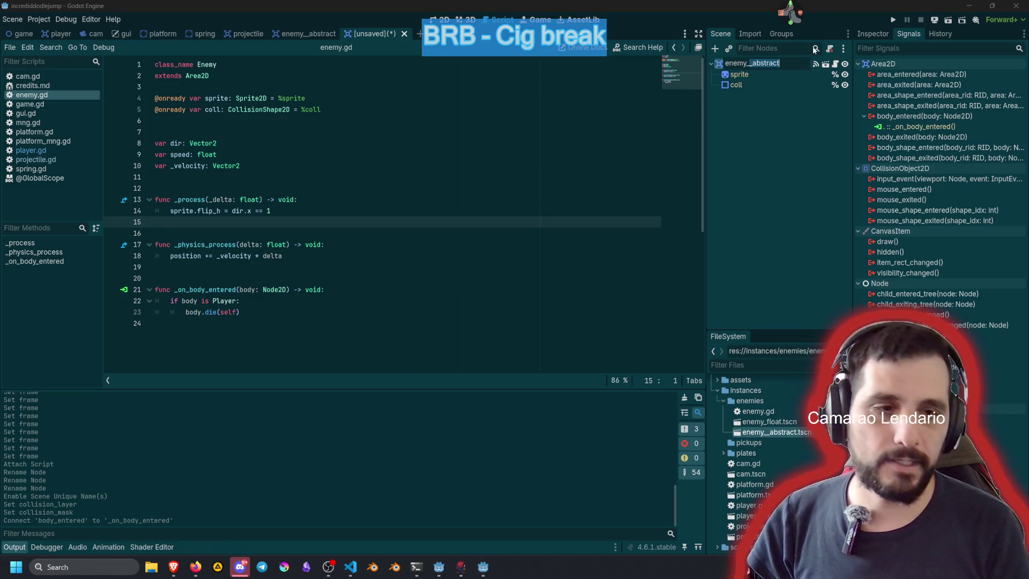
Step: Rename the root node to enemy_float and delete the old enemy_float.tscn file
type("float")
key("Return")
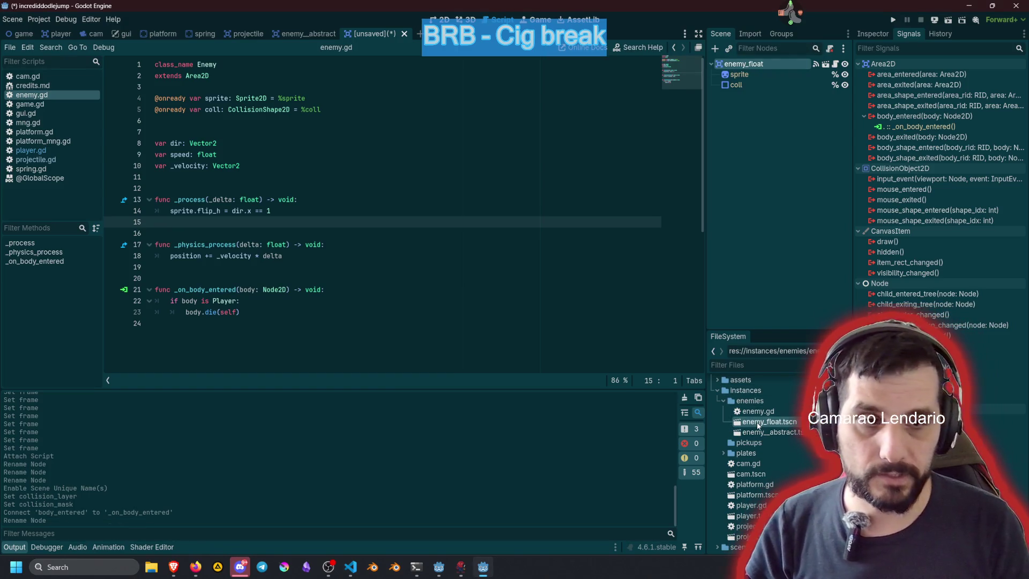
key("Delete")
left_click(442, 334)
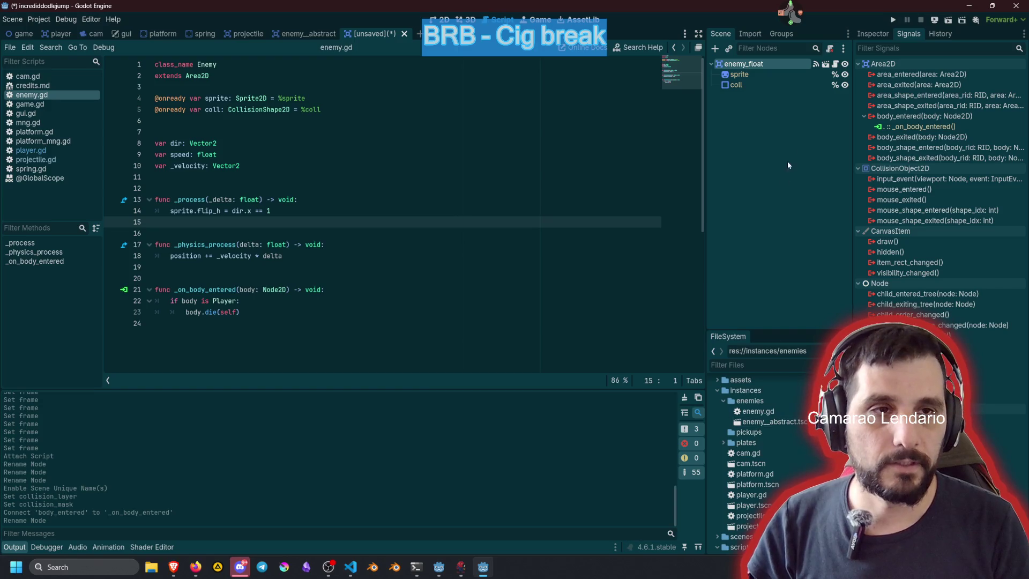
Step: Save the scene as enemy_float.tscn
left_click(753, 137)
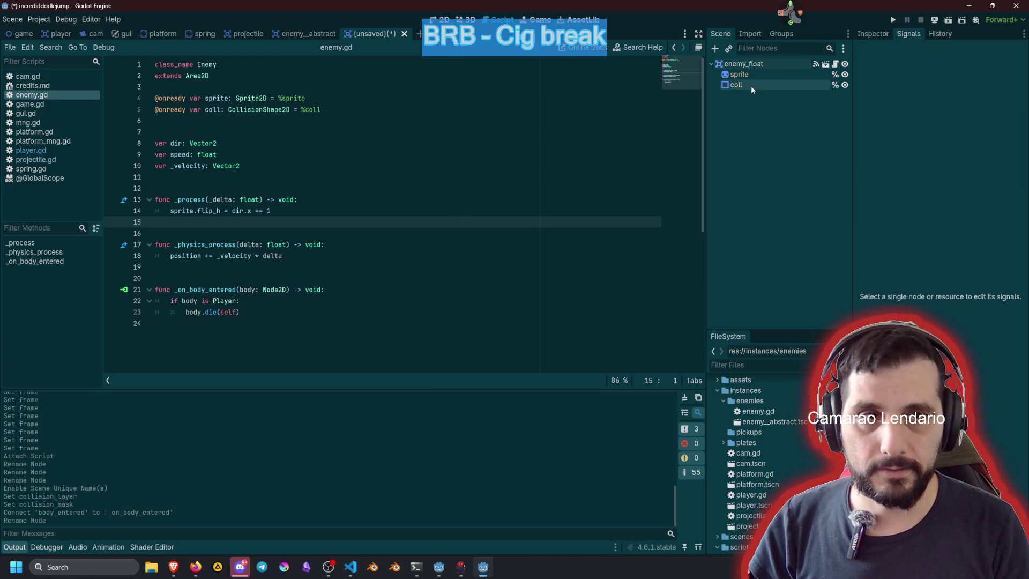
left_click(766, 66)
key("ctrl+s")
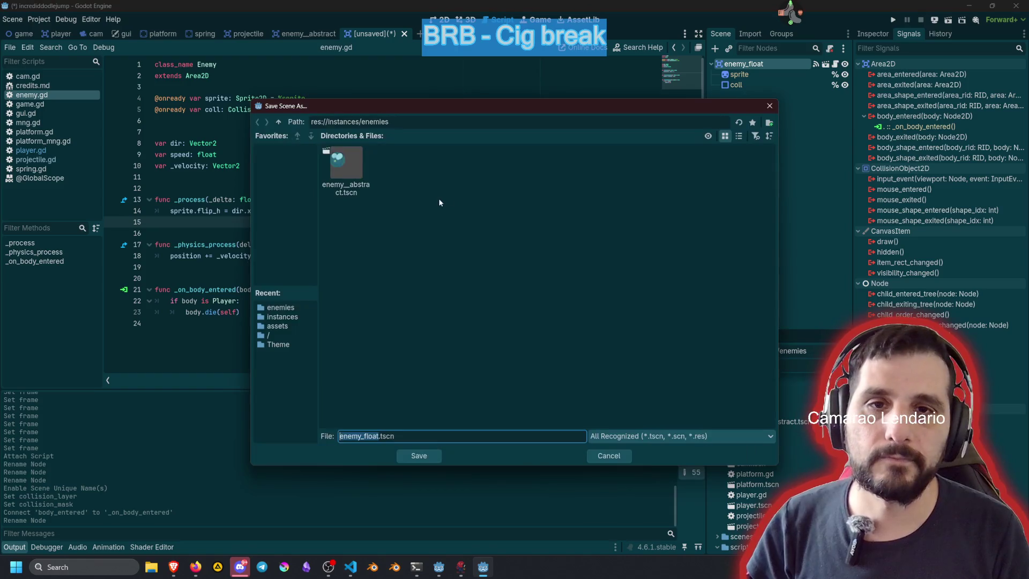
left_click(418, 455)
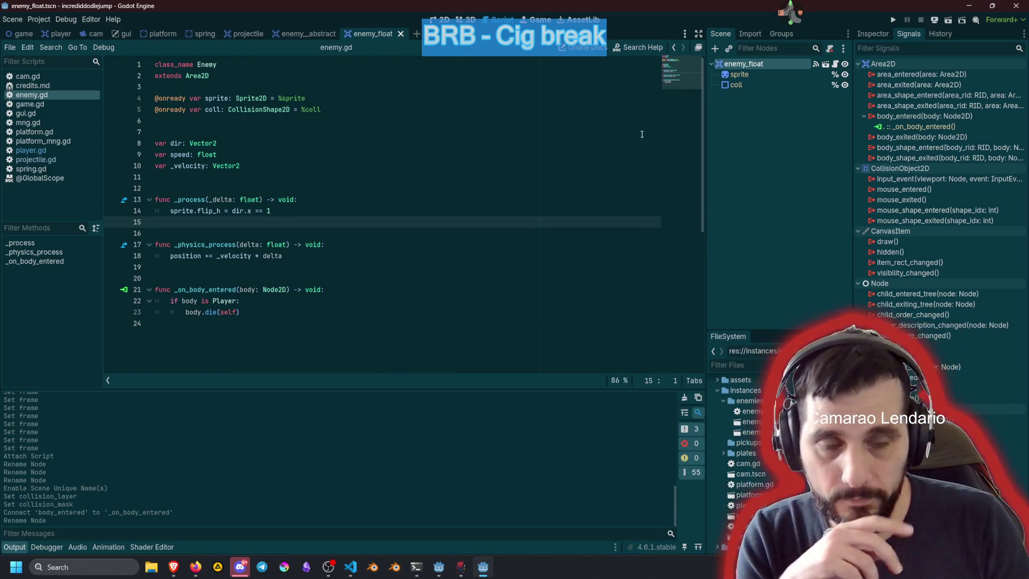
Step: Detach the inherited script from enemy_float and attach a new enemy_float.gd script
left_click(751, 98)
left_click(771, 65)
left_click(830, 48)
left_click(830, 50)
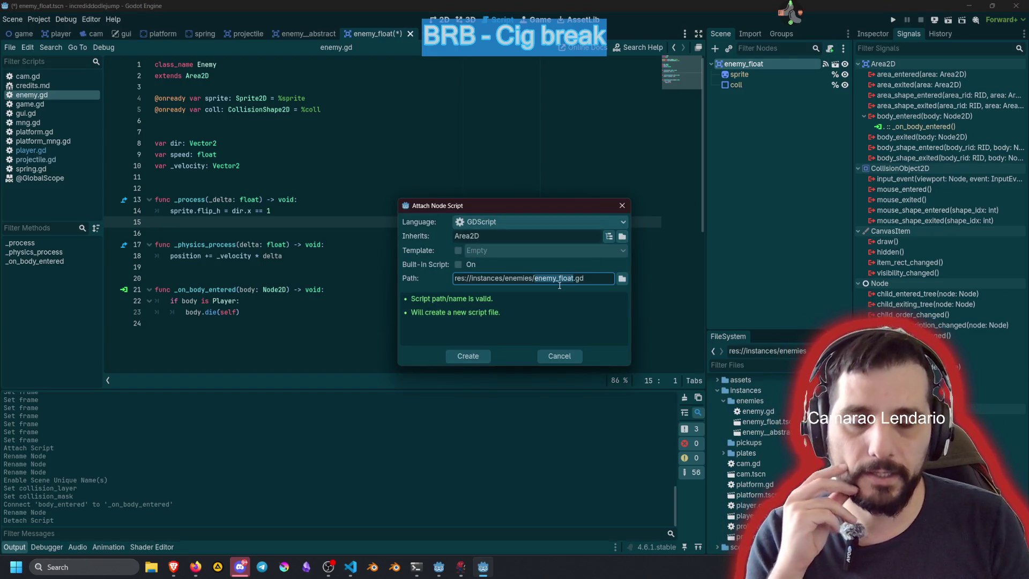
left_click(468, 356)
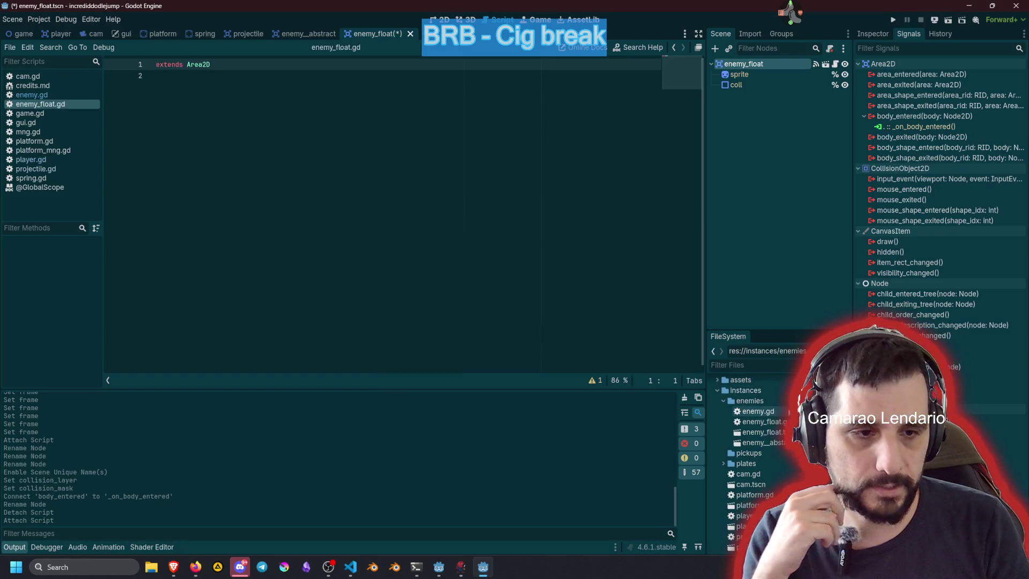
Step: Make enemy_float.gd extend Enemy instead of Area2D
left_click(771, 422)
left_click(261, 94)
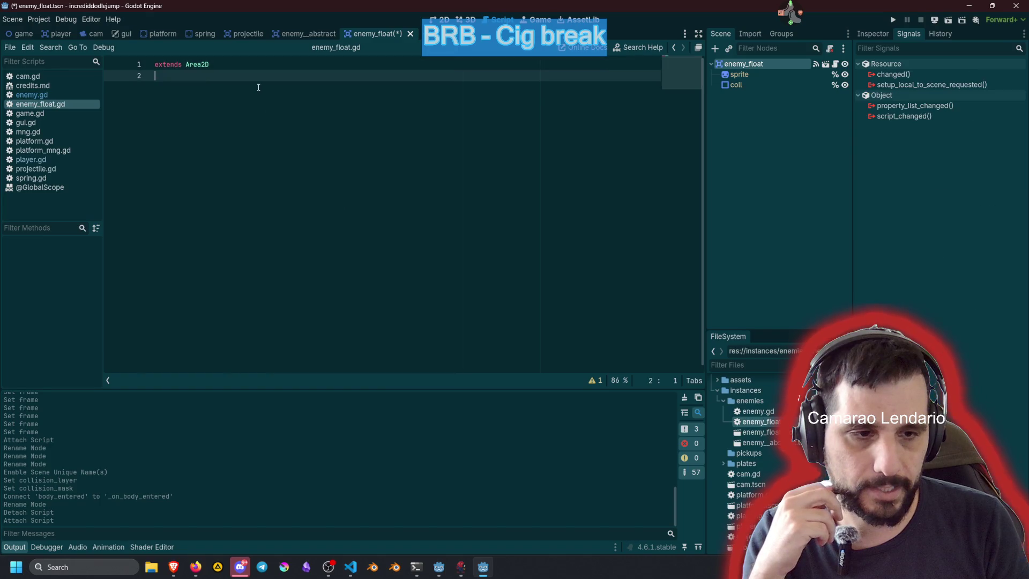
key("Up")
key("ctrl+shift+Left")
type("Enemy")
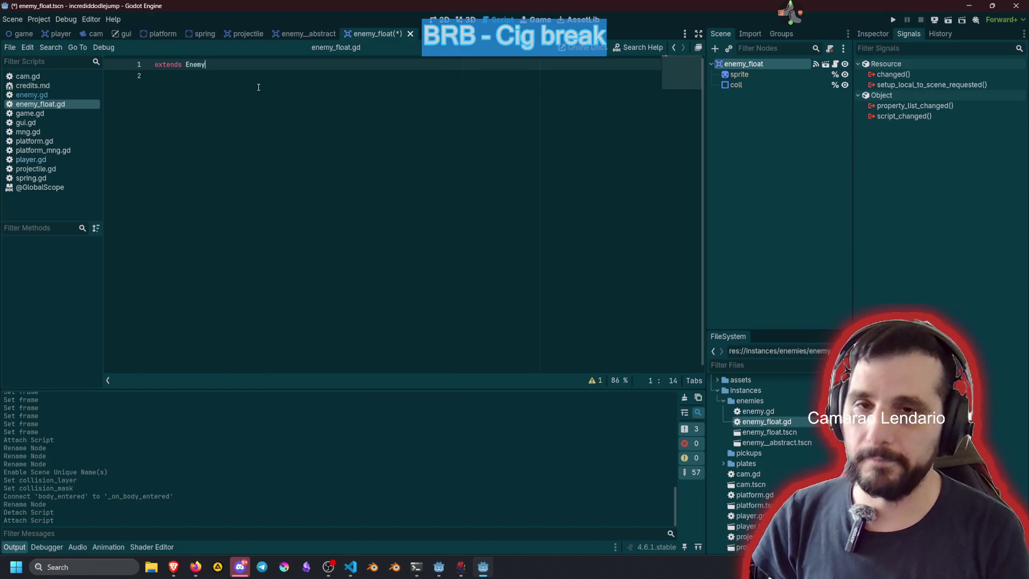
key("Home")
key("Return")
key("Up")
type("cl")
key("BackSpace")
key("BackSpace")
key("Delete")
key("Down")
Step: Insert a function below the extends line from the _process autocomplete suggestion
key("Return")
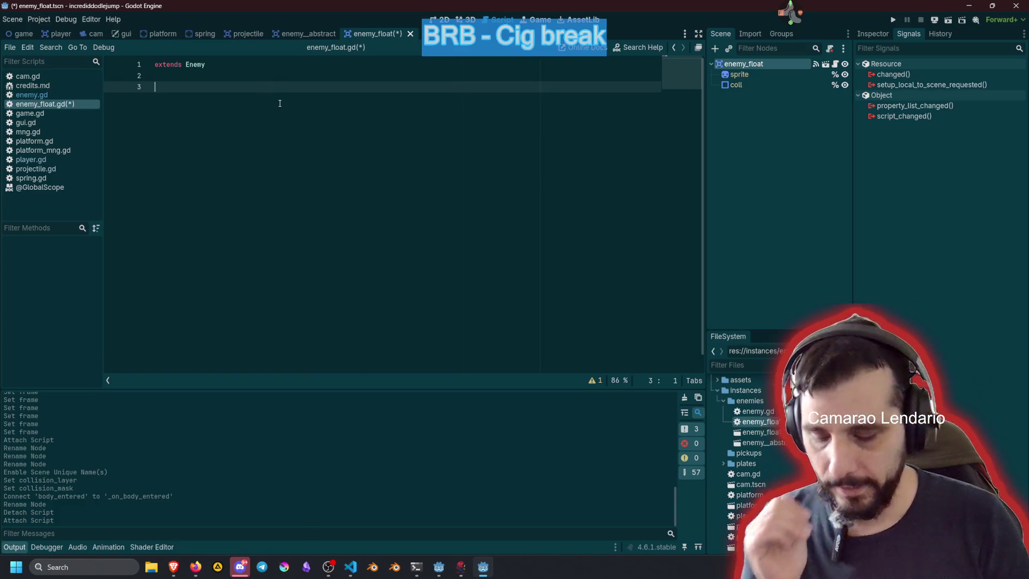
type("func _")
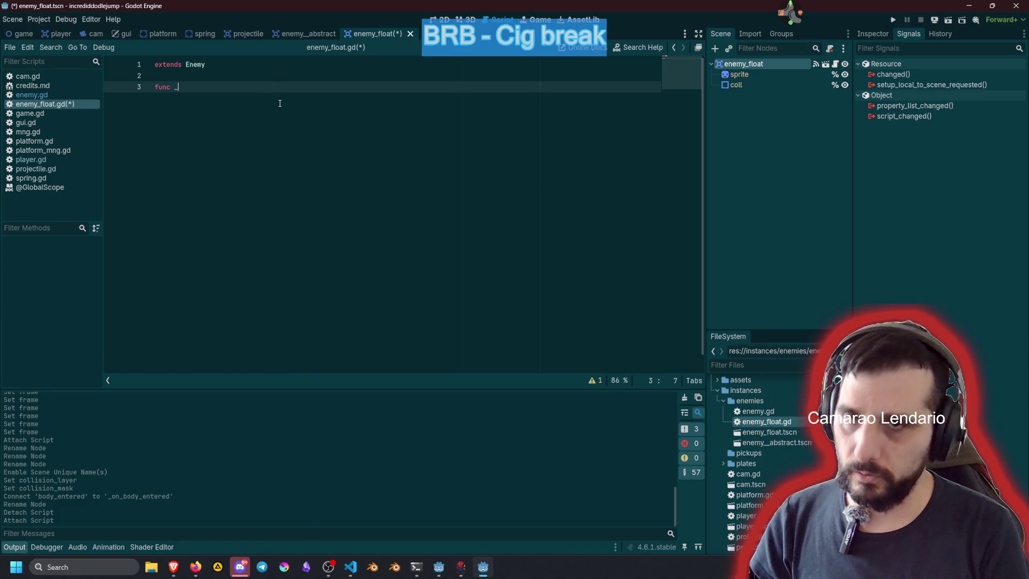
key("Home")
key("Return")
key("End")
type("pr")
key("Return")
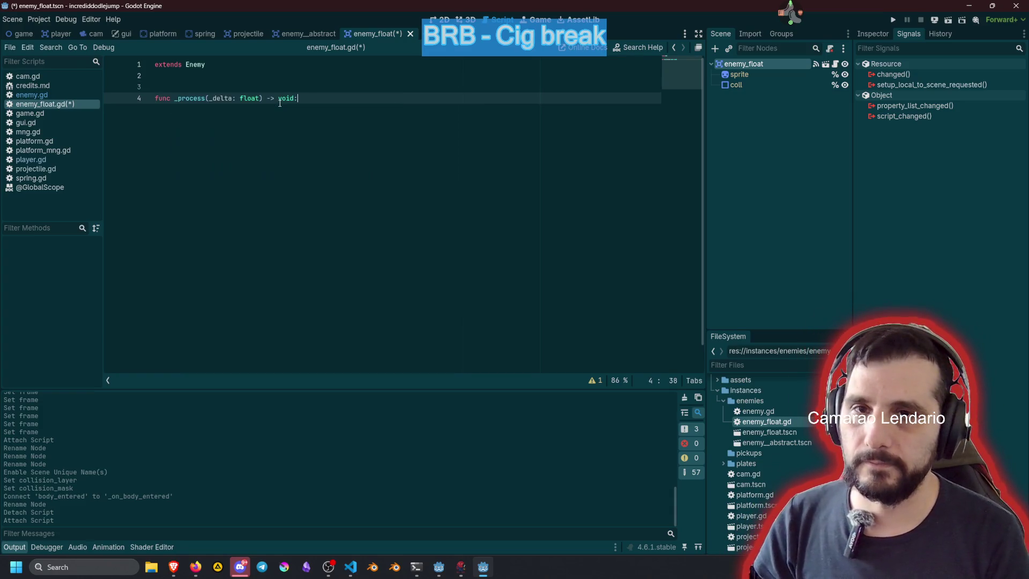
Step: Turn it into an empty _physics_process(delta: float) -> void stub with blank lines above
key("Home")
key("Return")
key("Up")
key("Up")
key("Return")
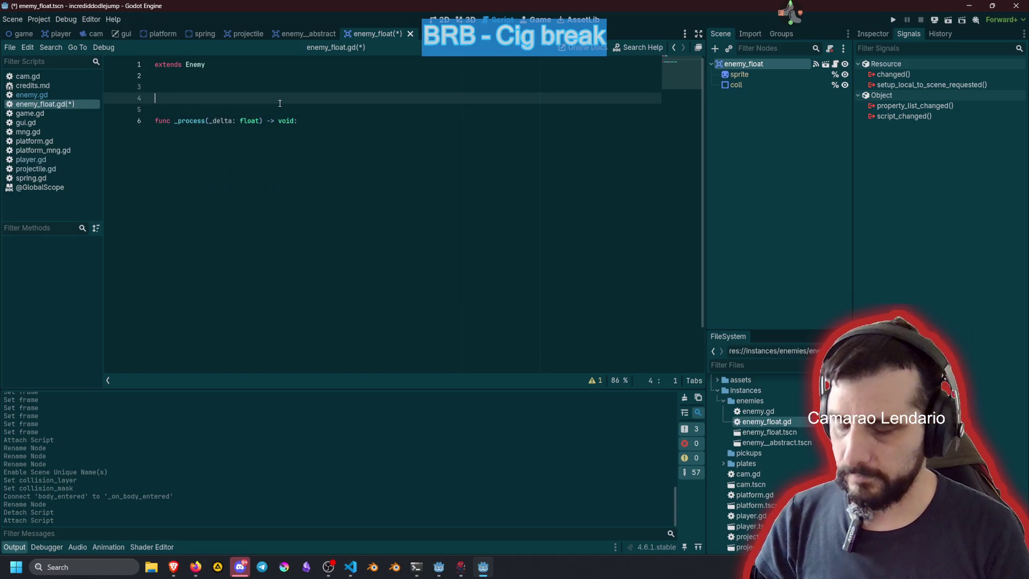
key("Down")
key("Down")
type("physics_")
key("Return")
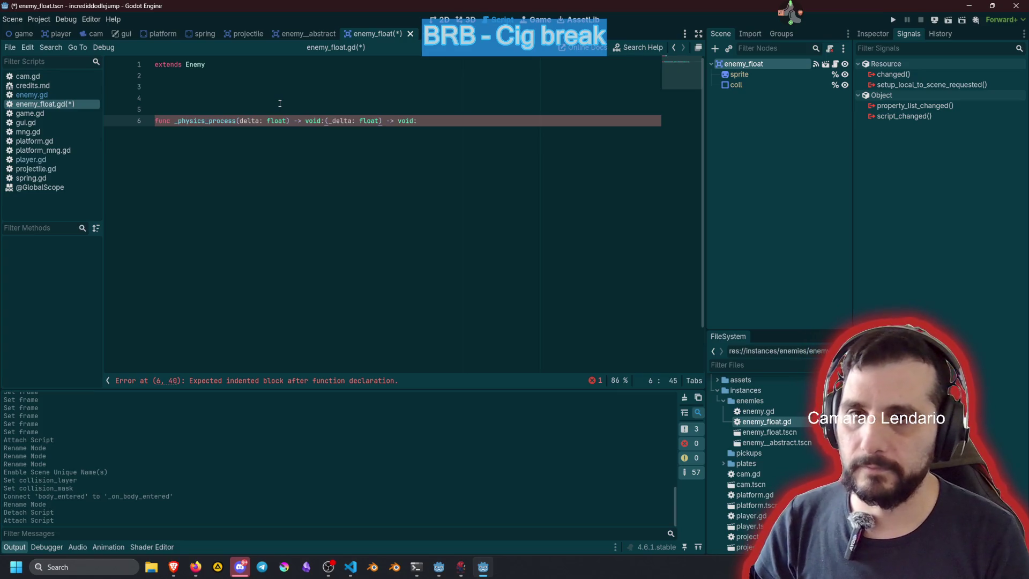
key("shift+End")
key("Delete")
Step: Add a _ready function above _physics_process using autocomplete
key("Up")
key("Up")
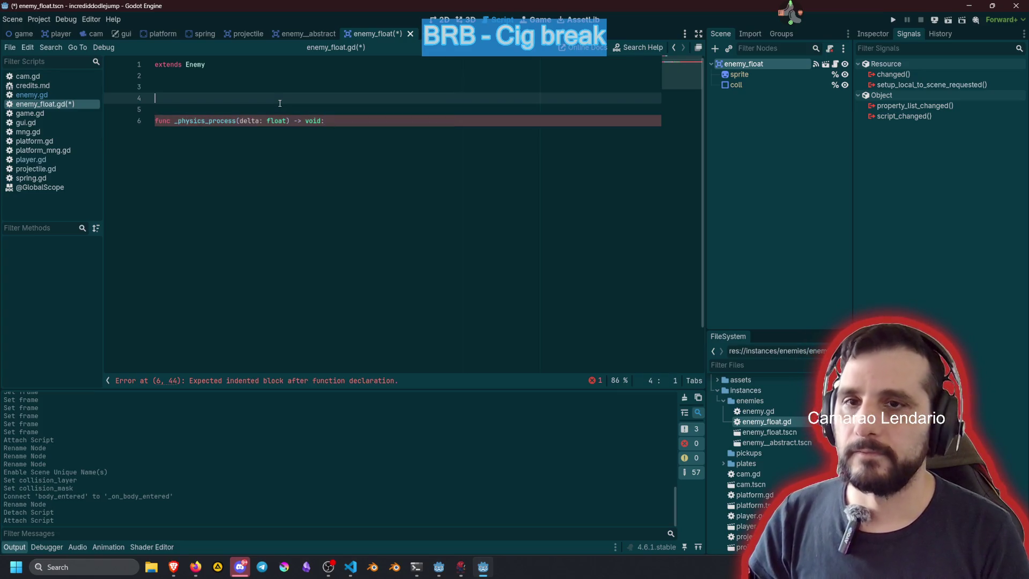
key("Up")
type("var")
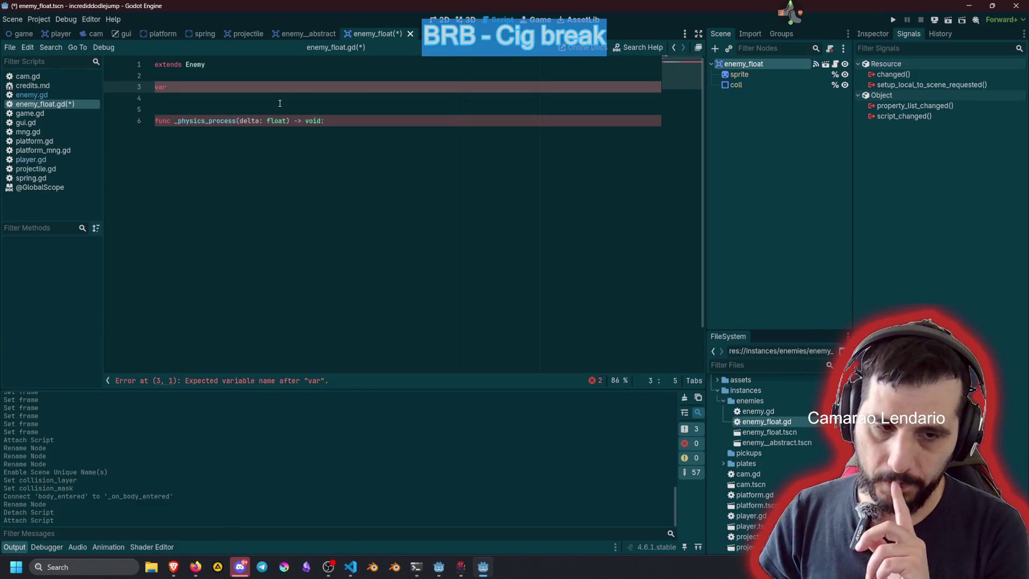
key("BackSpace")
key("BackSpace")
key("BackSpace")
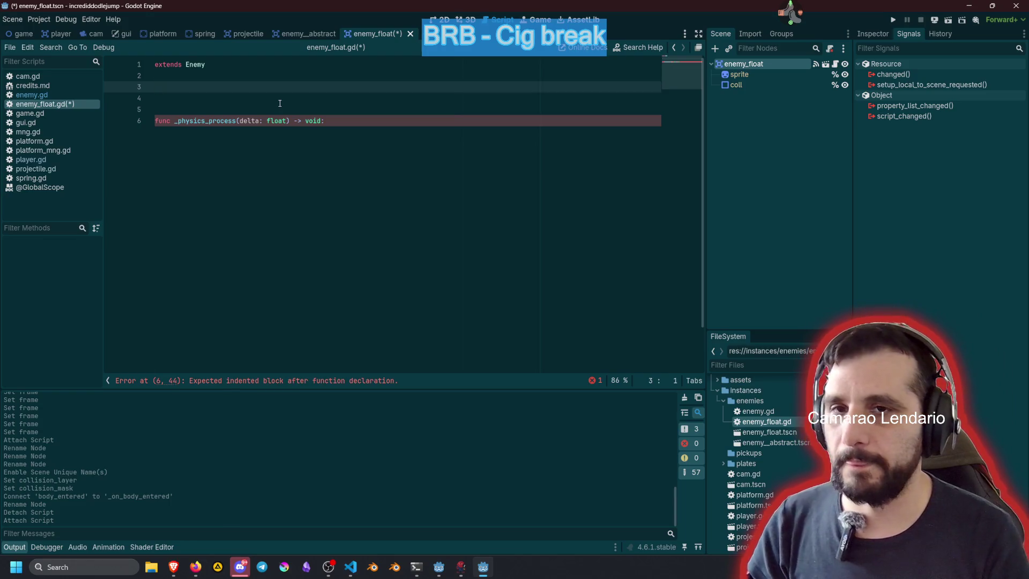
key("Return")
key("Return")
type("func _")
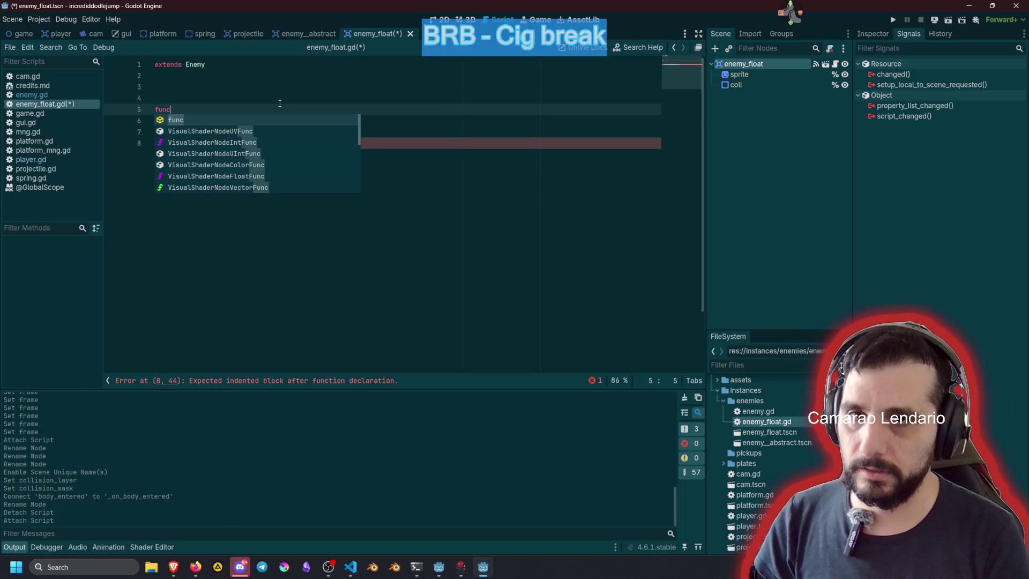
type("re")
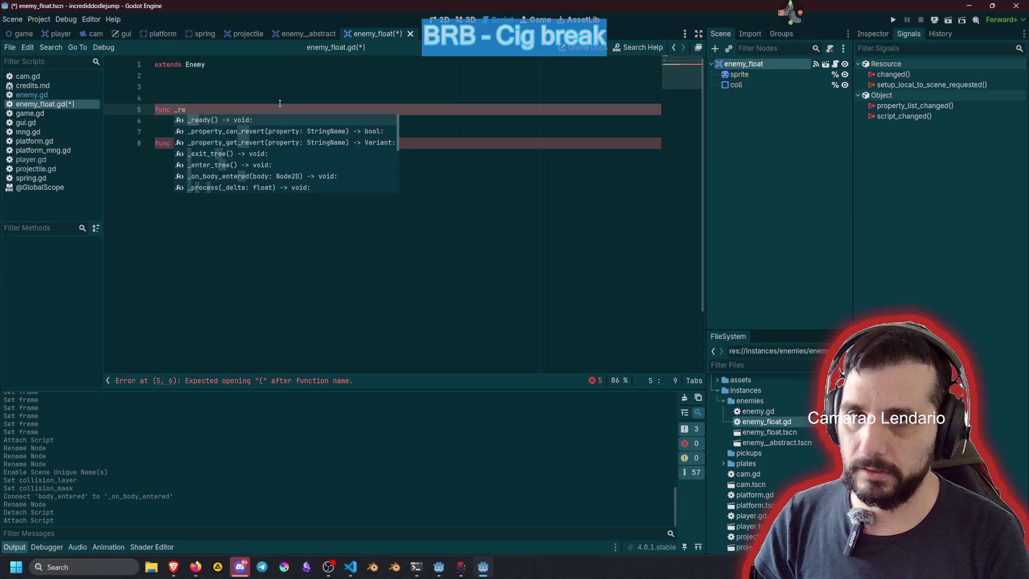
key("Return")
key("Return")
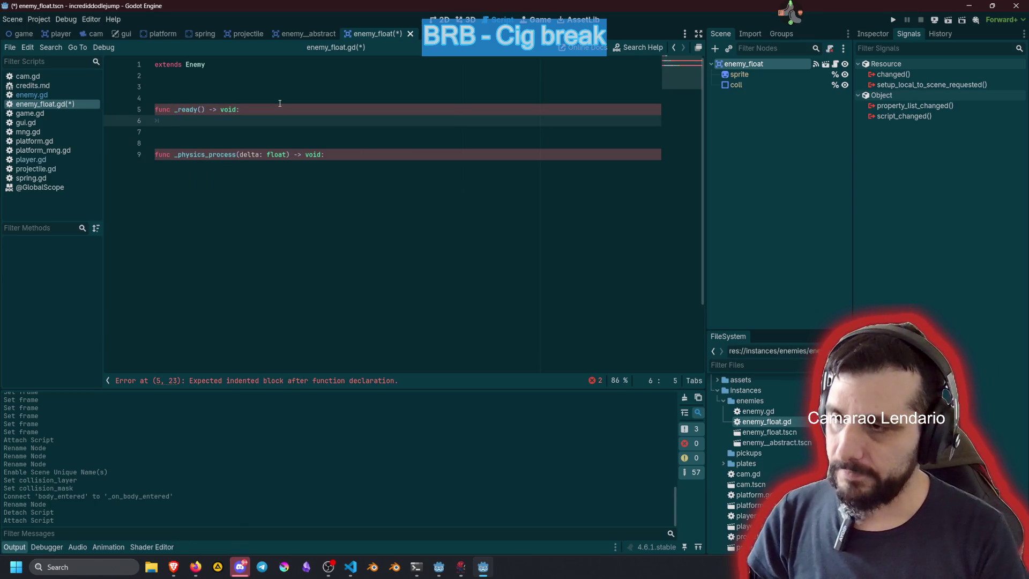
Step: Rename the _ready function to _setup and give it a pass body
key("Up")
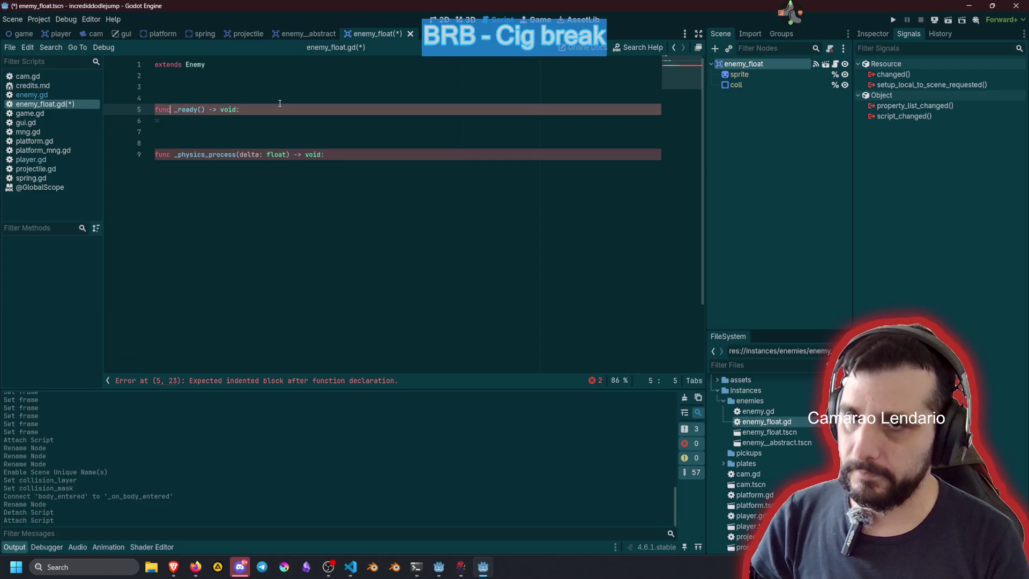
key("ctrl+d")
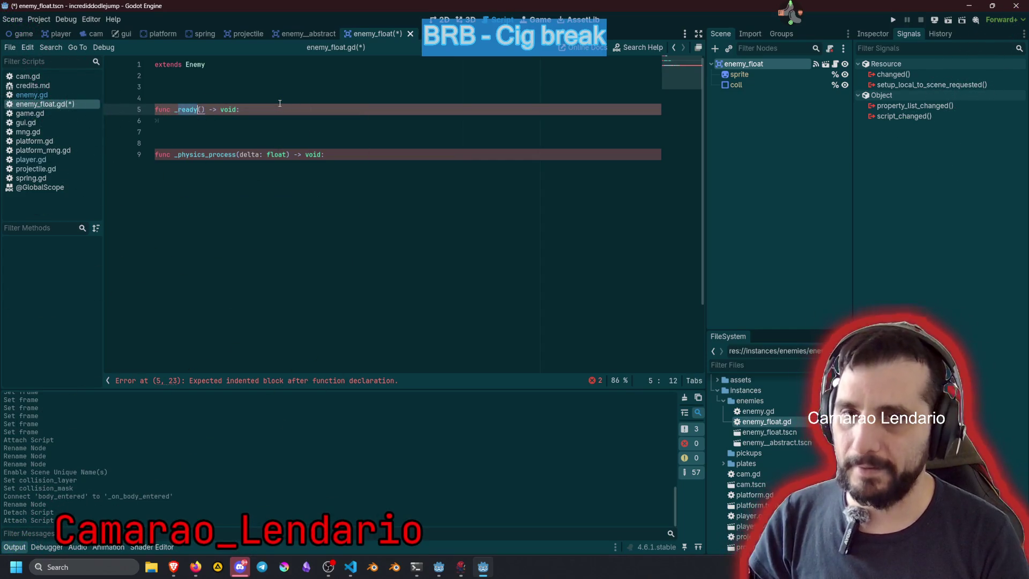
type("_setup")
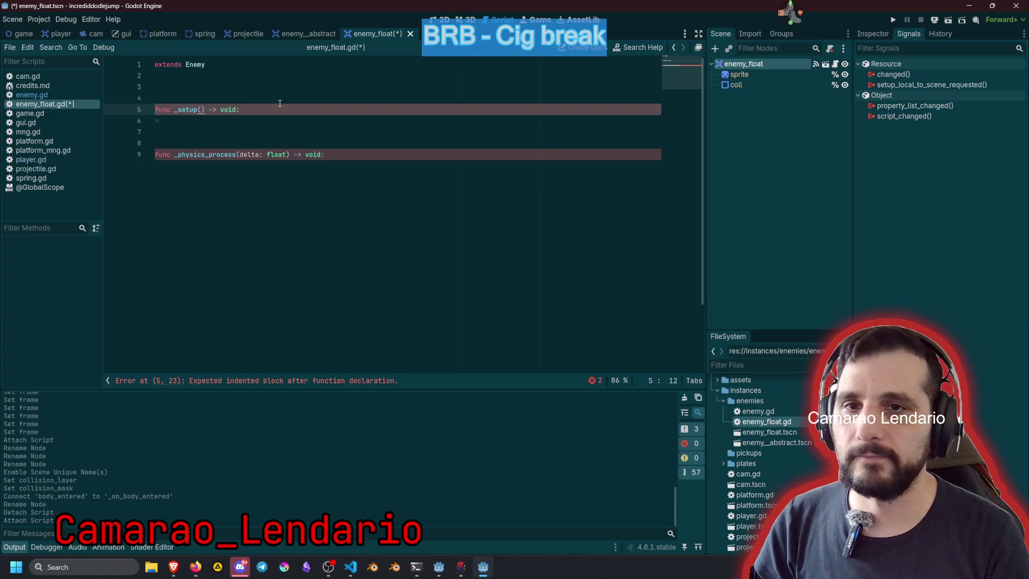
key("Down")
type("pass")
key("Escape")
key("Up")
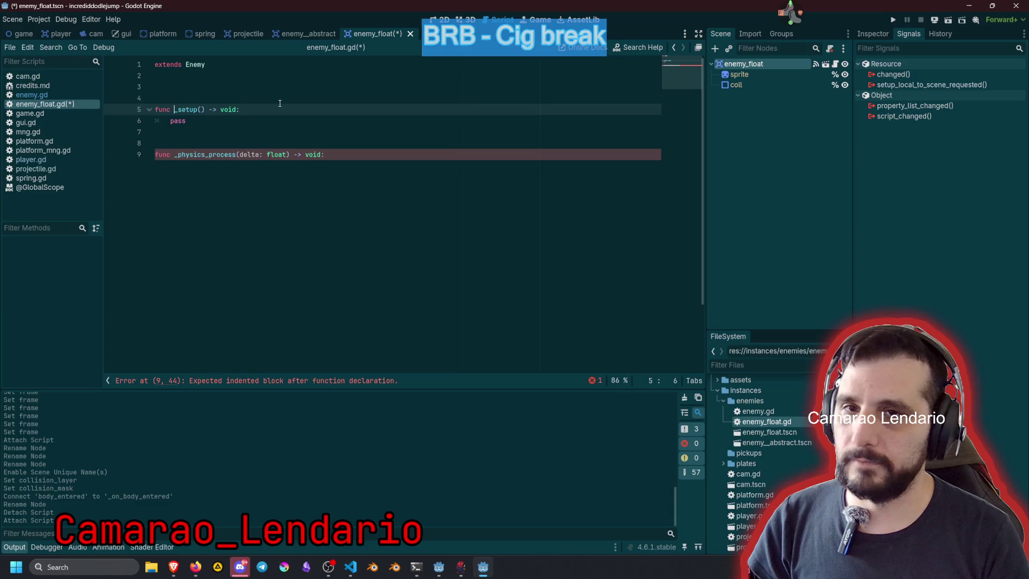
key("Home")
key("shift+End")
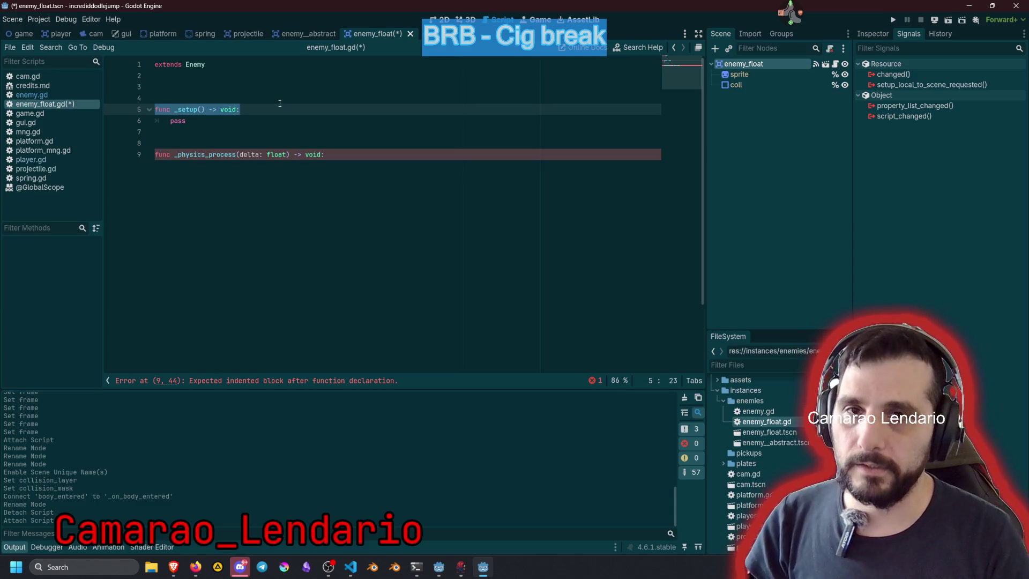
left_click(195, 64, "ctrl")
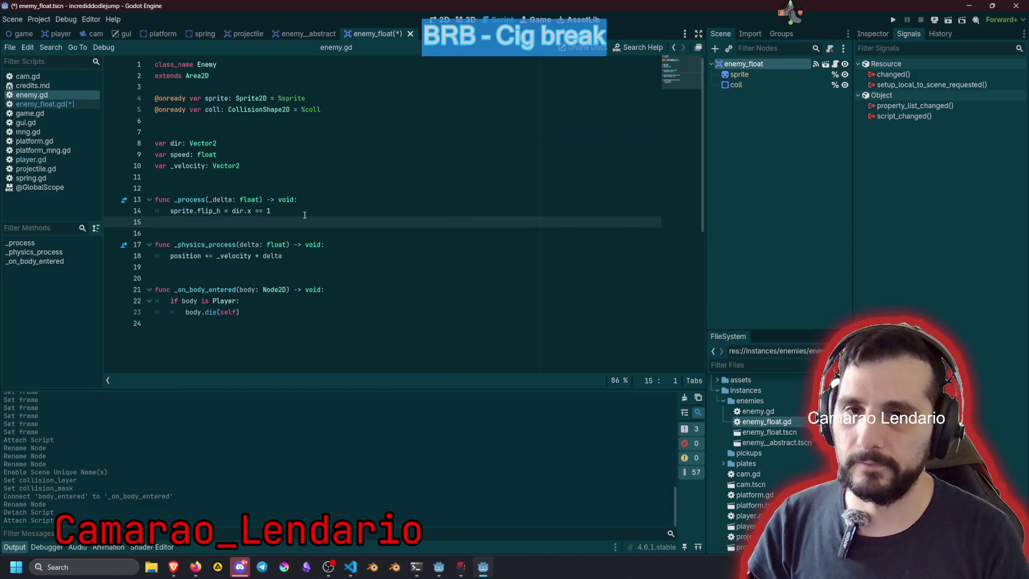
Step: Add a _ready function to enemy.gd whose body calls _setup()
key("Up")
key("Up")
key("Up")
key("Return")
key("Return")
type("func _r")
key("Return")
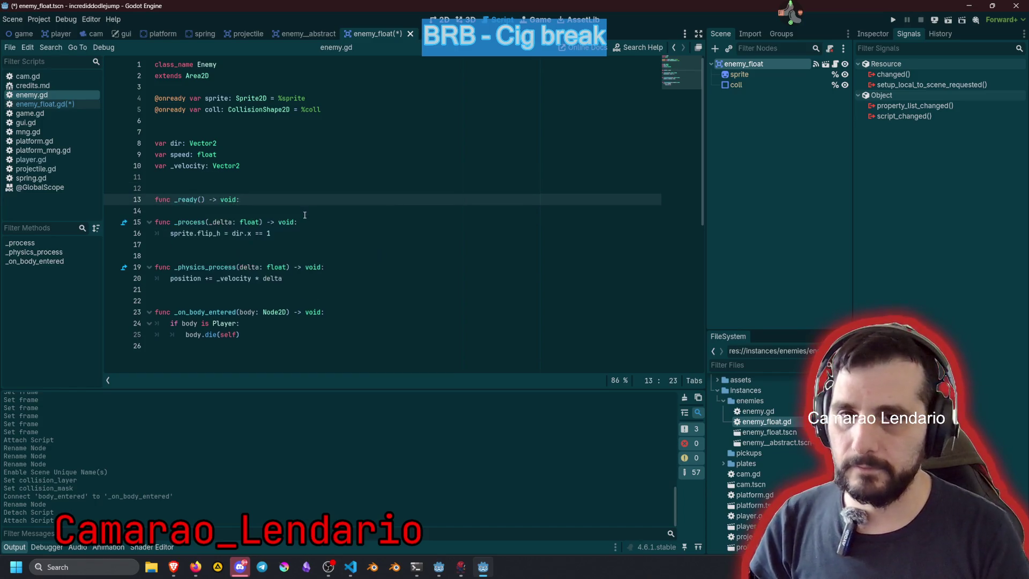
key("Return")
type("func _setup() -> void:")
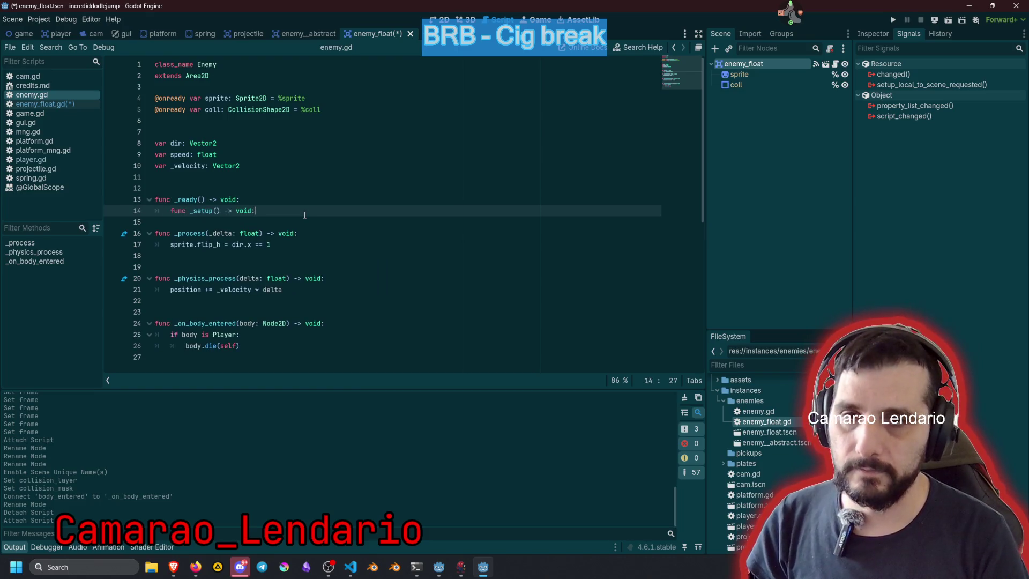
key("BackSpace")
key("BackSpace")
key("BackSpace")
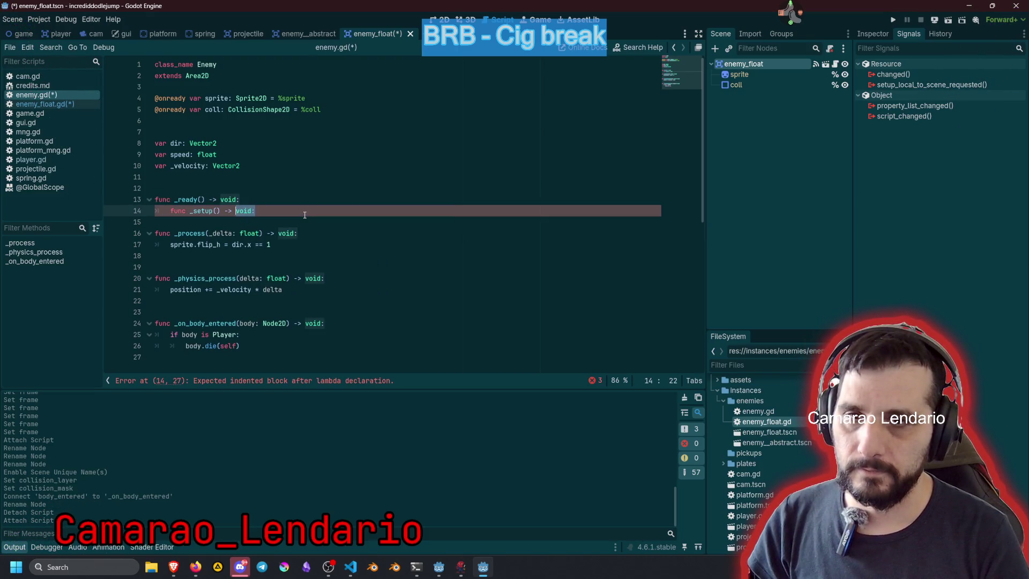
key("Home")
key("Delete")
key("Delete")
key("Delete")
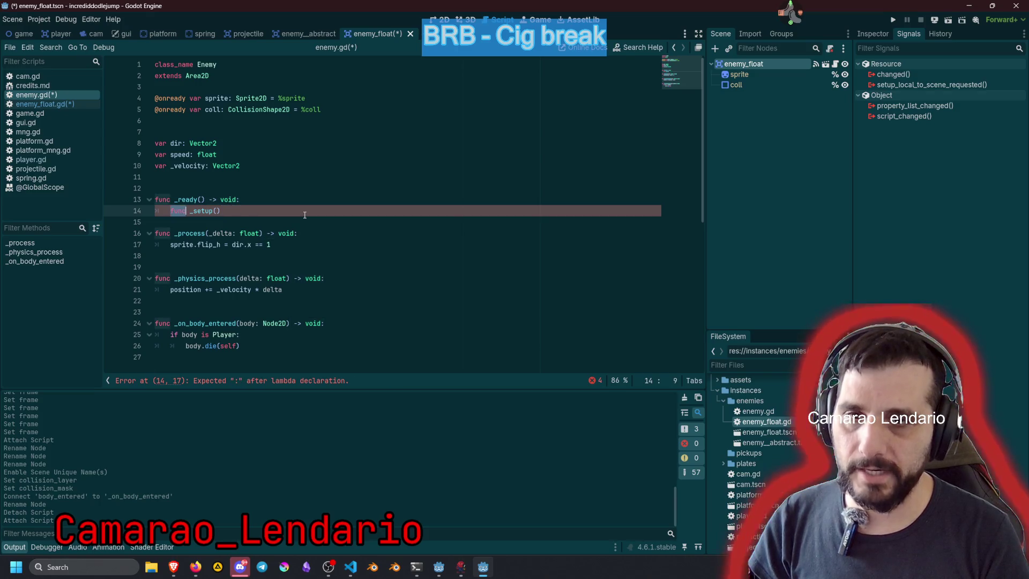
Step: Declare func _setup() -> void: with a pass body after _ready
key("Down")
key("Return")
key("Return")
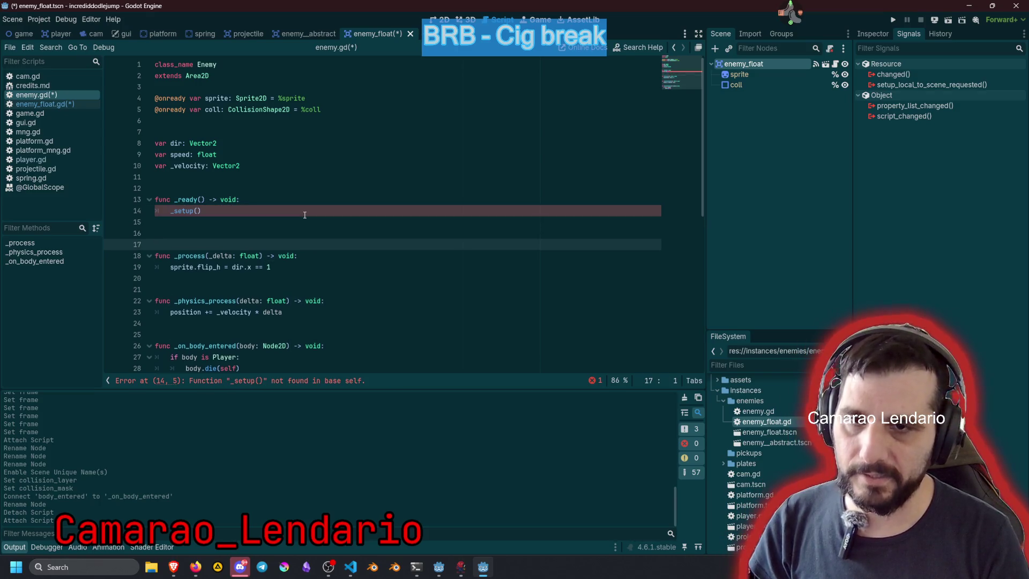
key("Up")
key("Return")
type("func func _setup() -> void:")
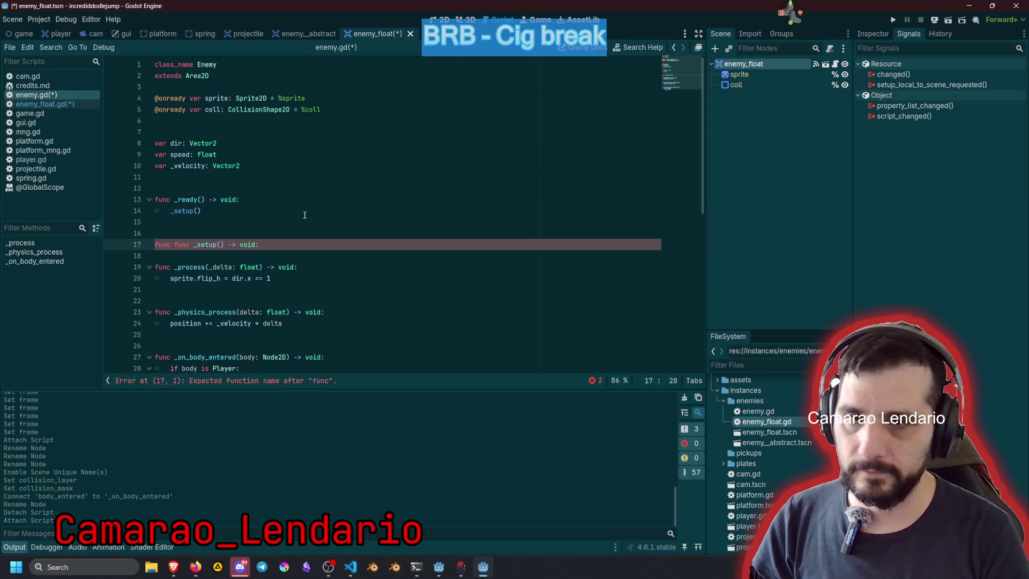
key("Home")
key("Delete")
key("Delete")
key("Delete")
key("End")
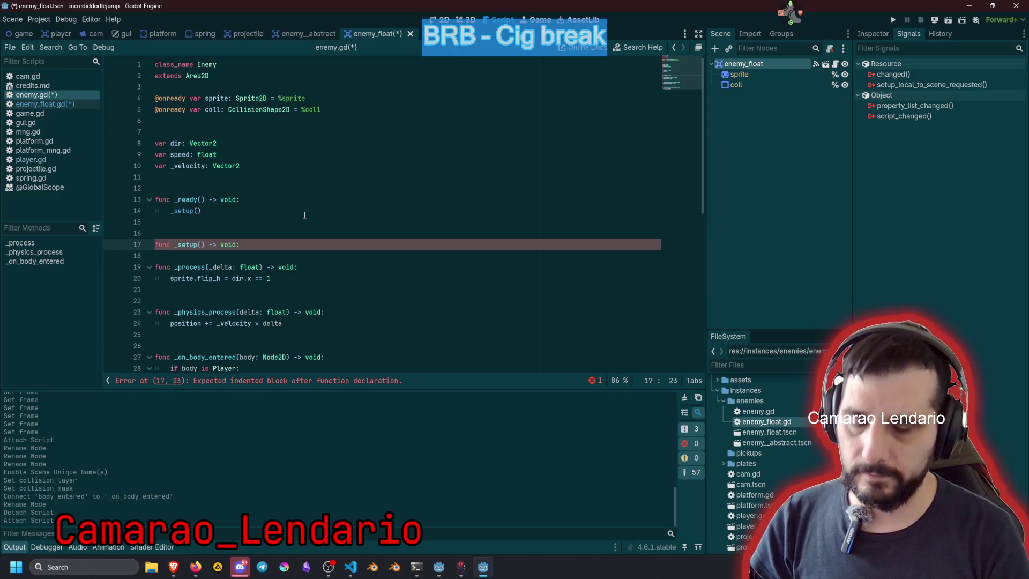
key("Return")
type("pass")
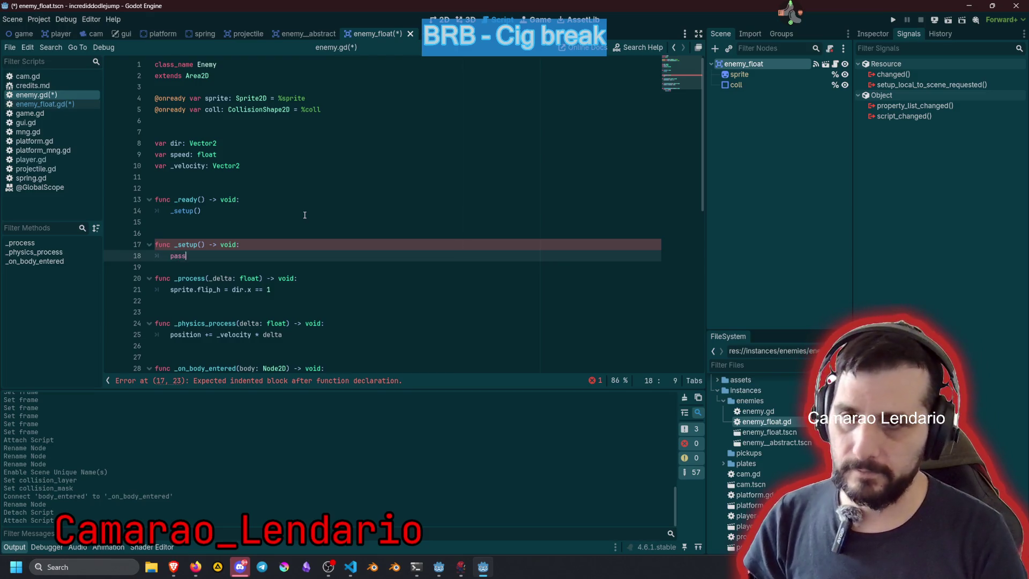
Step: Add a #NOTE: overload comment to the _setup pass line and save enemy.gd
key("Down")
key("Return")
key("Up")
key("Up")
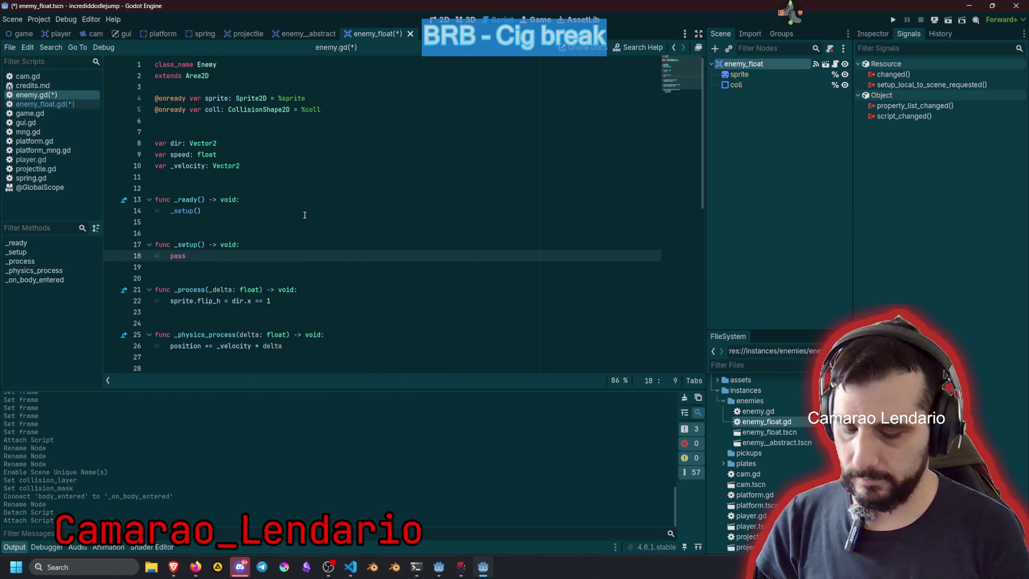
type("#NOTE: ")
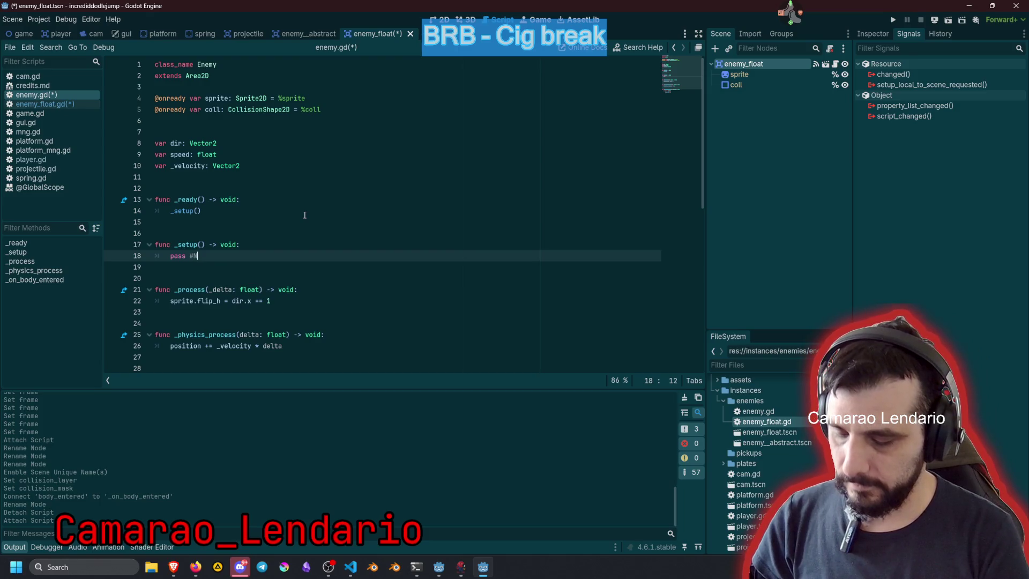
type("overlaode")
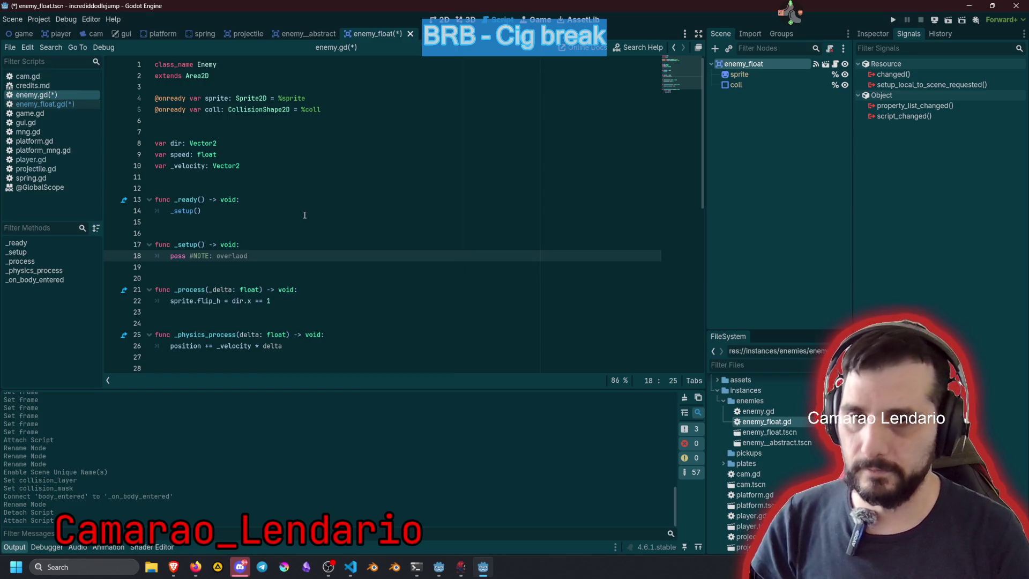
left_click(290, 220)
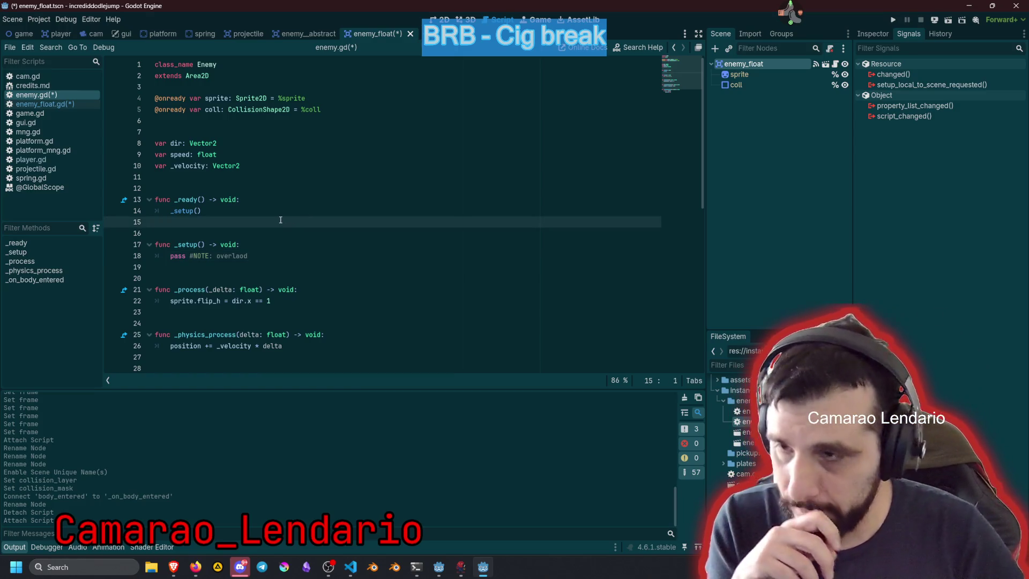
key("ctrl+s")
left_click(292, 204)
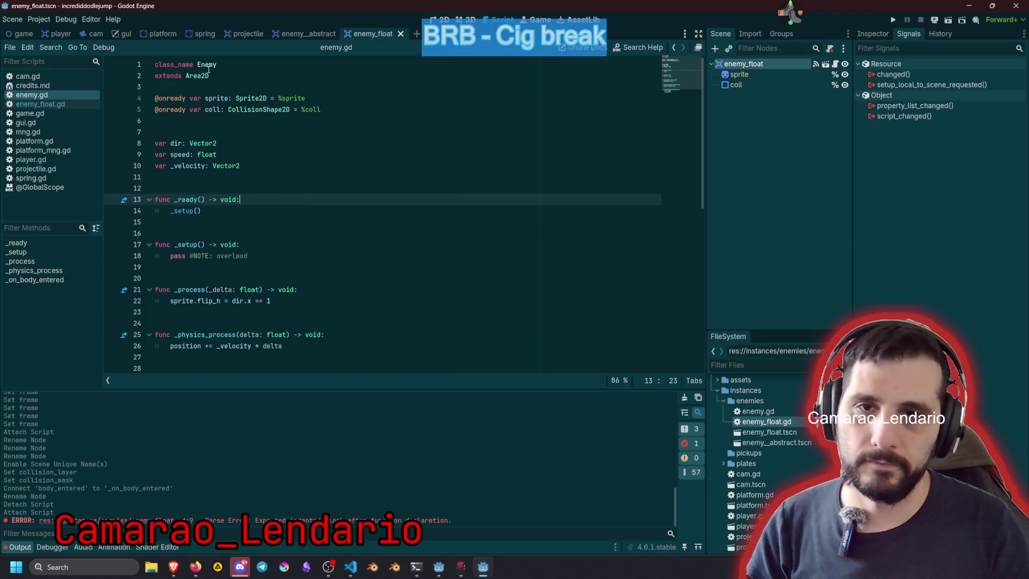
left_click(91, 104)
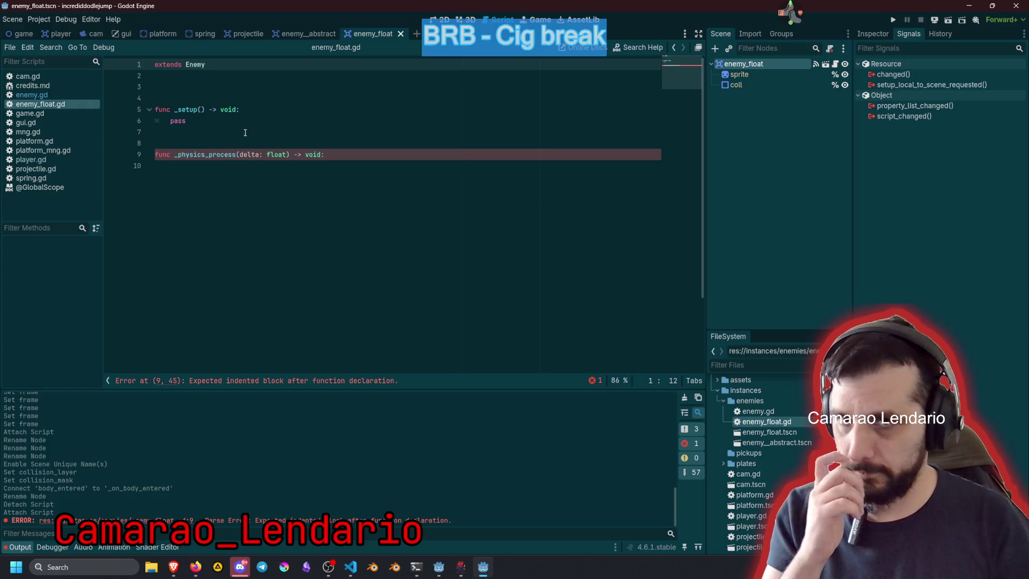
Step: Give _physics_process in enemy_float.gd a pass body
left_click(225, 124)
key("Down")
key("Down")
key("Down")
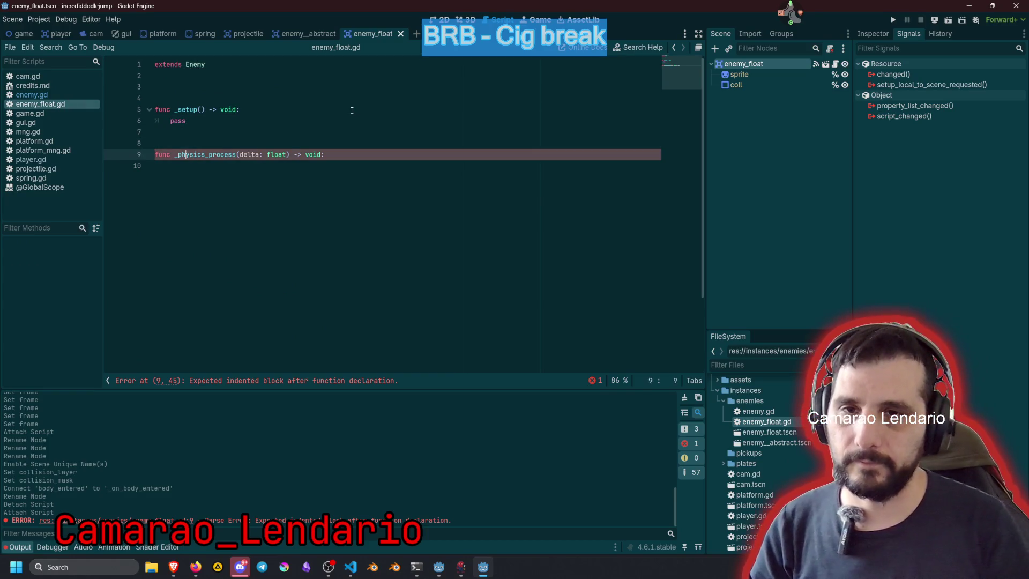
key("Up")
key("Up")
key("Down")
key("End")
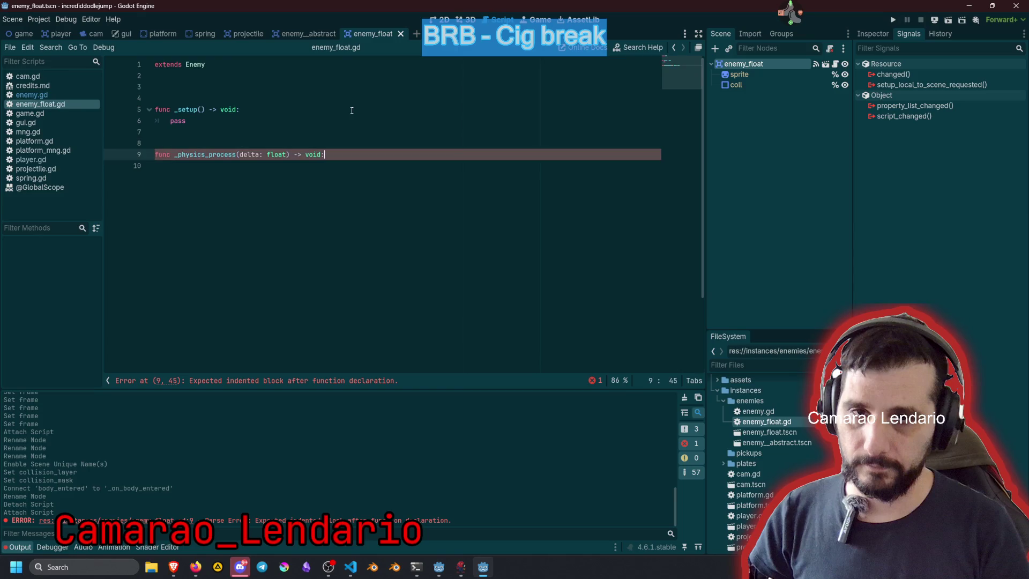
key("Return")
type("pass")
Step: Declare const FRAMES = [] on line 3
key("Up")
key("Up")
key("Up")
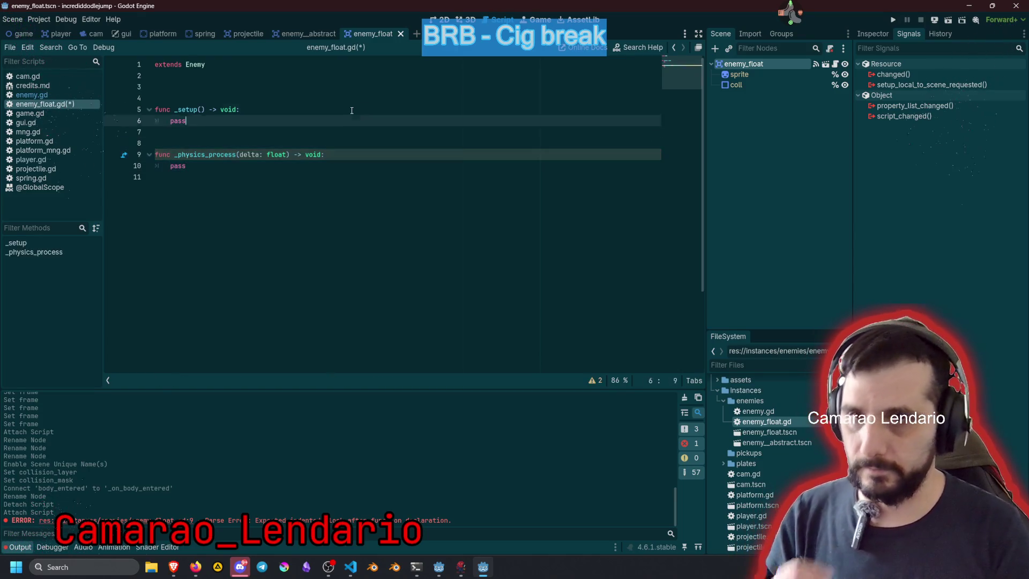
type("cosnt")
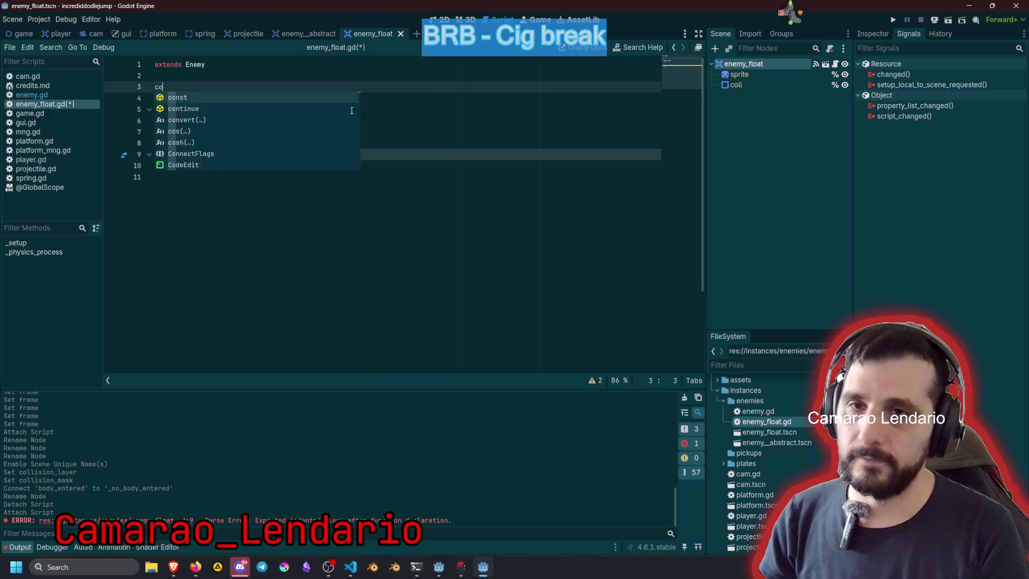
key("BackSpace")
key("BackSpace")
type("t")
key("Left")
key("Left")
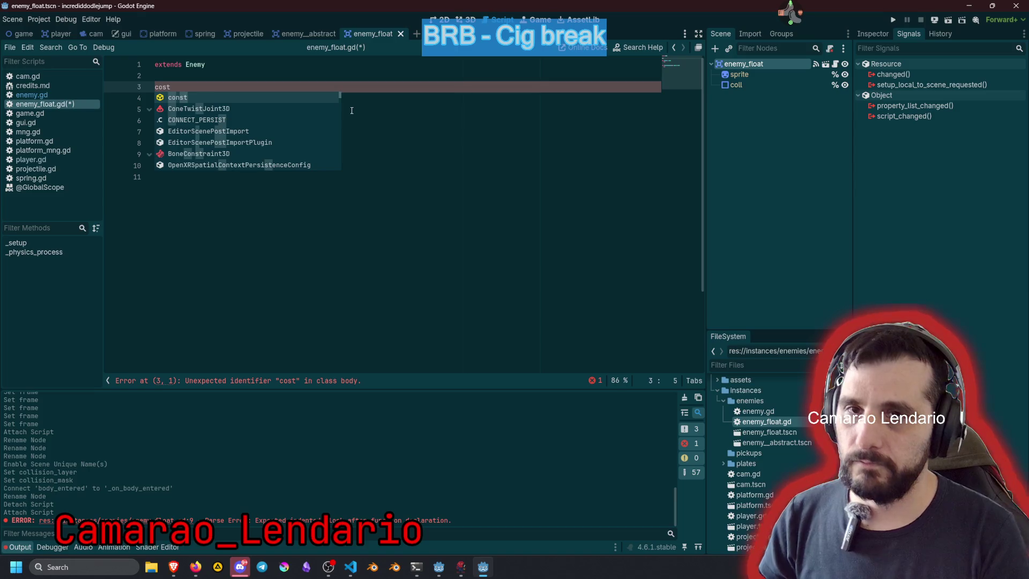
type("n")
key("Return")
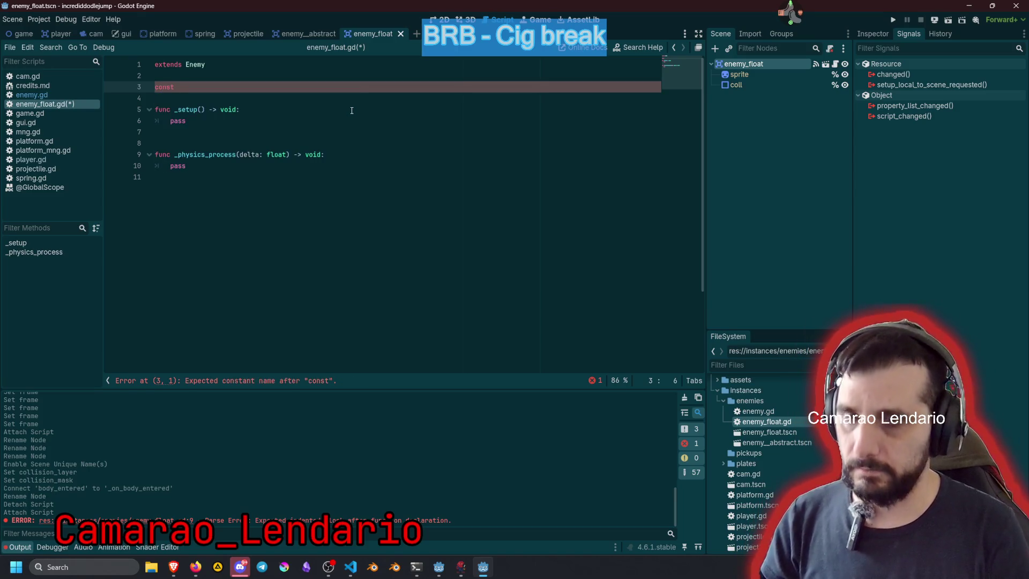
type("FRAMES")
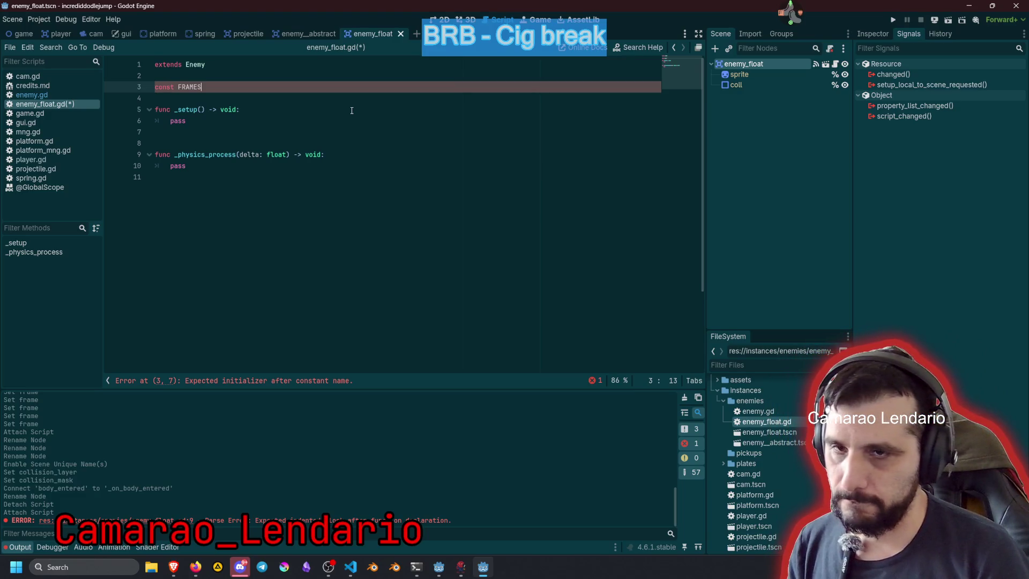
type("[")
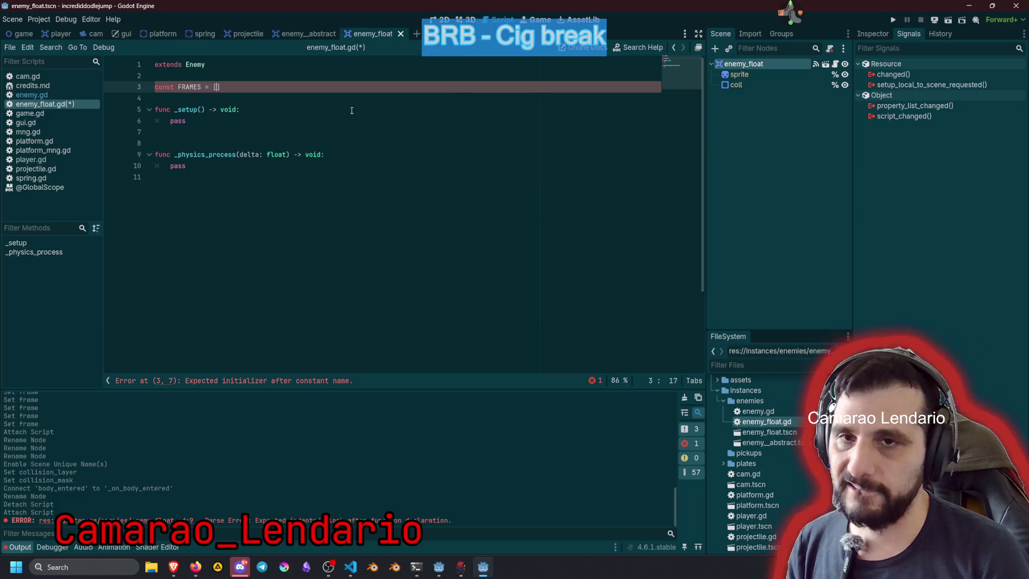
left_click(751, 75)
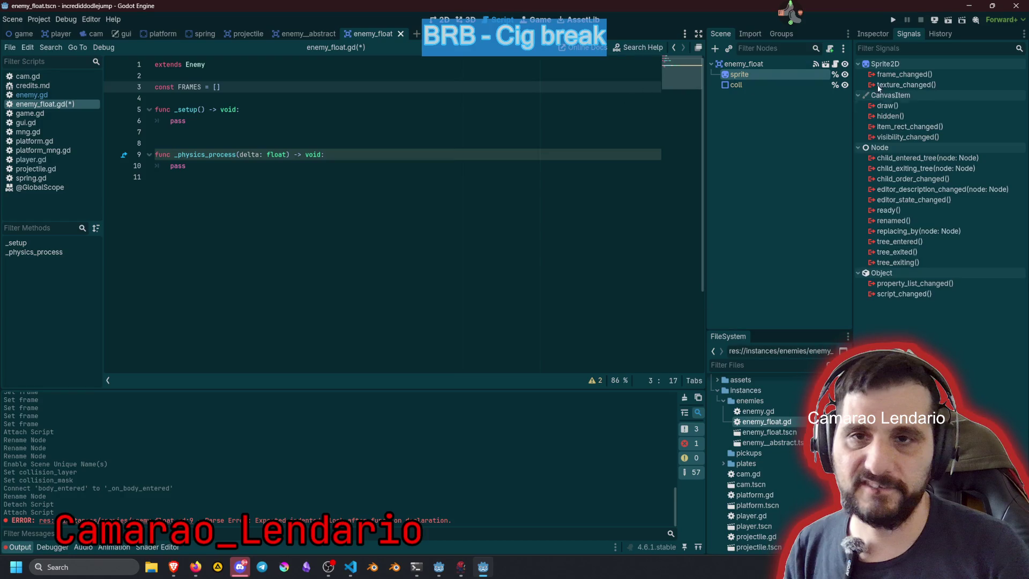
Step: Switch to the 2D editor and zoom in on the floating bubble sprite
left_click(439, 20)
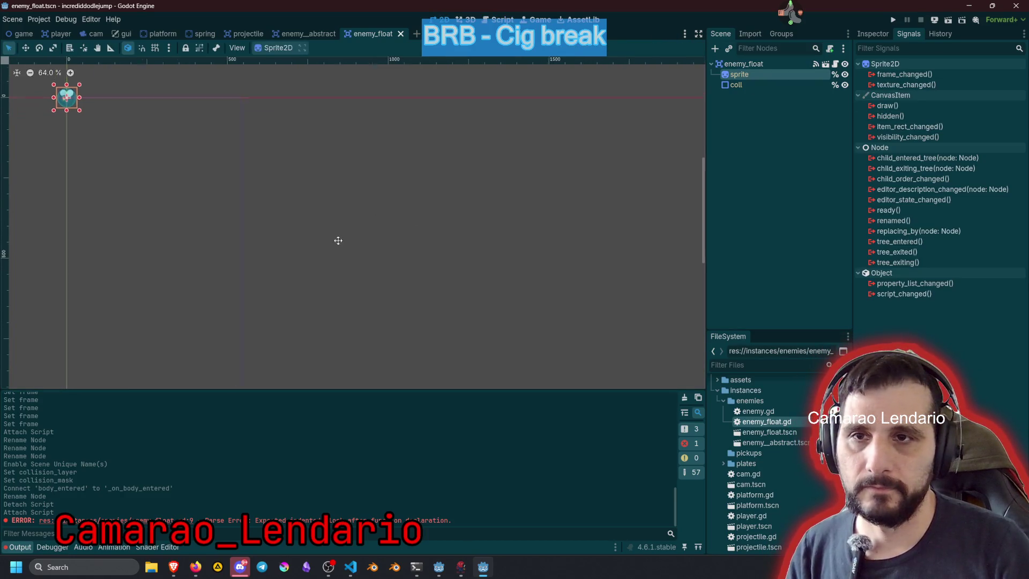
scroll(235, 179, "up", 8)
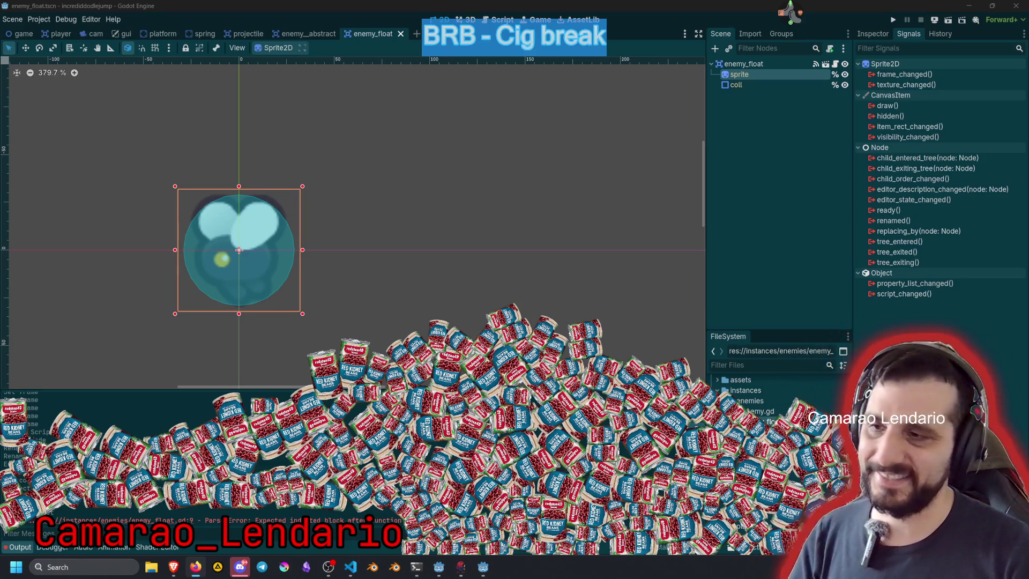
left_click(790, 13)
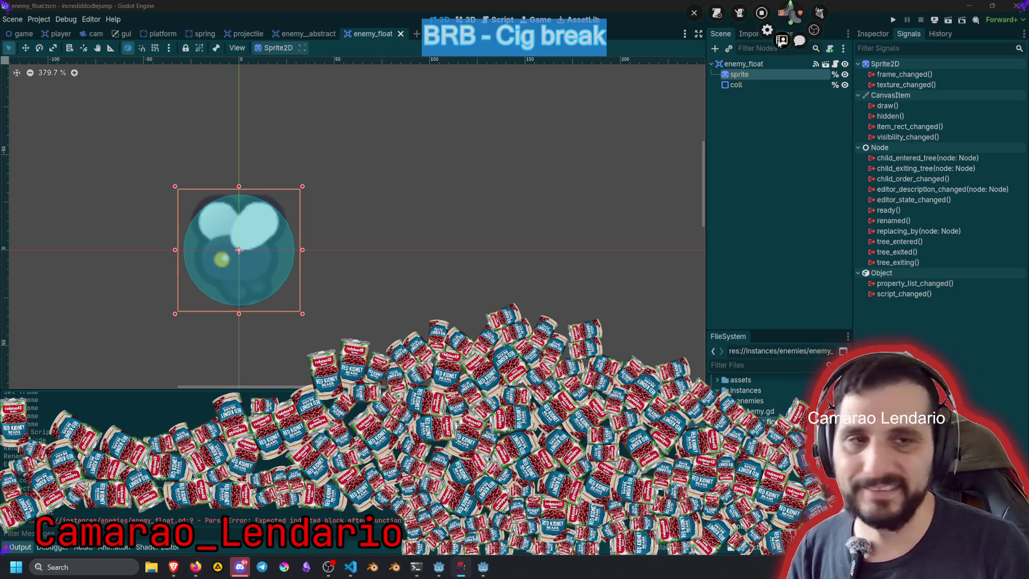
left_click(765, 52)
left_click(79, 12)
type("med")
key("BackSpace")
key("BackSpace")
key("BackSpace")
type("cam")
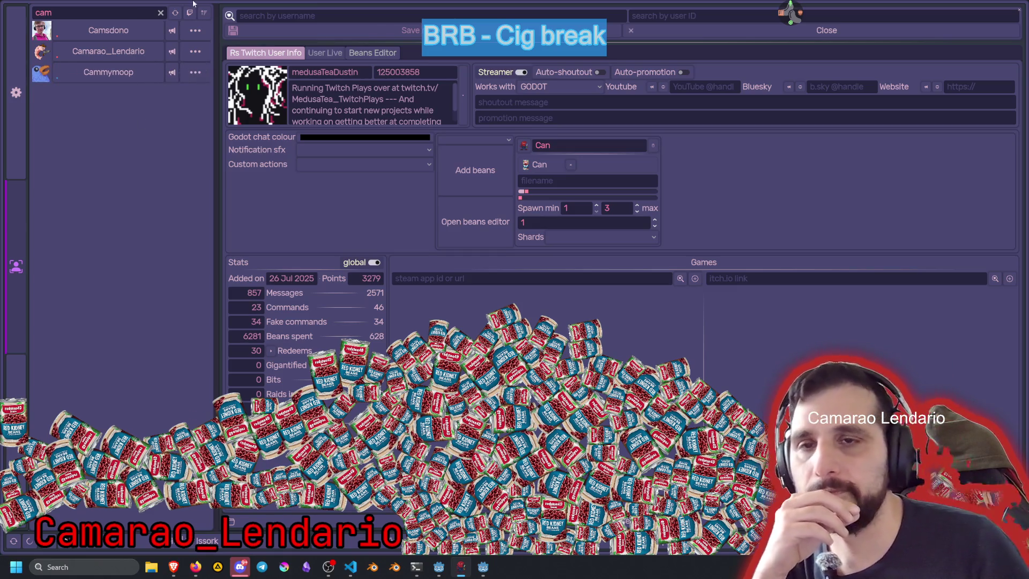
left_click(164, 15)
left_click(161, 13)
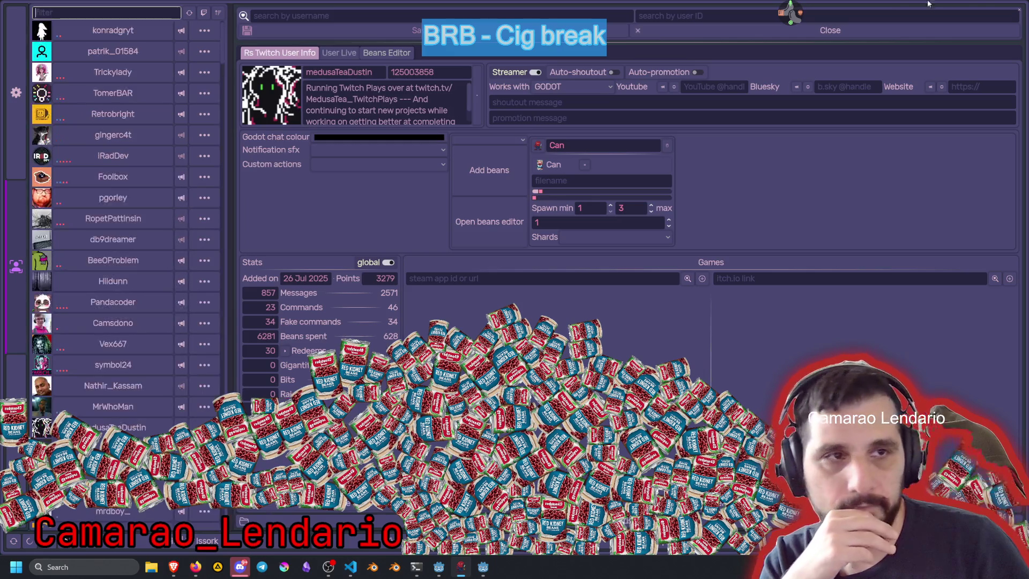
scroll(135, 302, "down", 10)
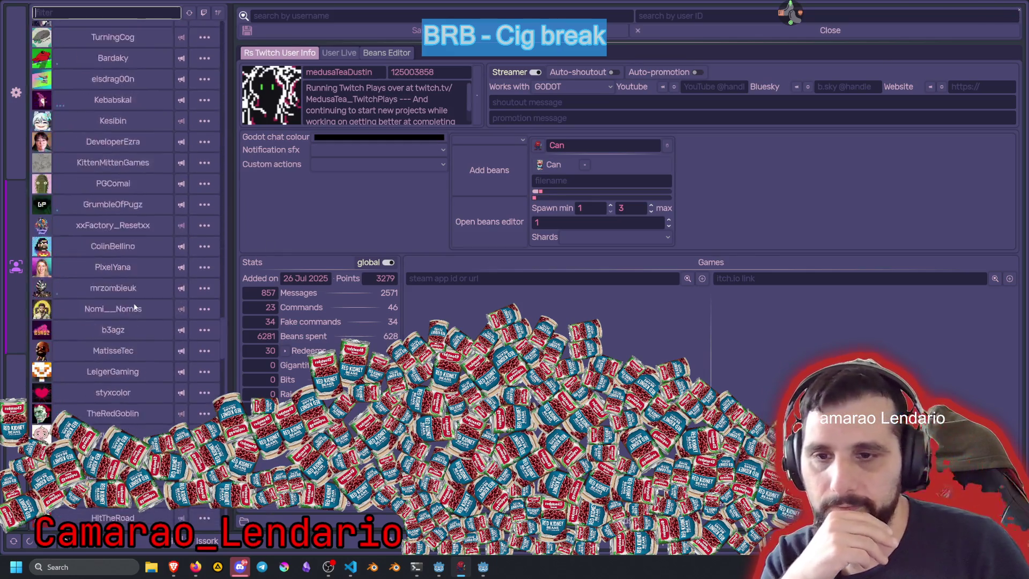
left_click(792, 14)
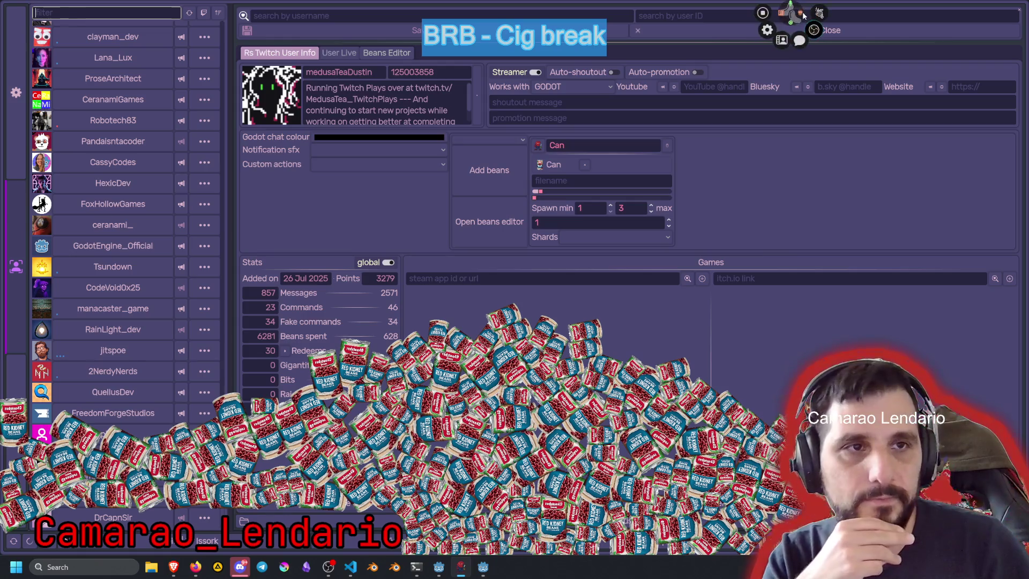
left_click(814, 29)
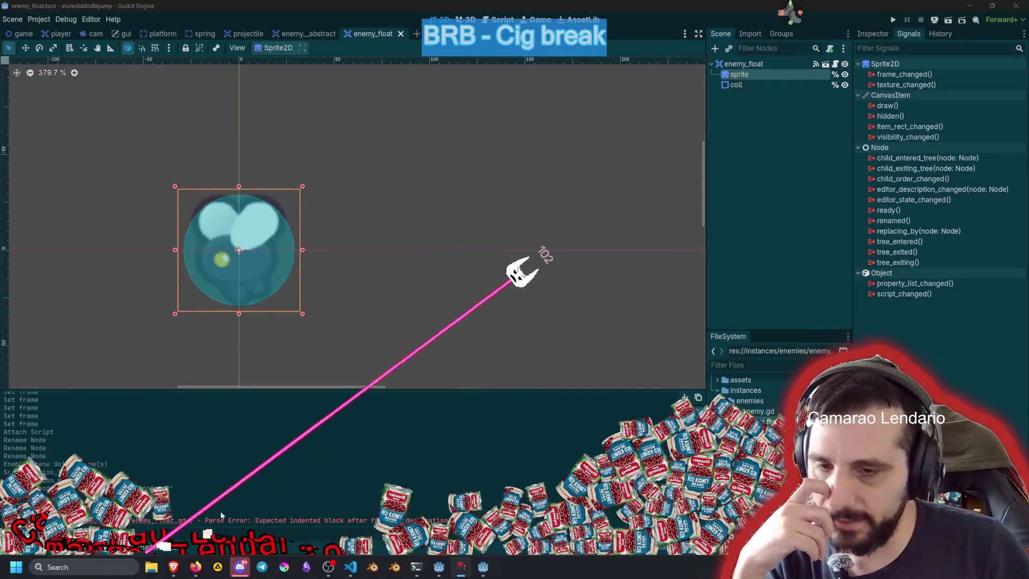
Step: Close the raided stream's tab and look through the other channel and SilentWolf tabs
mouse_move(173, 567)
left_click(156, 524)
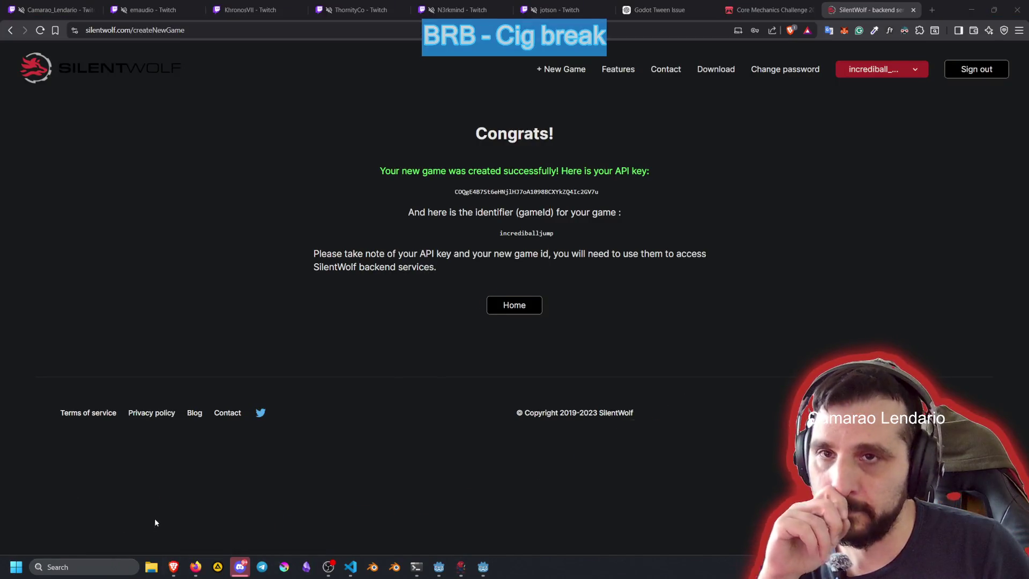
left_click(52, 10)
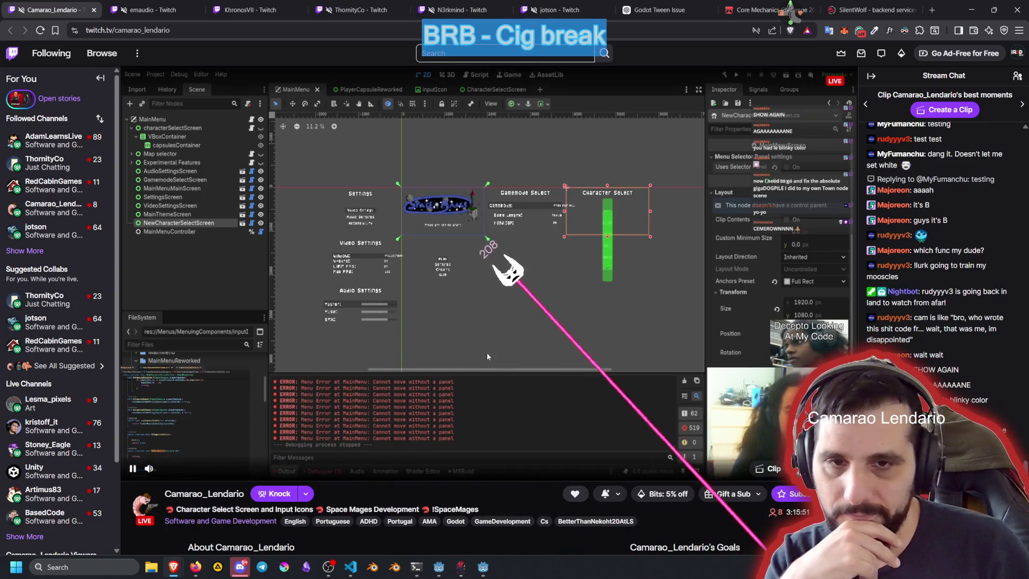
left_click(250, 7)
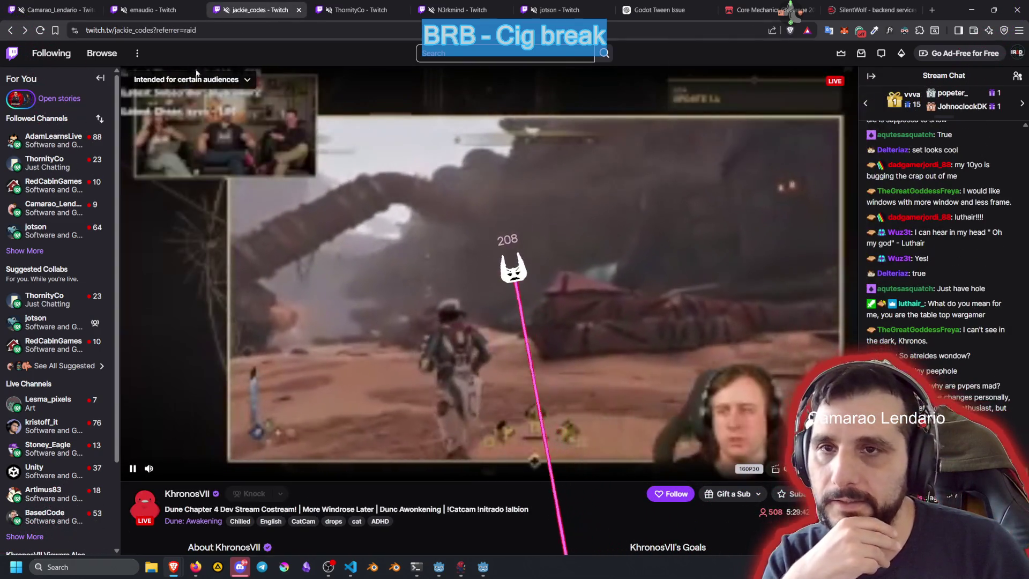
left_click(298, 9)
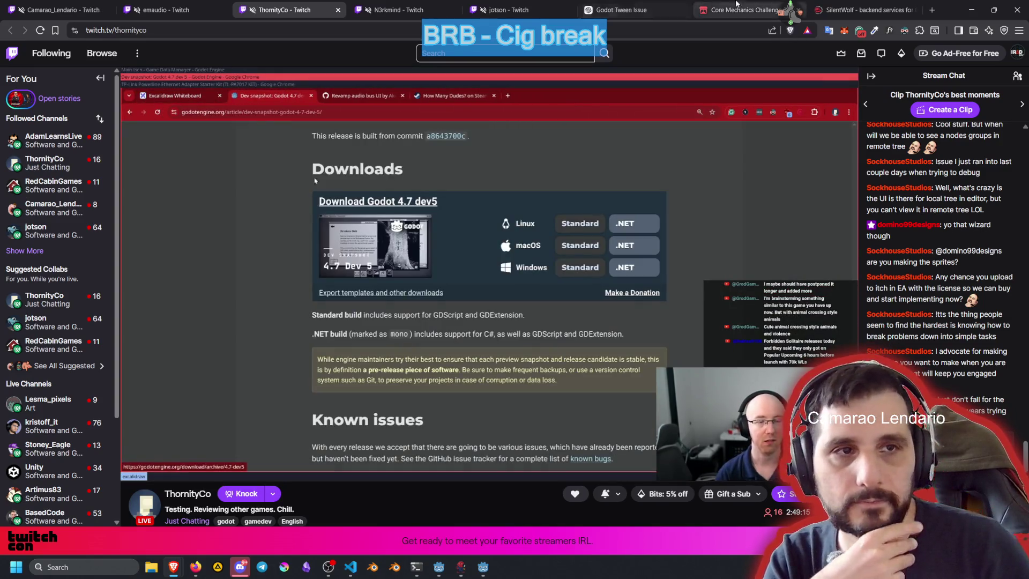
left_click(885, 4)
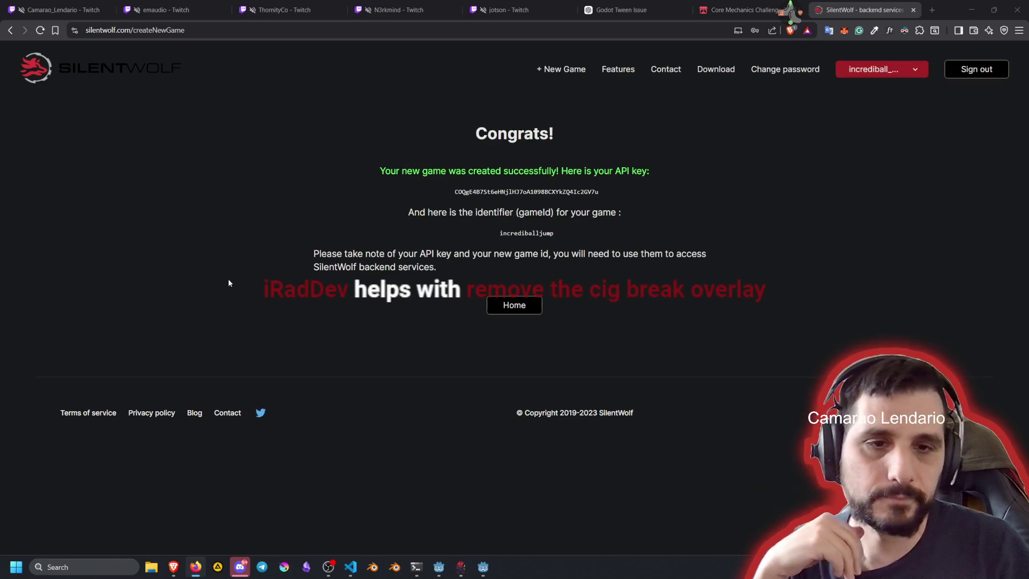
left_click(255, 260)
left_click(78, 4)
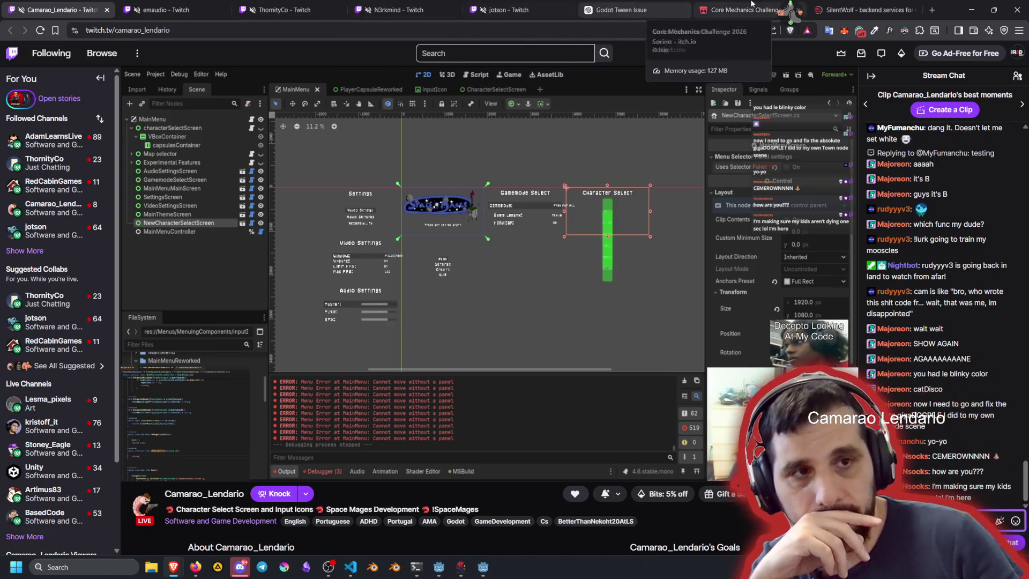
Step: Bring Godot back to the front and clear the scene selection
mouse_move(482, 566)
left_click(483, 517)
left_click(383, 297)
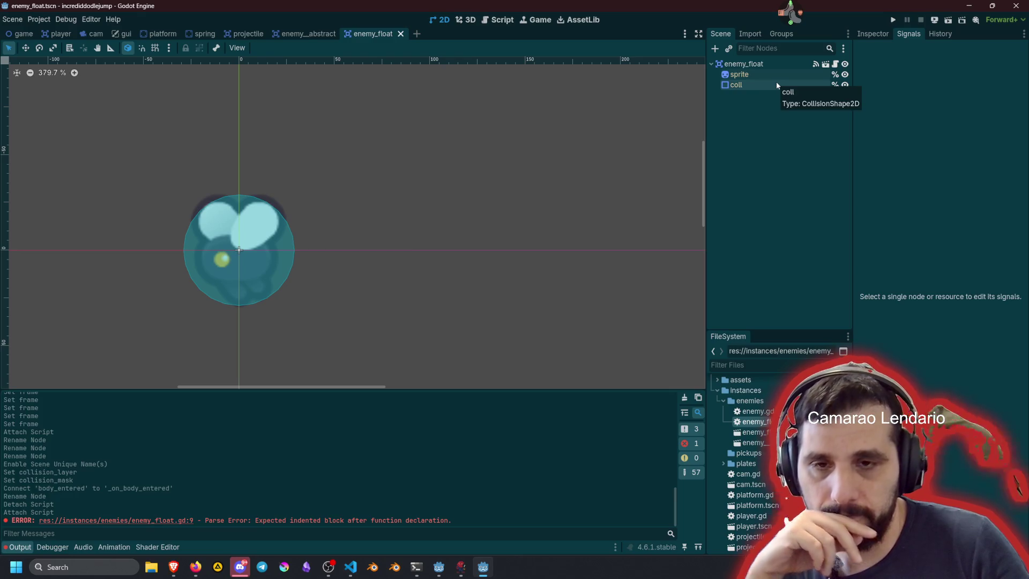
Step: Zoom the 2D canvas, then open enemy_float.gd from the root node's script icon
scroll(248, 231, "down", 3)
scroll(334, 211, "up", 2)
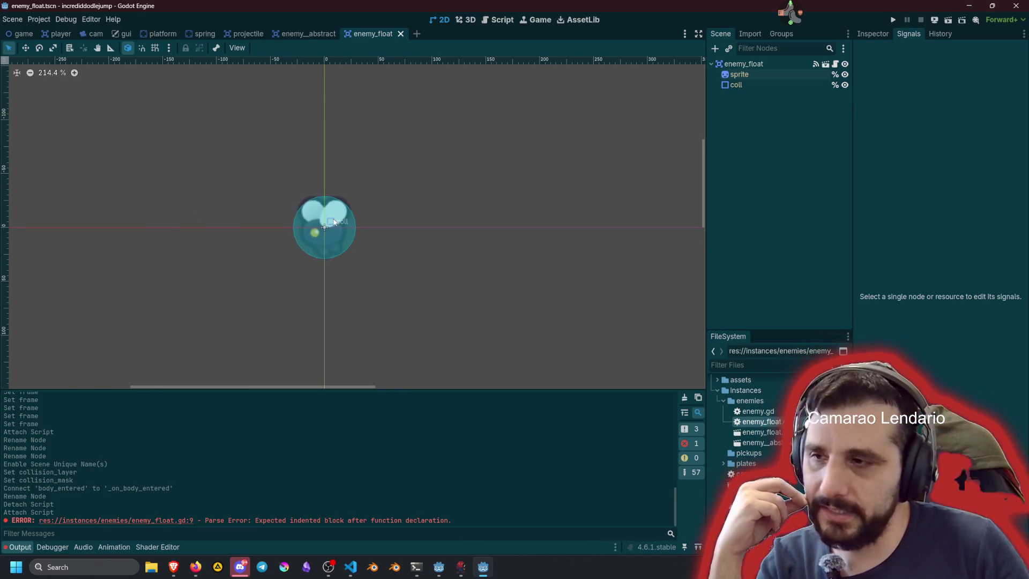
left_click(764, 63)
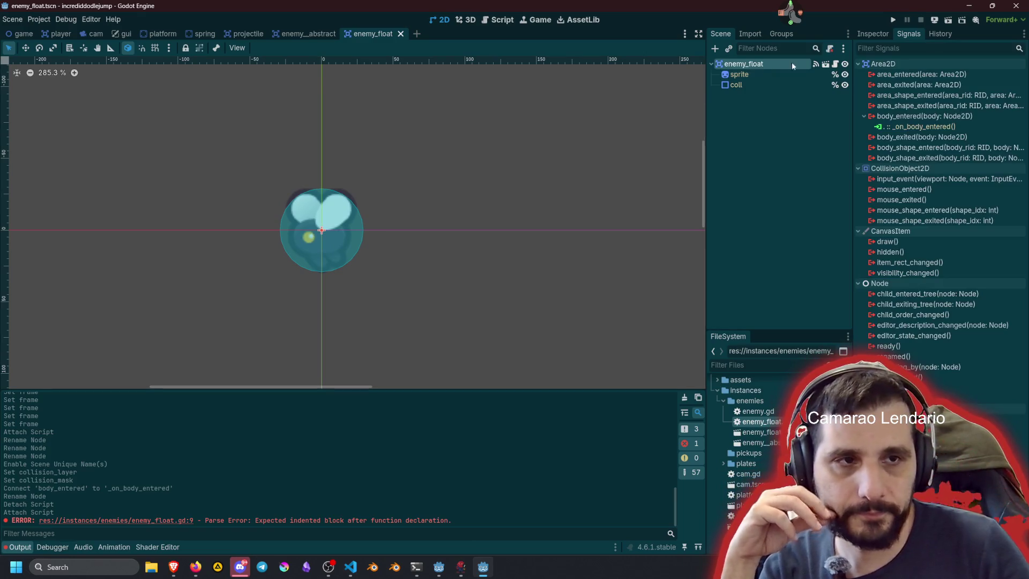
left_click(524, 169)
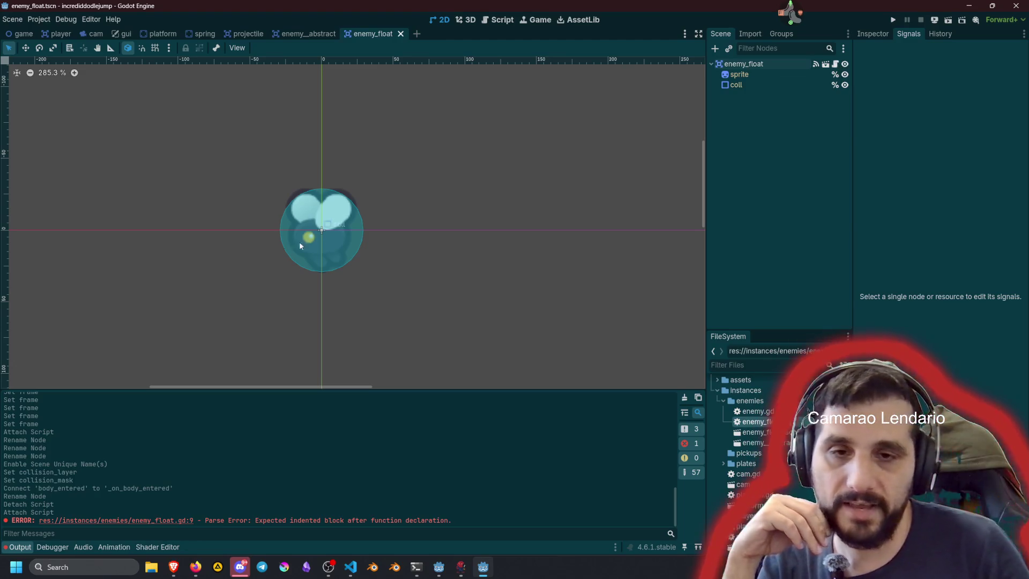
left_click(836, 65)
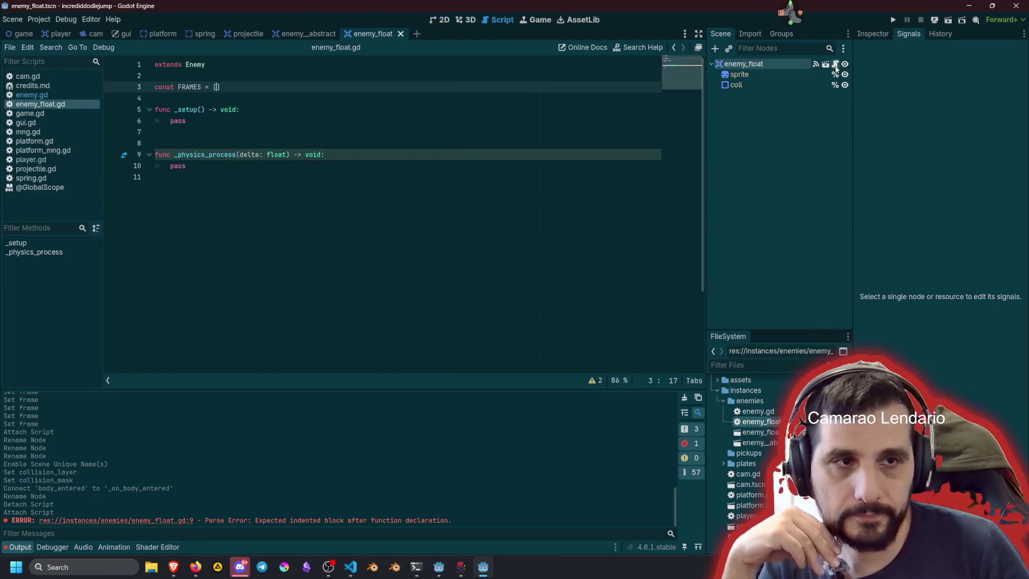
Step: Check the sprite's 8×8 Hframes/Vframes grid, leave it on frame 18, and return to enemy_float.gd
left_click(370, 177)
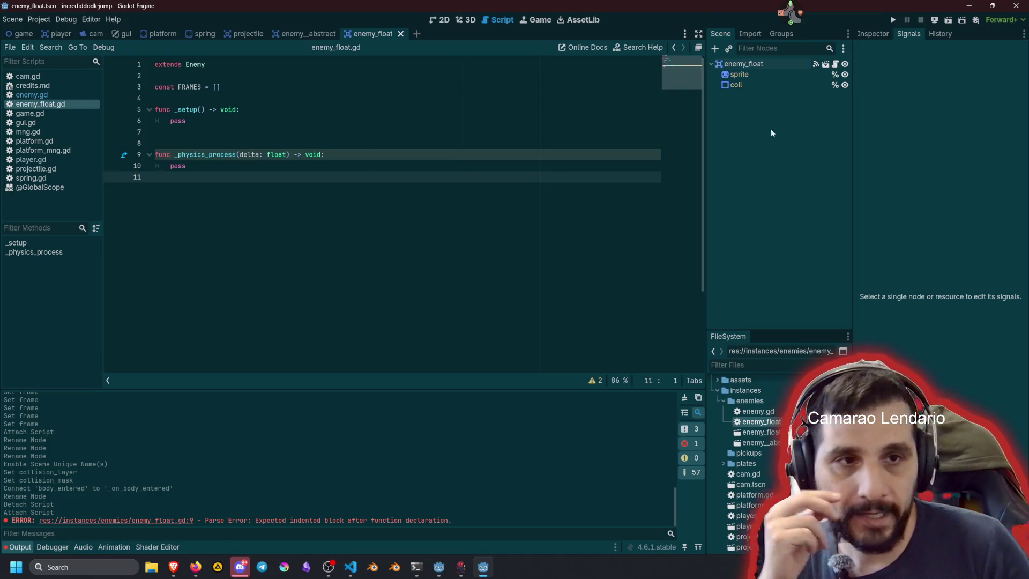
left_click(746, 74)
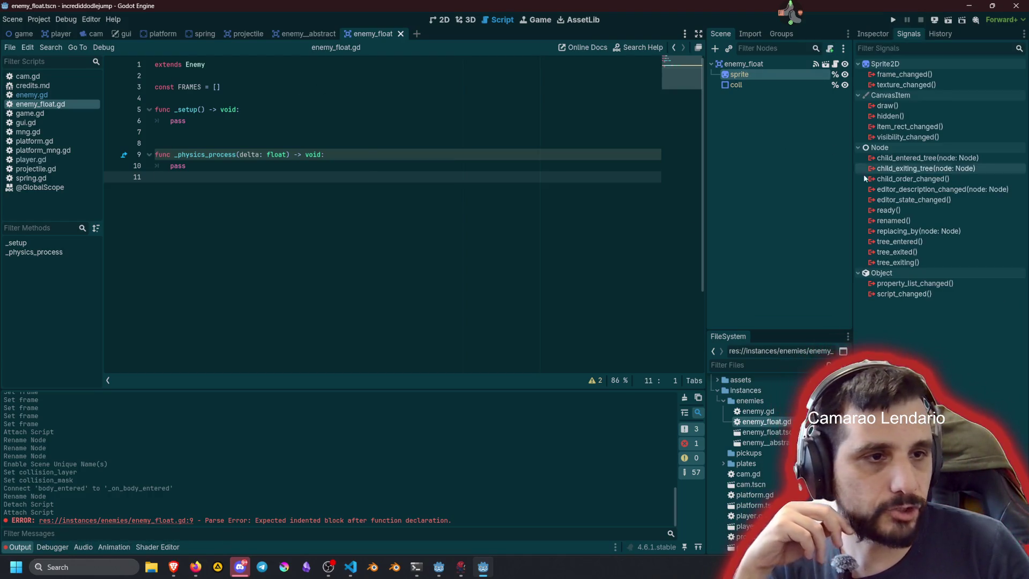
left_click(873, 34)
left_click(440, 20)
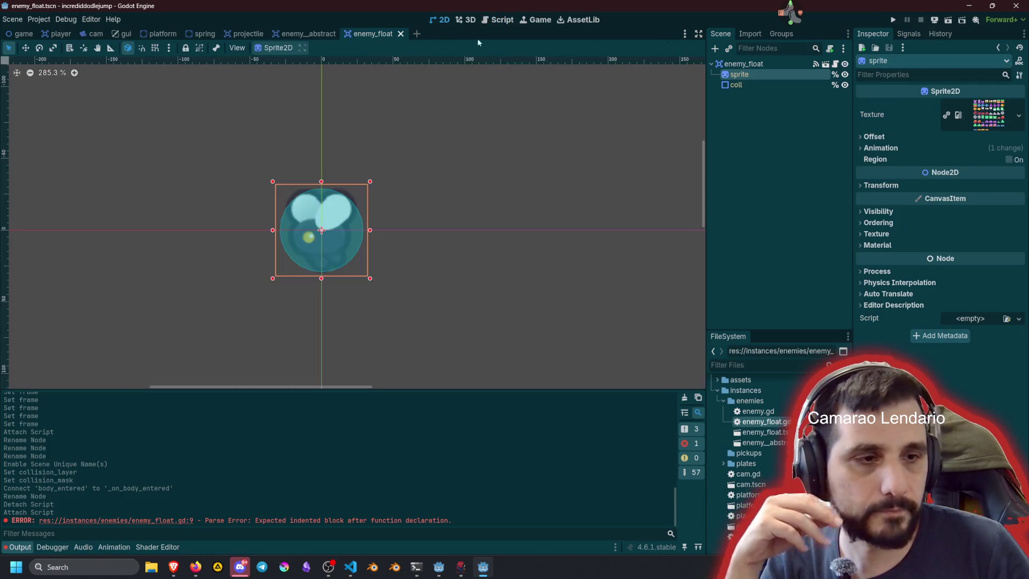
left_click(889, 149)
left_click(1019, 183)
left_click(1018, 188)
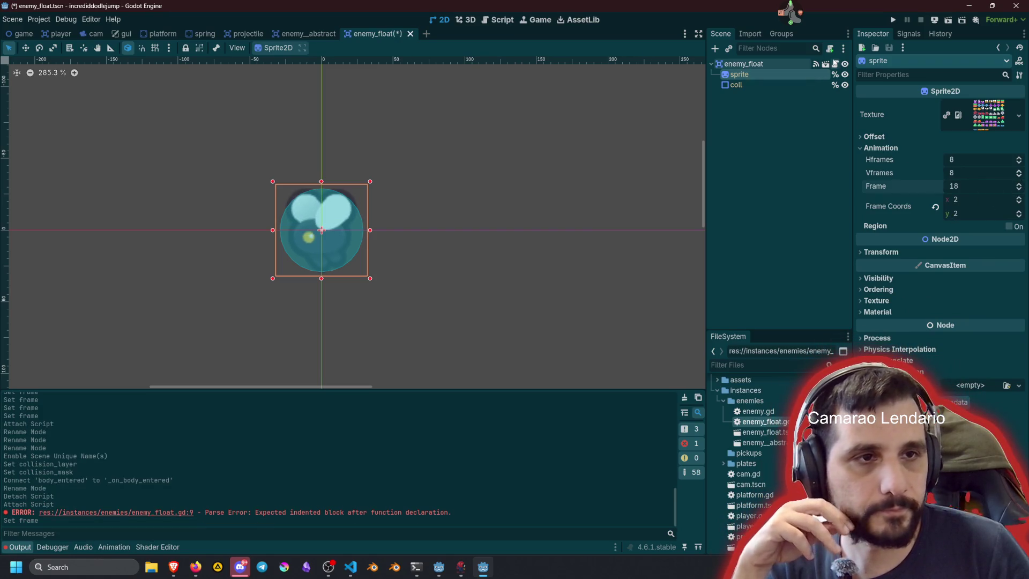
left_click(835, 63)
left_click(215, 88)
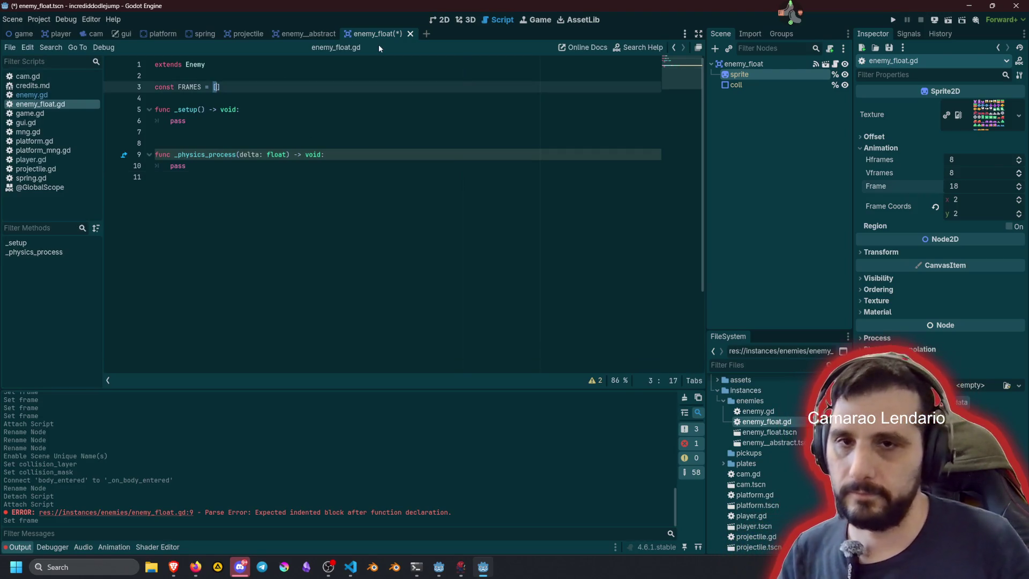
Step: Type the FRAMES constant as Dictionary[Type, Array]
key("Left")
key("Left")
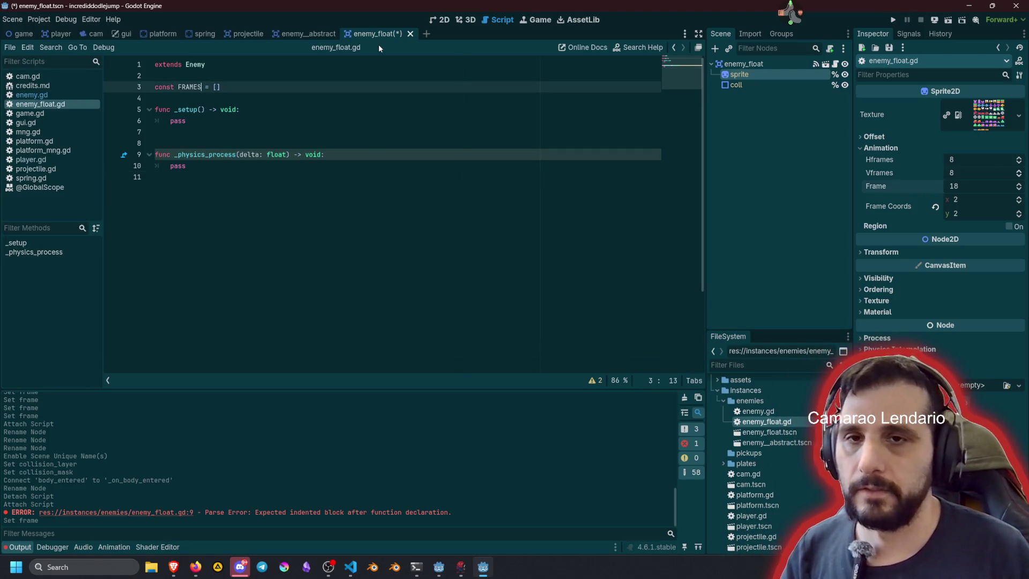
type(": Diction")
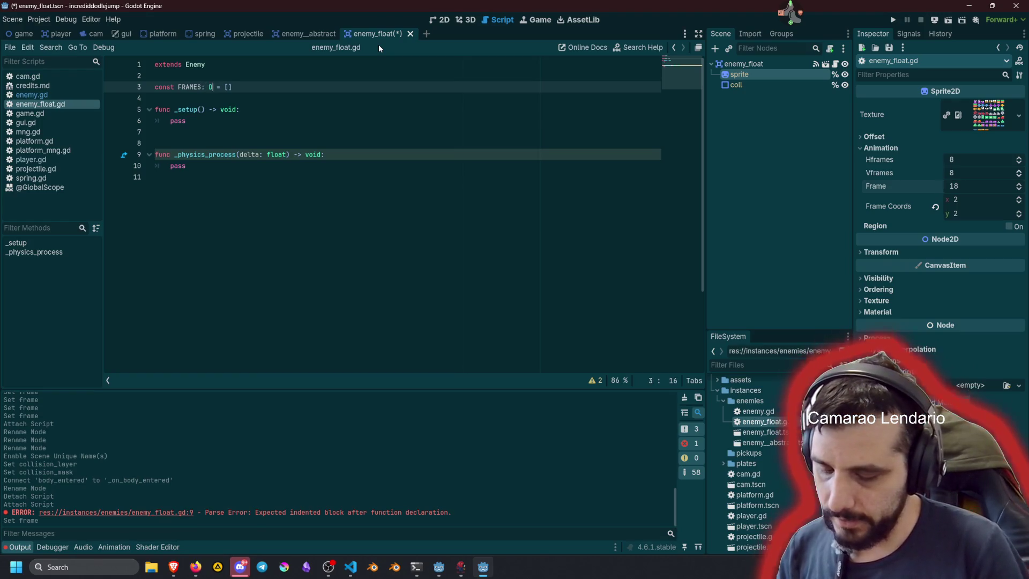
type("a")
key("BackSpace")
key("BackSpace")
key("BackSpace")
type("onary")
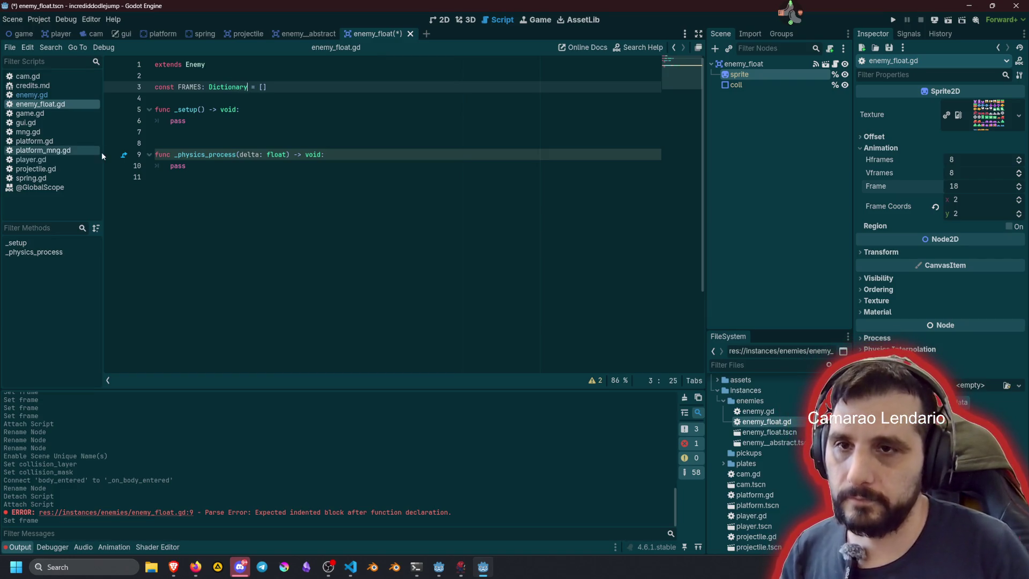
type("[Type")
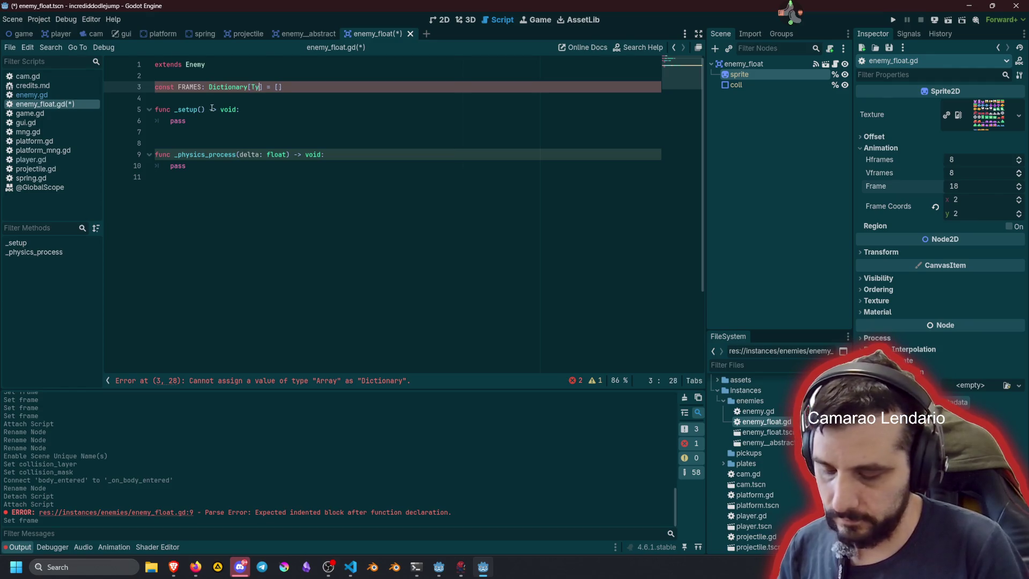
type(", ")
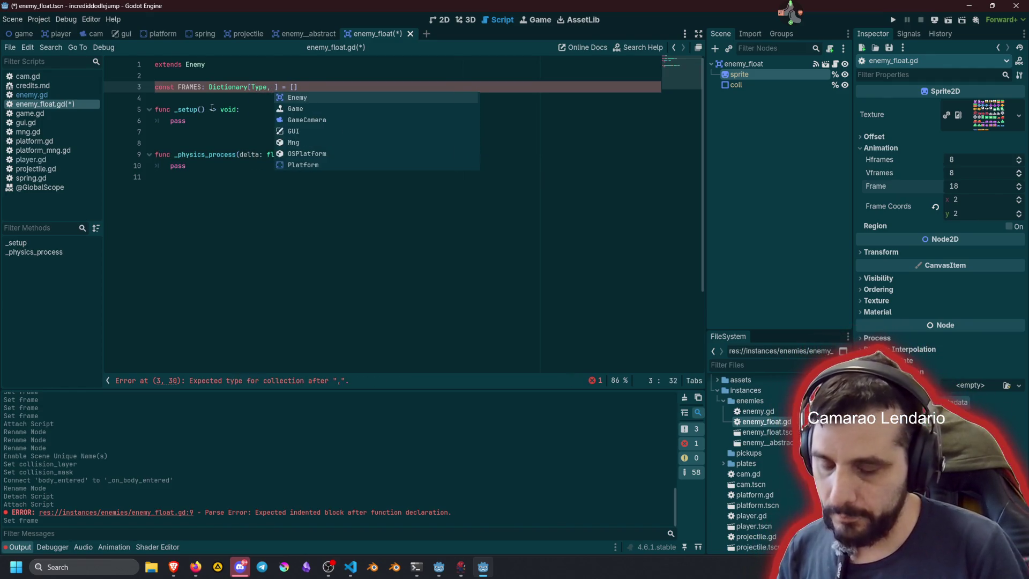
type("Array")
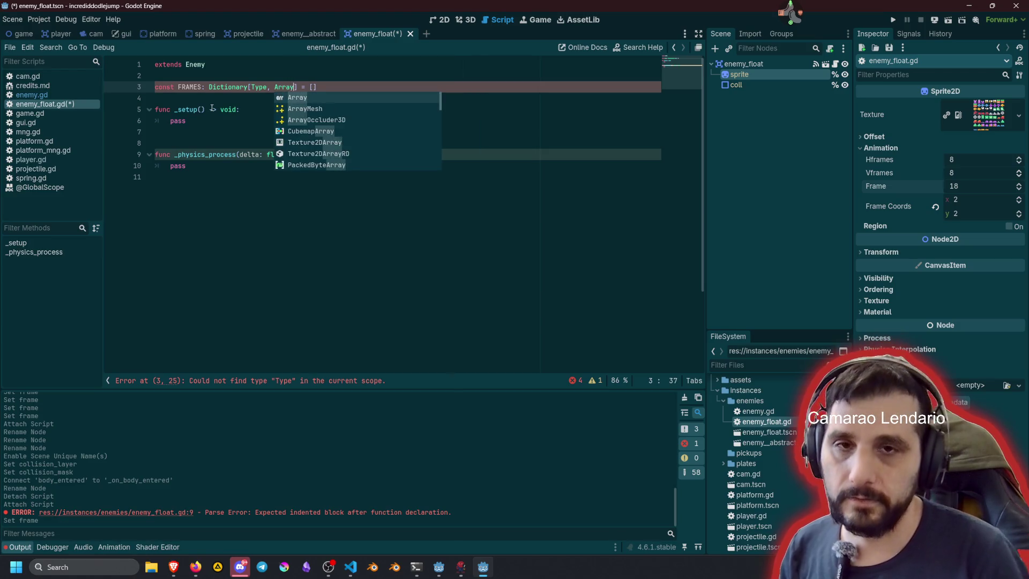
key("Right")
key("Right")
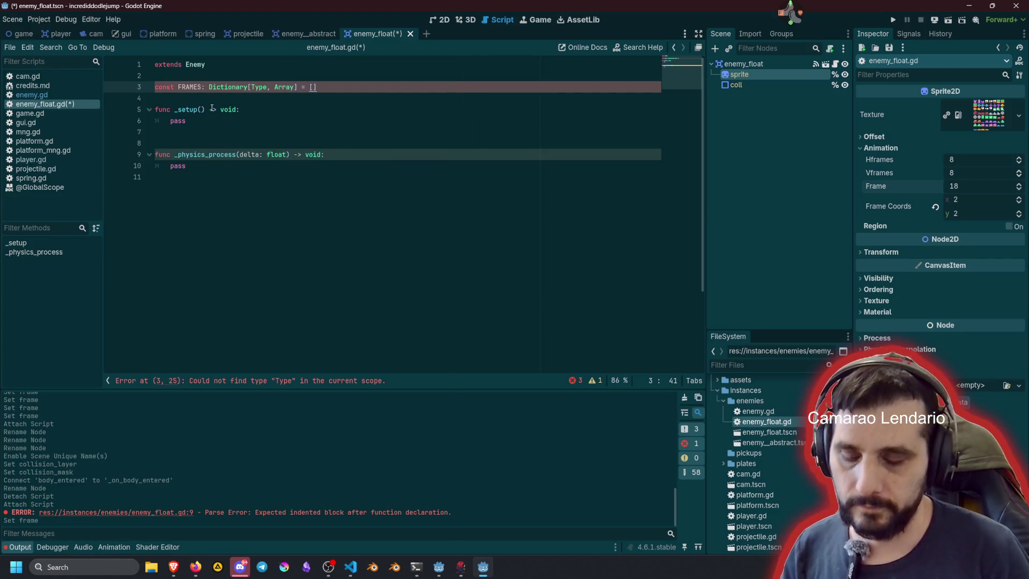
Step: Replace the empty array with a dictionary mapping Type.FLY to frames [18, 19]
key("Right")
key("Right")
key("BackSpace")
key("BackSpace")
type("{")
key("Return")
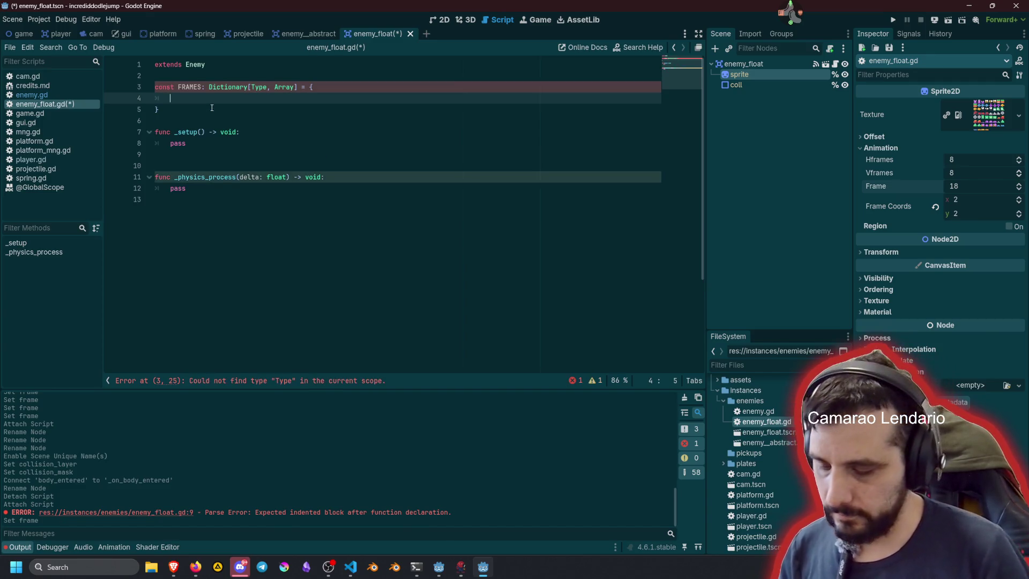
type("Type")
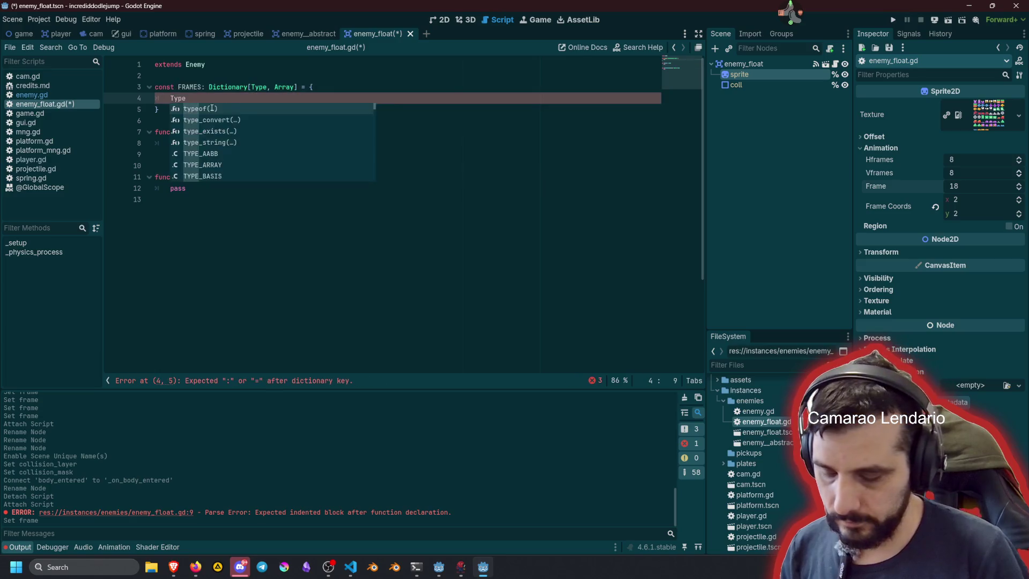
type(".SFLY")
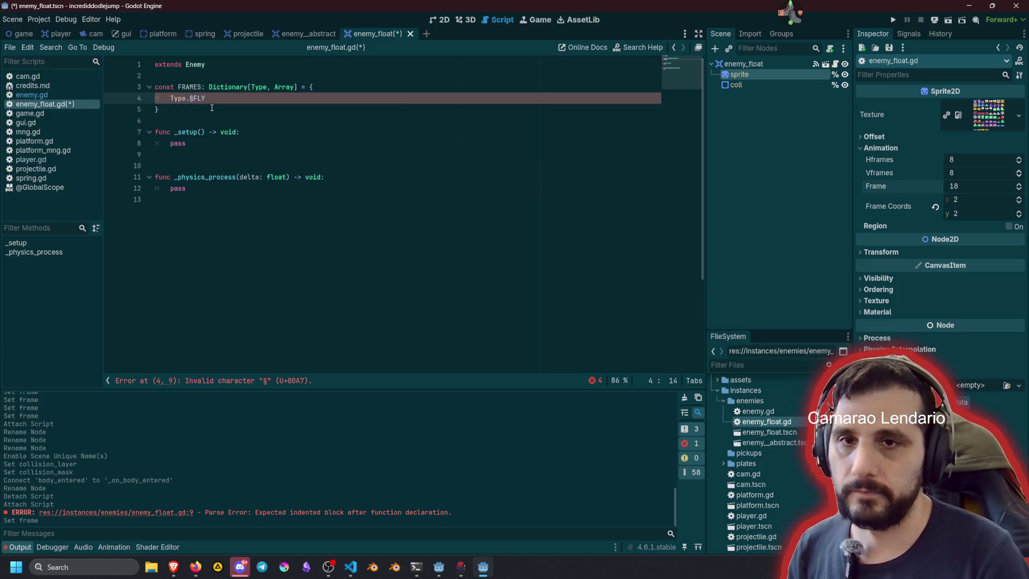
key("Delete")
key("End")
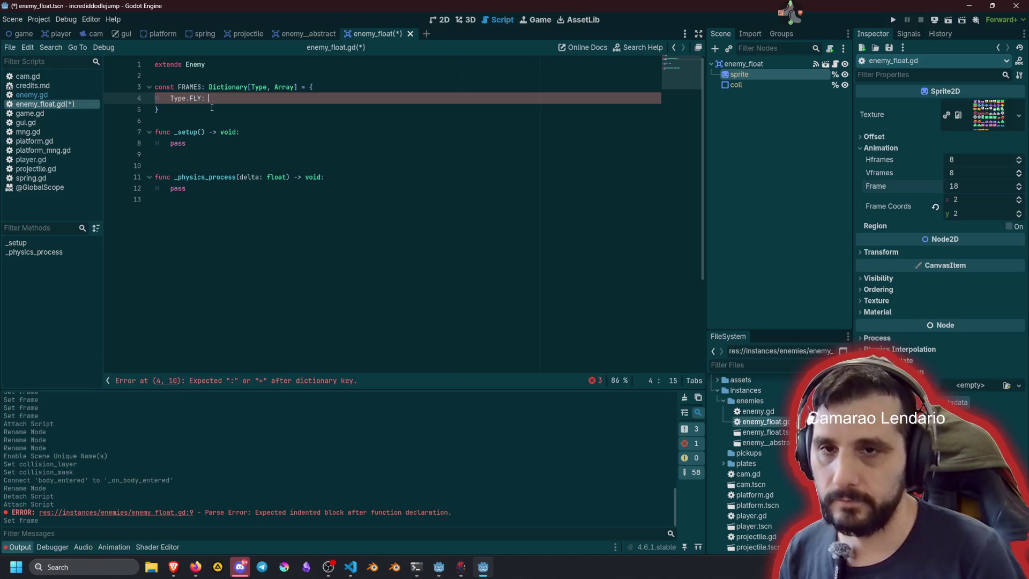
type("[")
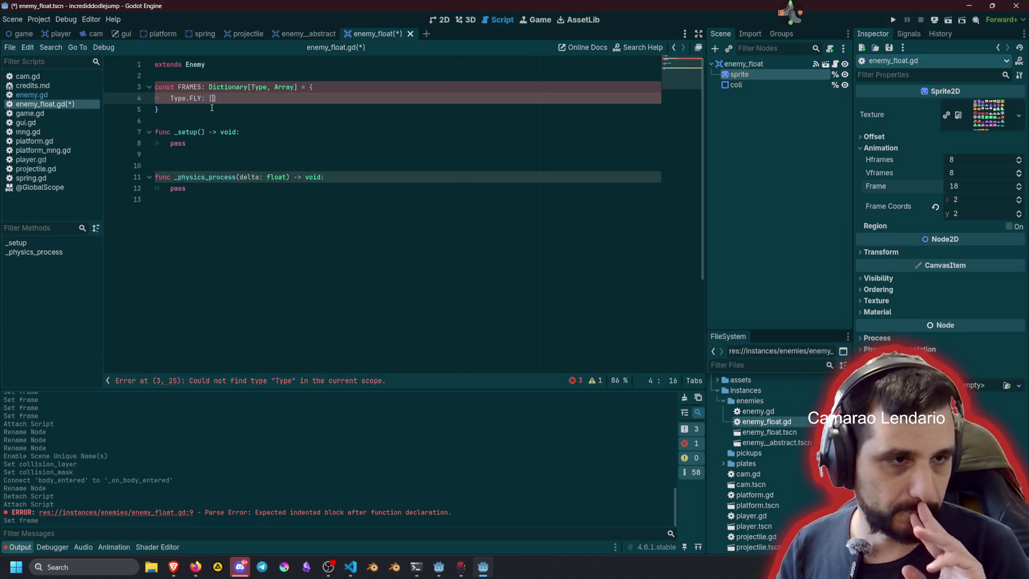
type("18")
type(", 19")
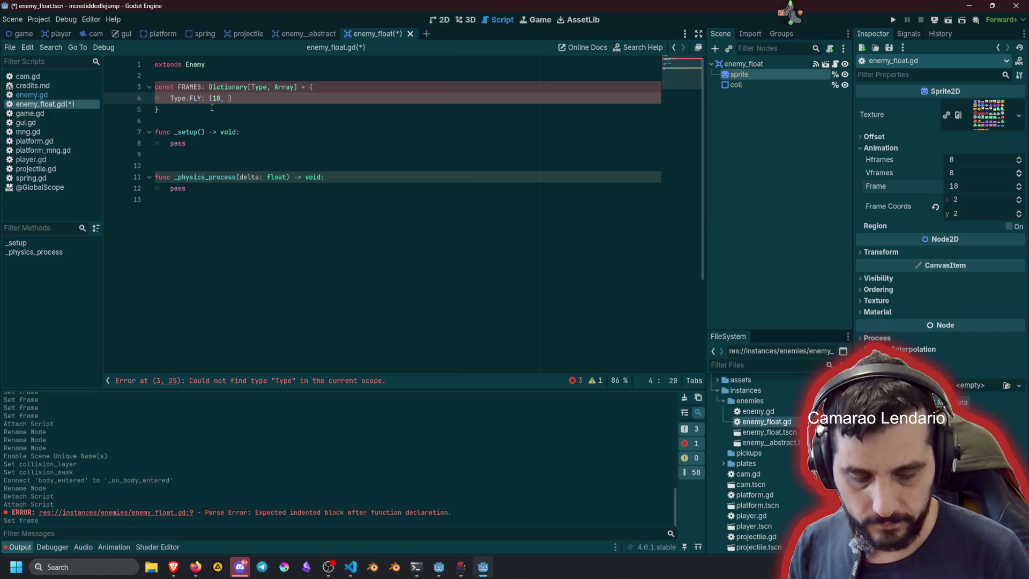
Step: Open the Enemy base script enemy.gd and go to its top
left_click(294, 106)
left_click(266, 86)
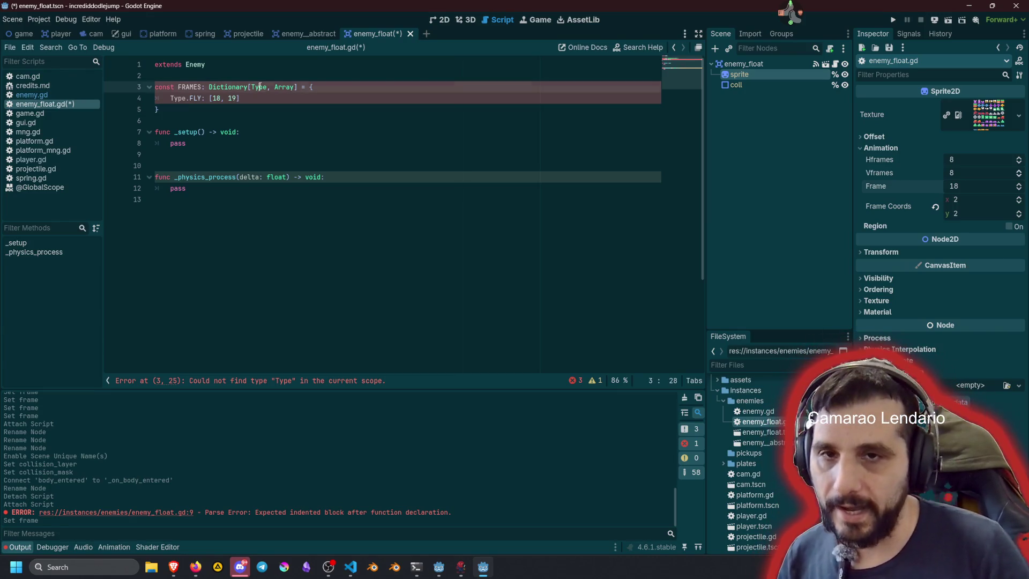
left_click(195, 64, "ctrl")
left_click(214, 89)
Step: Add an enum Type with a single FLY value below extends Area2D in enemy.gd
key("Return")
key("Return")
key("Up")
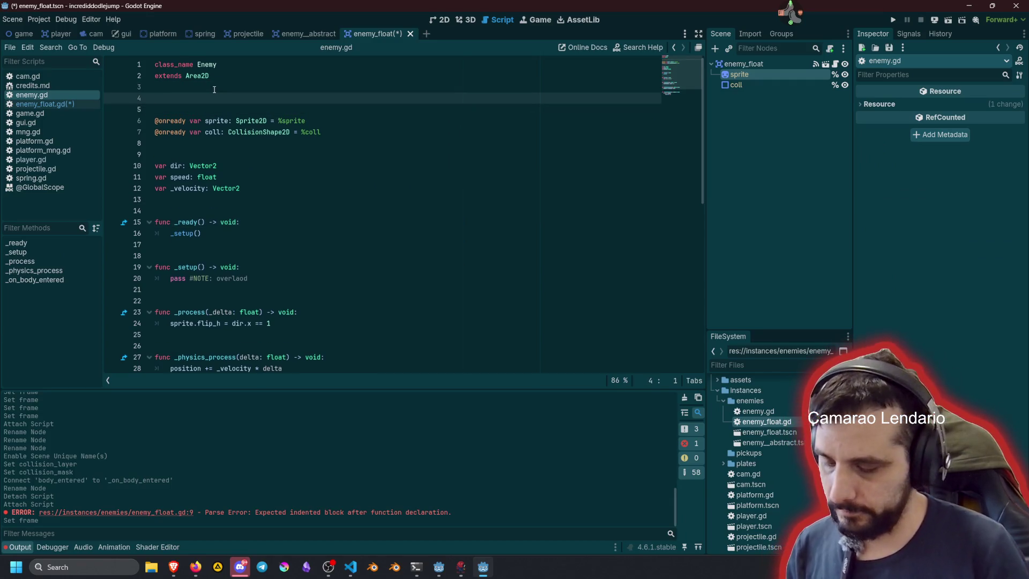
type("num Type")
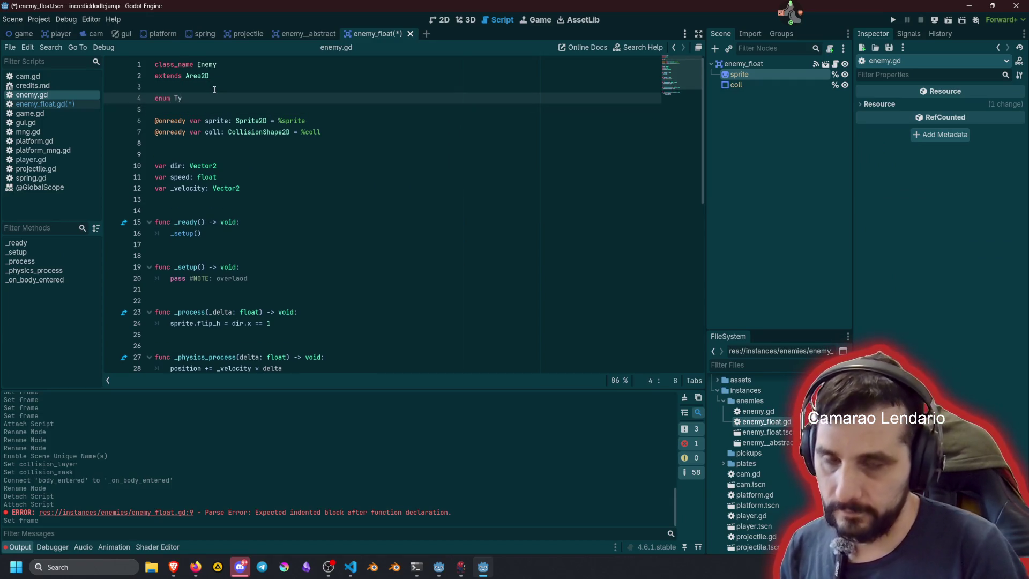
type(" {")
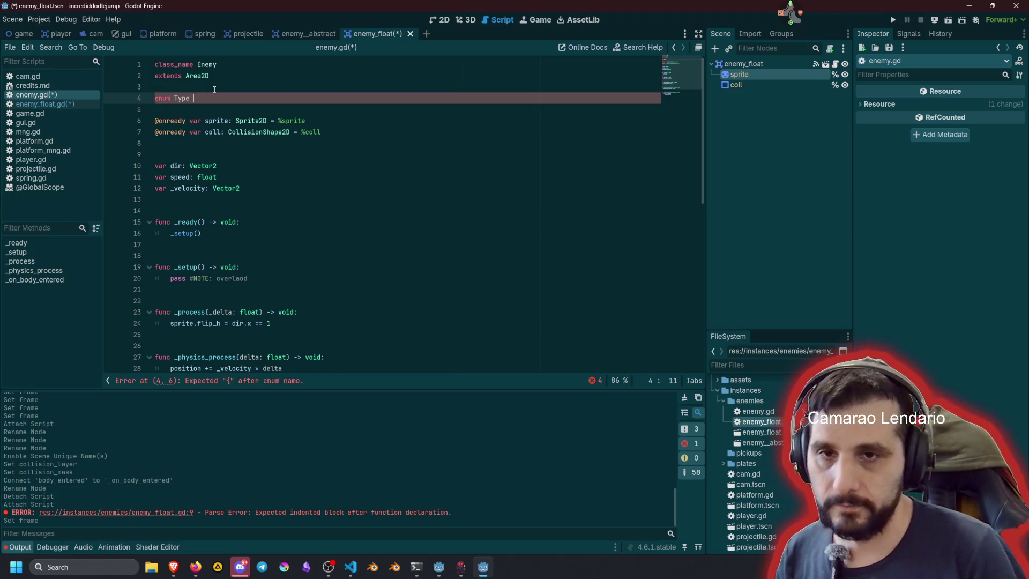
key("Return")
type("Type,")
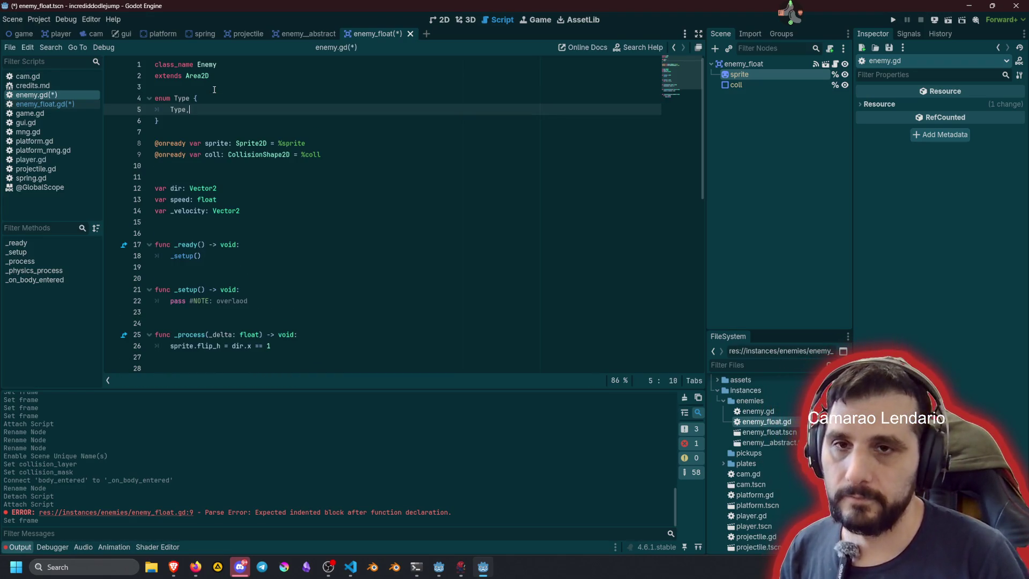
key("Left")
key("ctrl+shift+Left")
type("FLY")
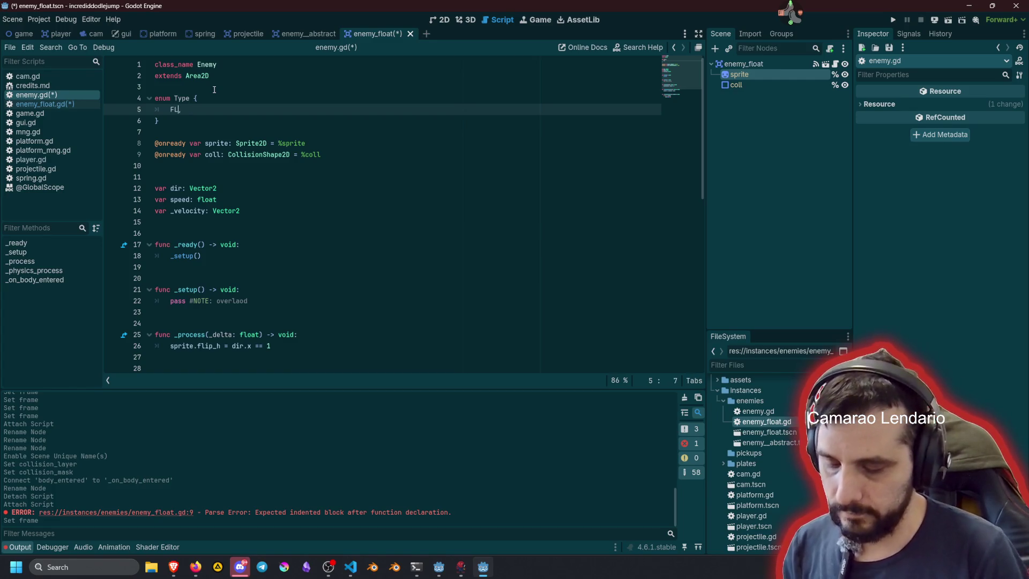
Step: Declare var type: Type on line 11 and save the scripts
left_click(194, 181)
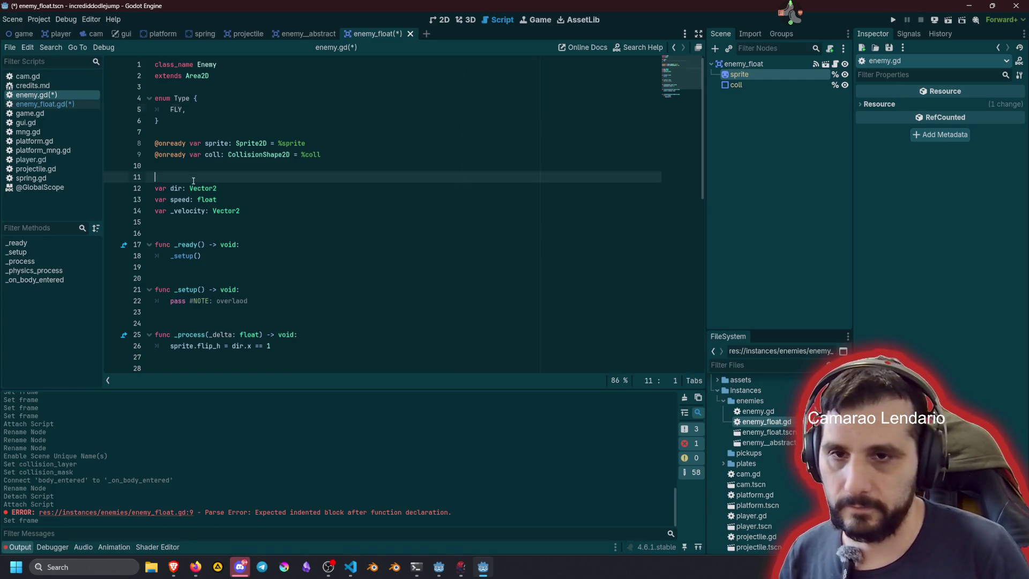
type("var ty")
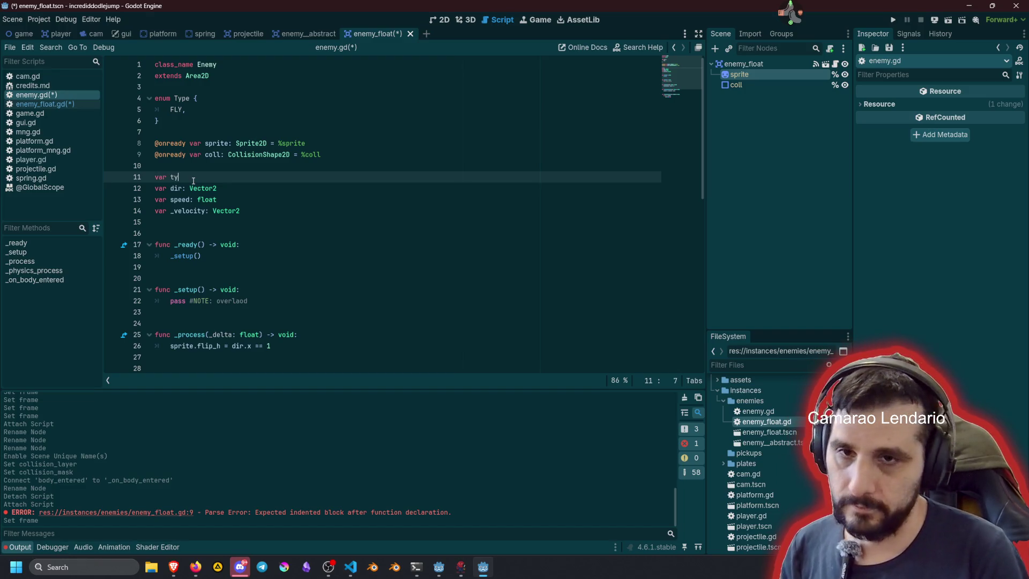
type("pe: Type")
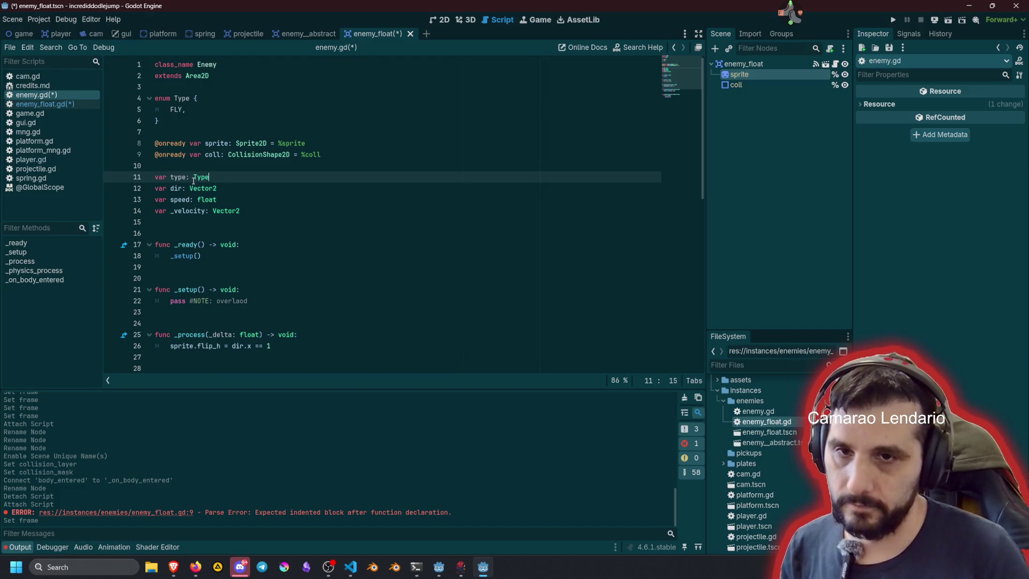
left_click(240, 165)
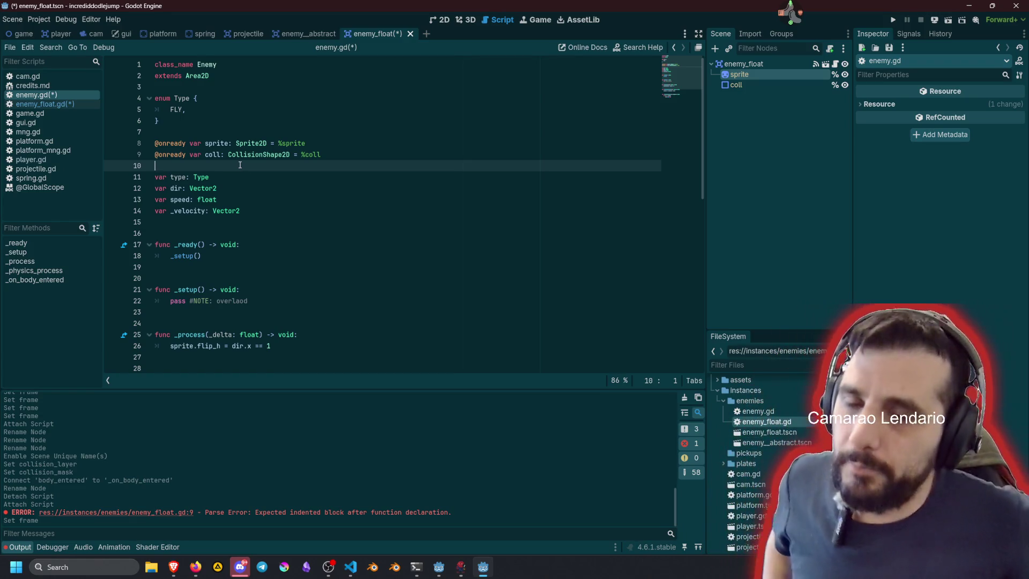
left_click(235, 171)
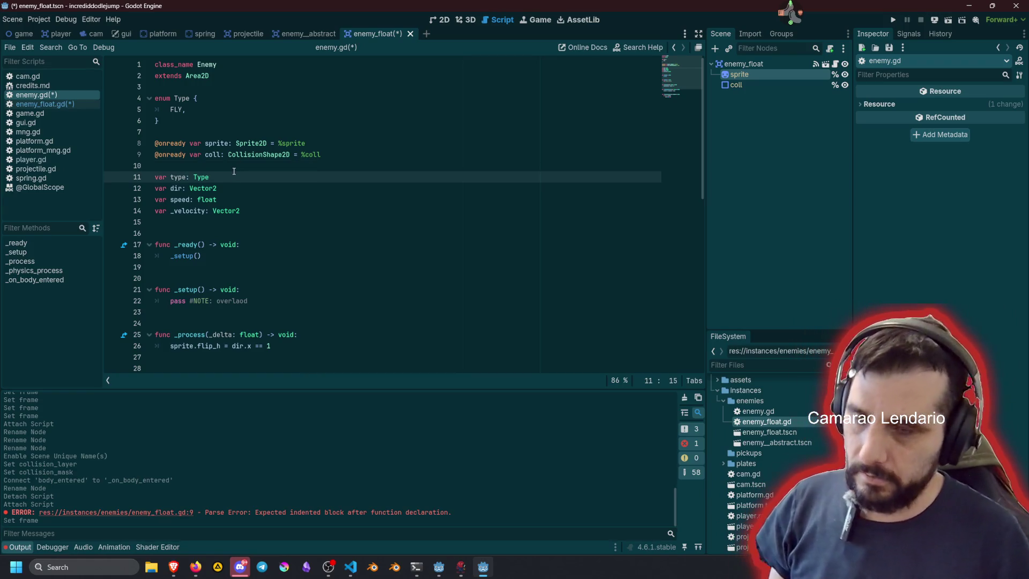
key("ctrl+s")
left_click(235, 168)
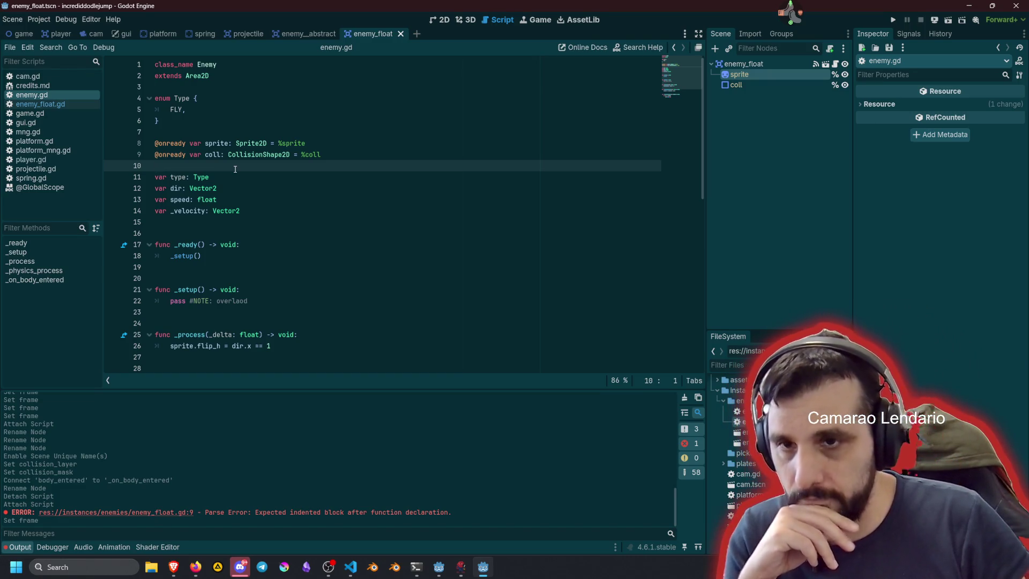
Step: In enemy_float.gd, add a comma after the FLY entry and duplicate it as a second FRAMES entry
left_click(40, 104)
left_click(260, 114)
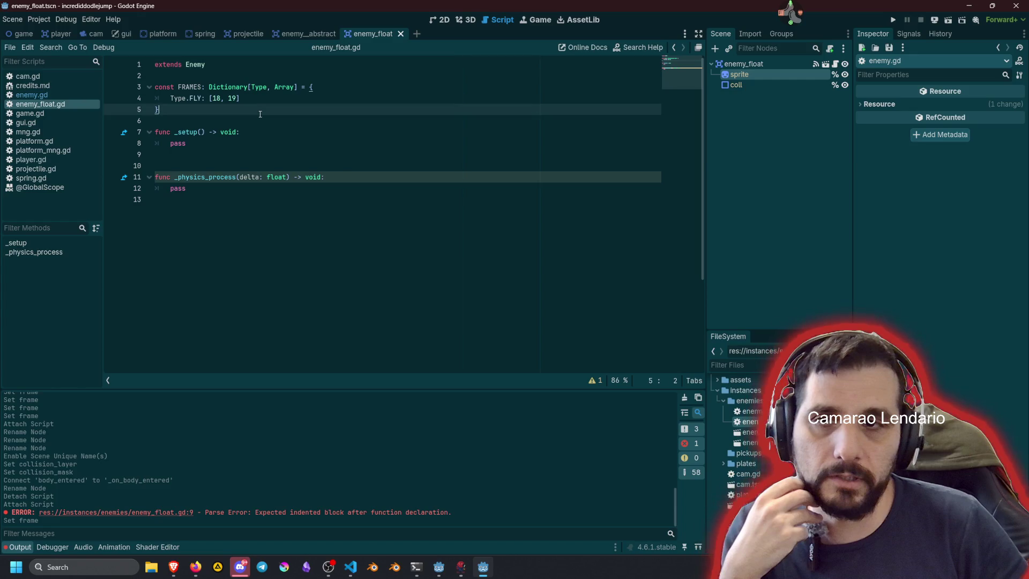
left_click(317, 70)
key("Return")
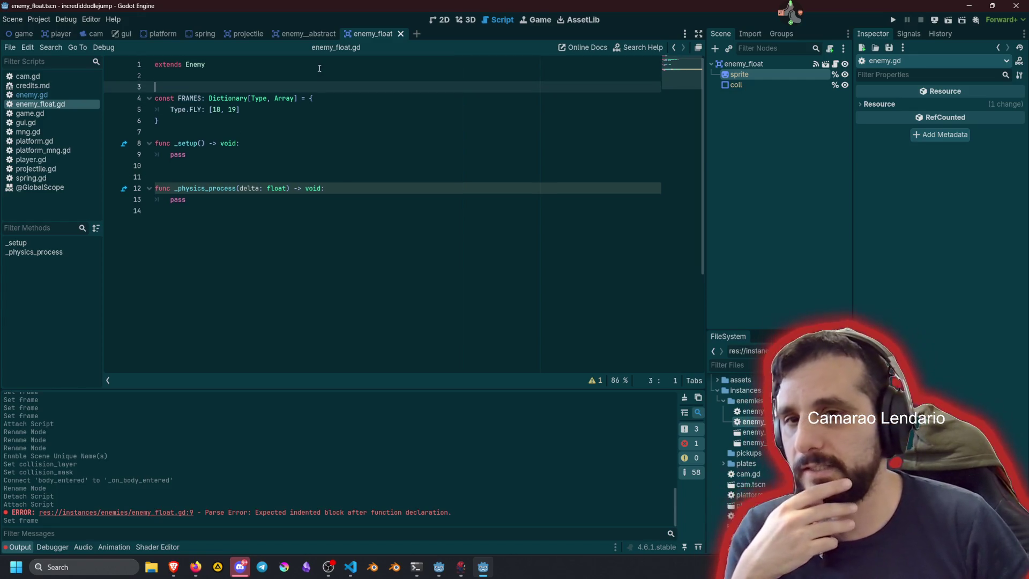
key("Down")
key("Down")
key("End")
type(",")
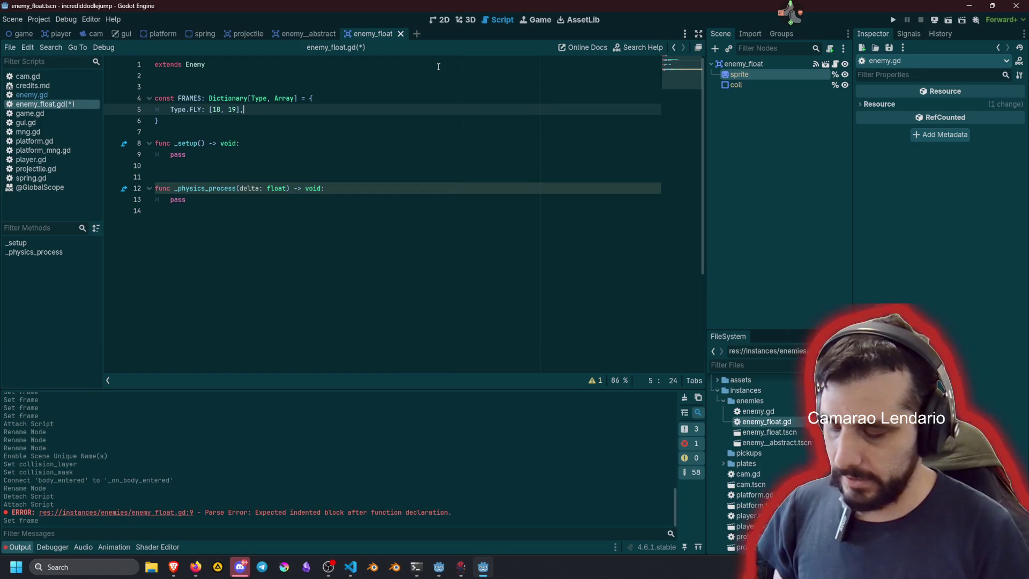
key("ctrl+shift+d")
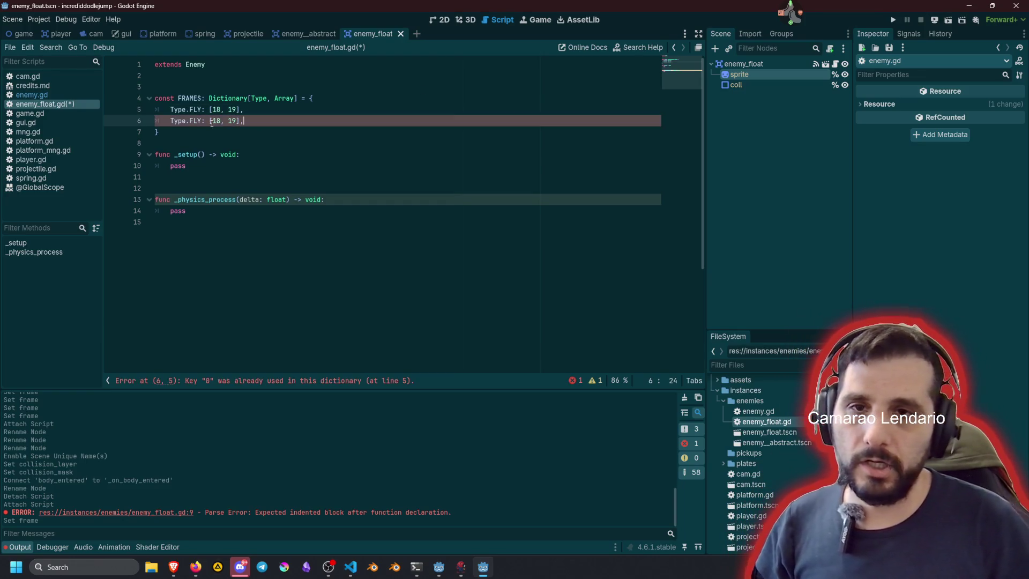
Step: Add a SPIKES value to the Type enum in enemy.gd by duplicating FLY, and save
left_click(178, 121, "ctrl")
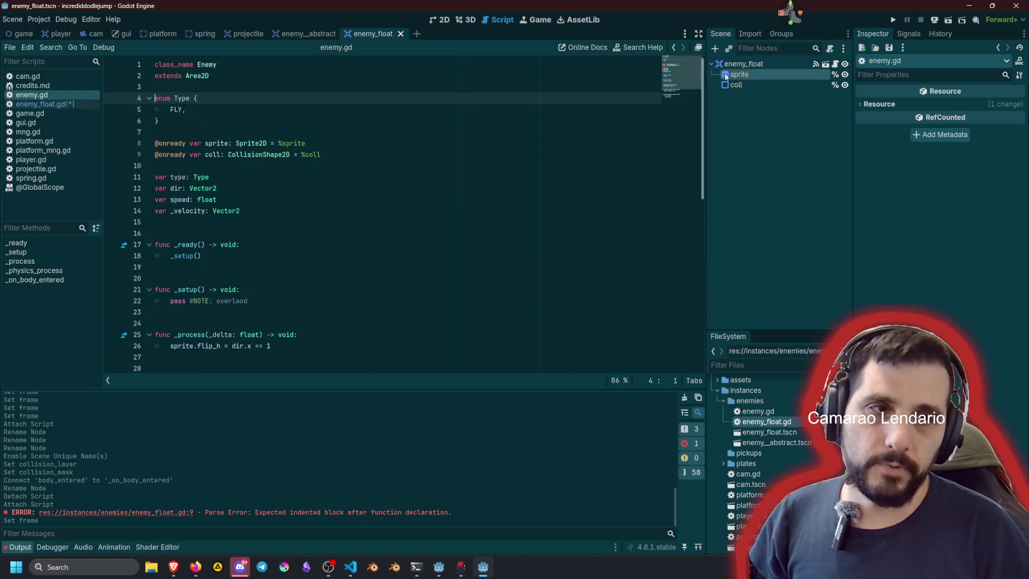
left_click(763, 75)
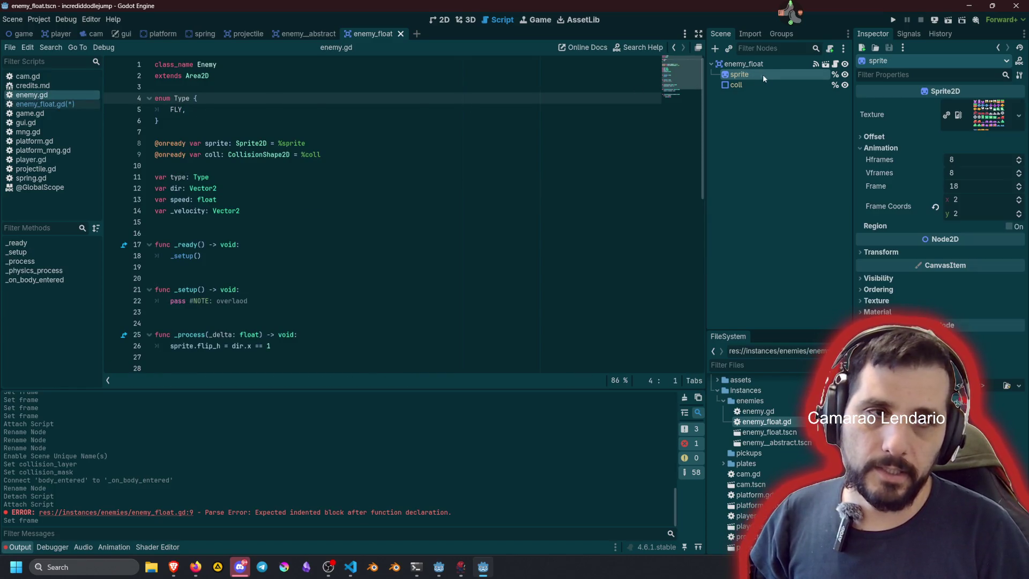
left_click(200, 109)
key("ctrl+shift+d")
key("ctrl+shift+Right")
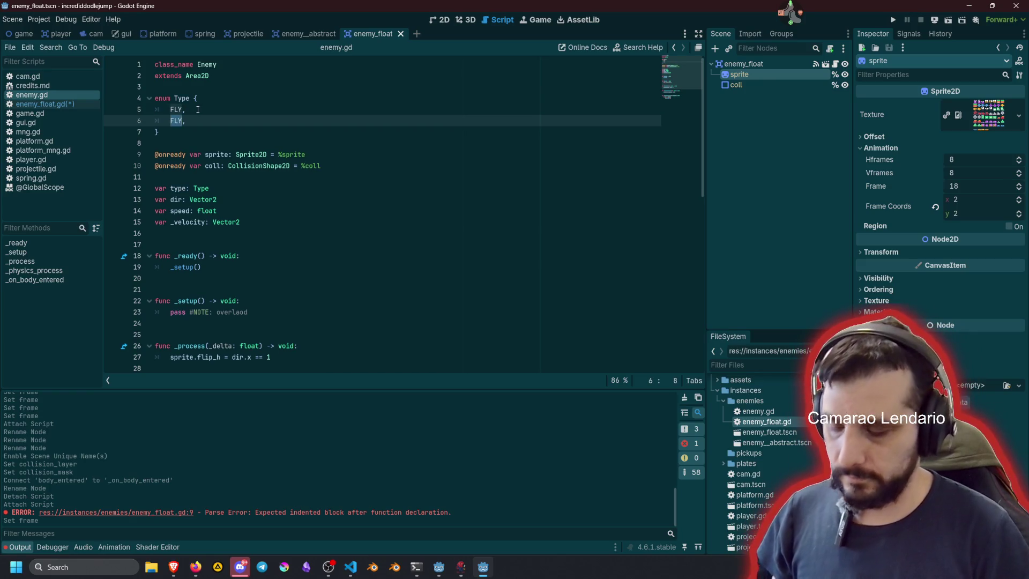
type("SPIKES,")
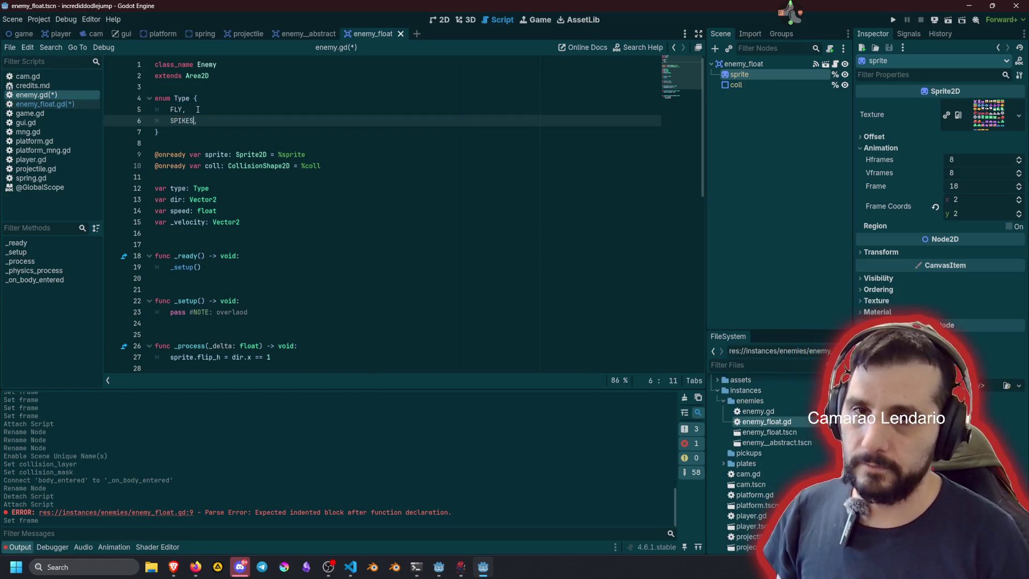
key("ctrl+s")
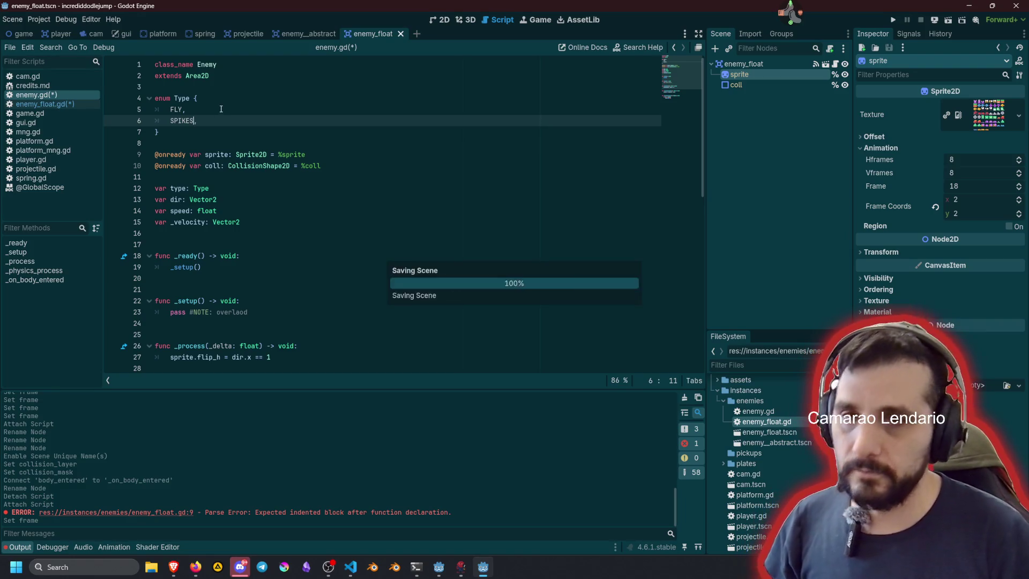
left_click(69, 104)
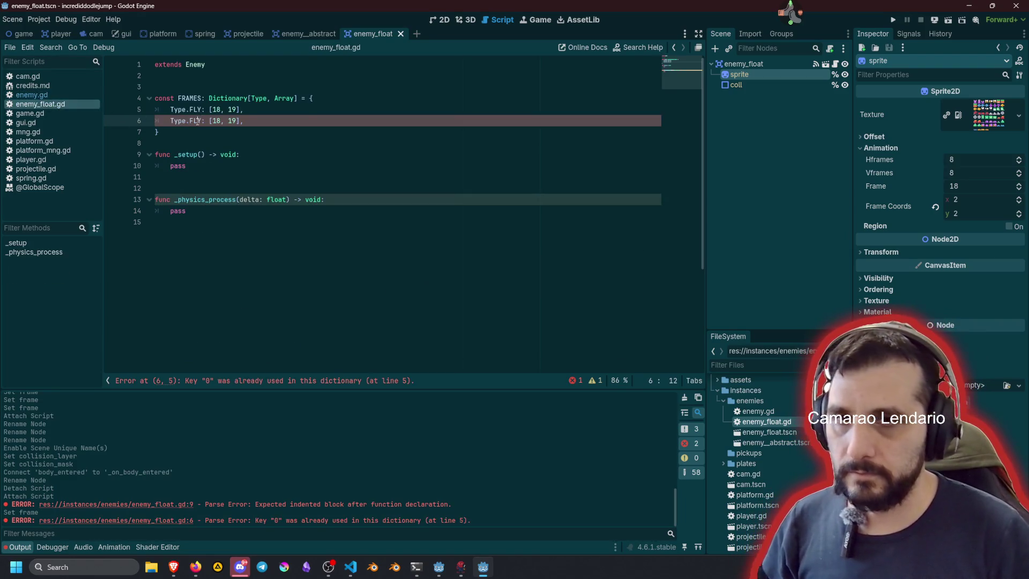
Step: Rename the duplicated key to Type.SPIKES and step the sprite to frame 31 in the 2D view
double_click(198, 121)
type("SP")
type("IKES")
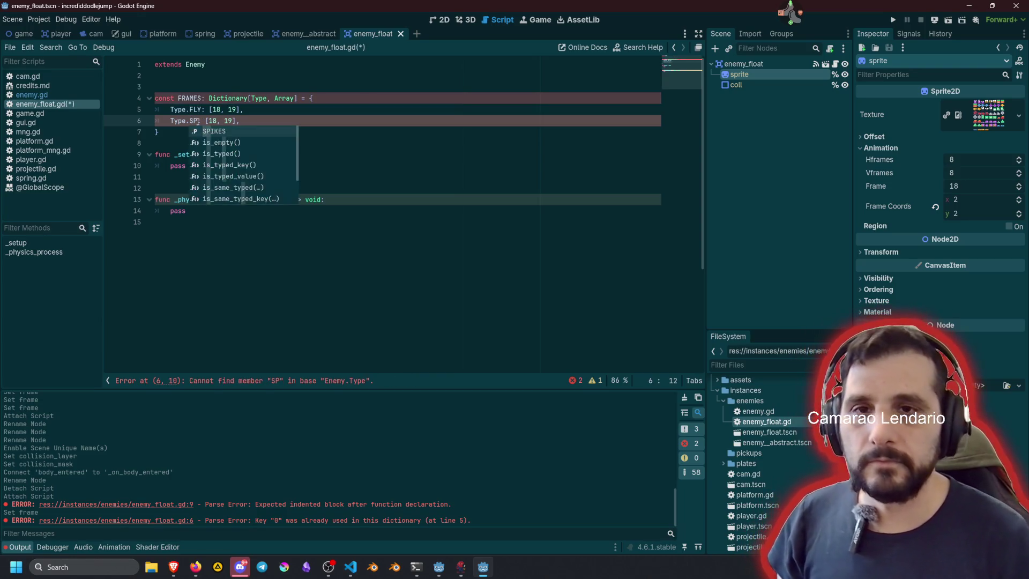
left_click(436, 19)
mouse_move(978, 114)
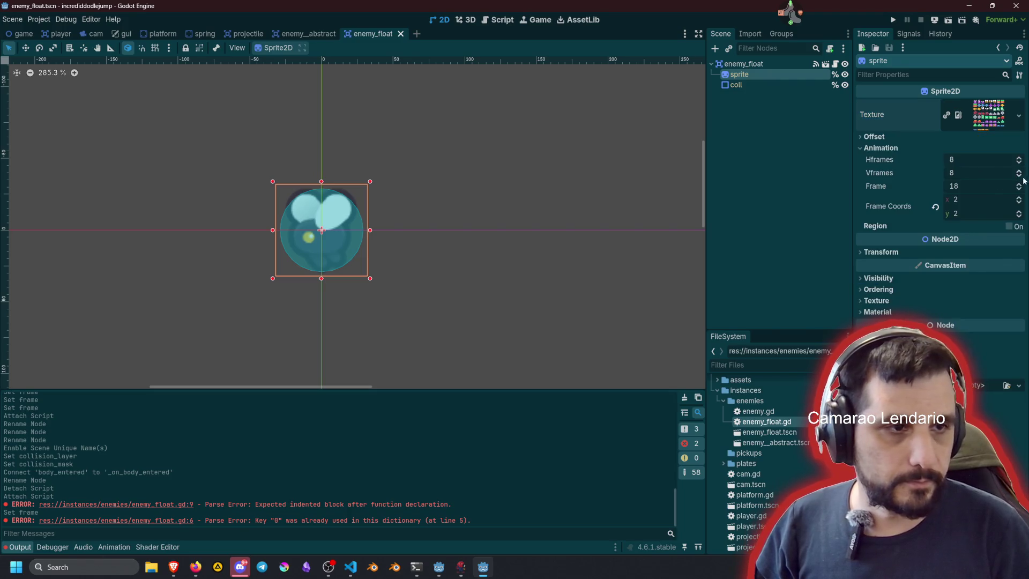
scroll(1022, 185, "up", 11)
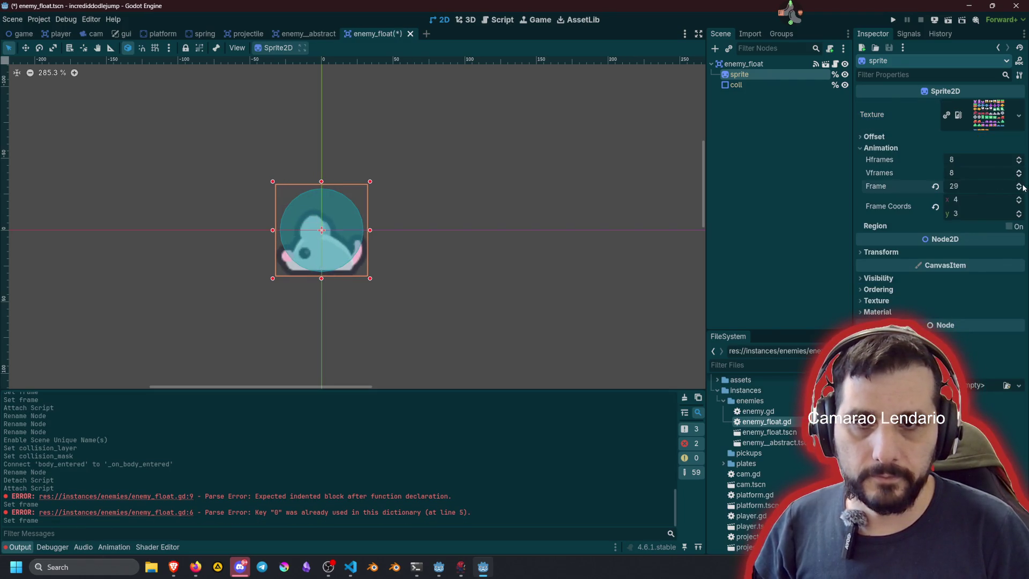
scroll(1023, 187, "up", 1)
left_click(1020, 185)
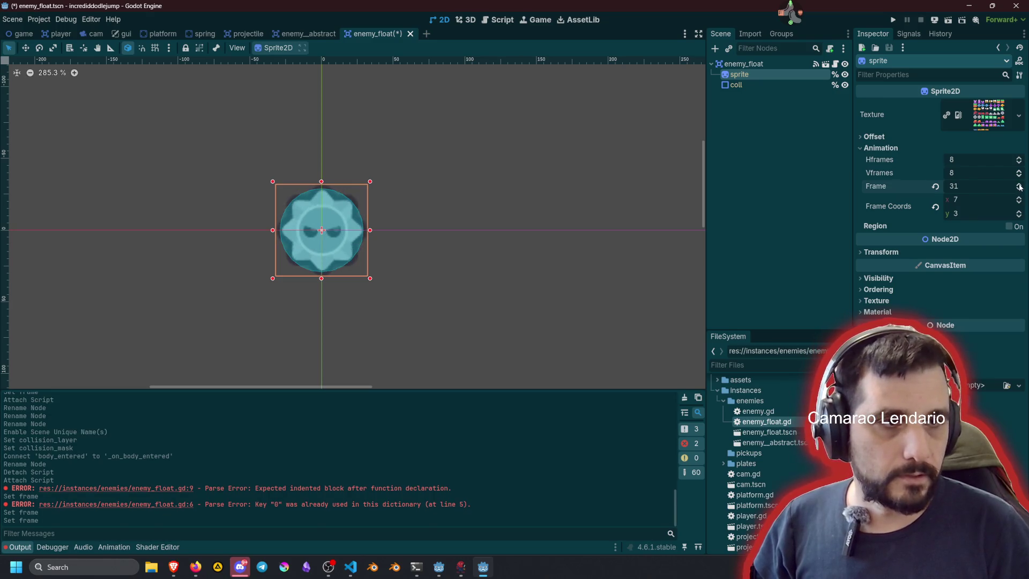
left_click(835, 64)
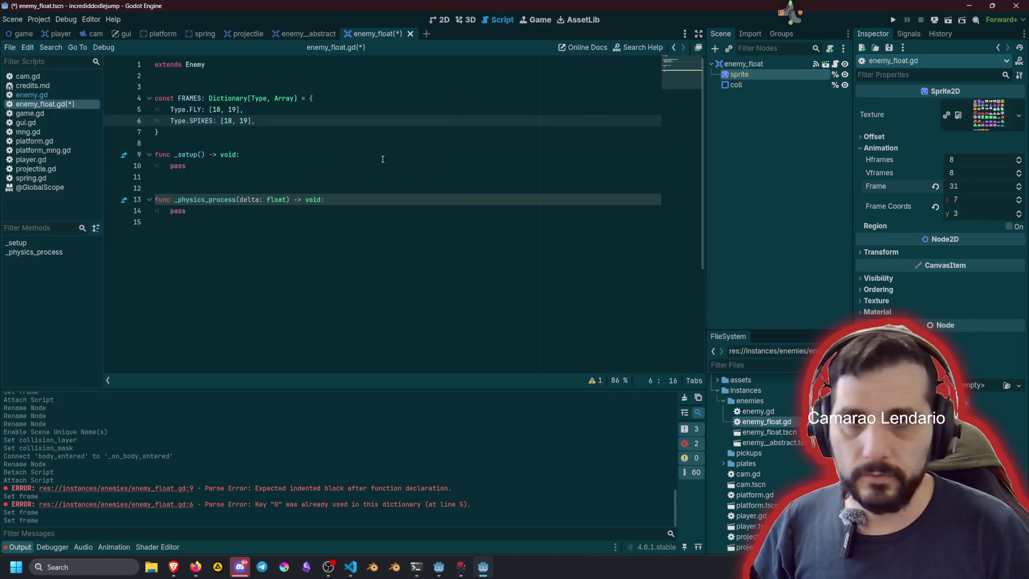
Step: Set the SPIKES frames to [31, 32] and add a new line after _setup
double_click(227, 122)
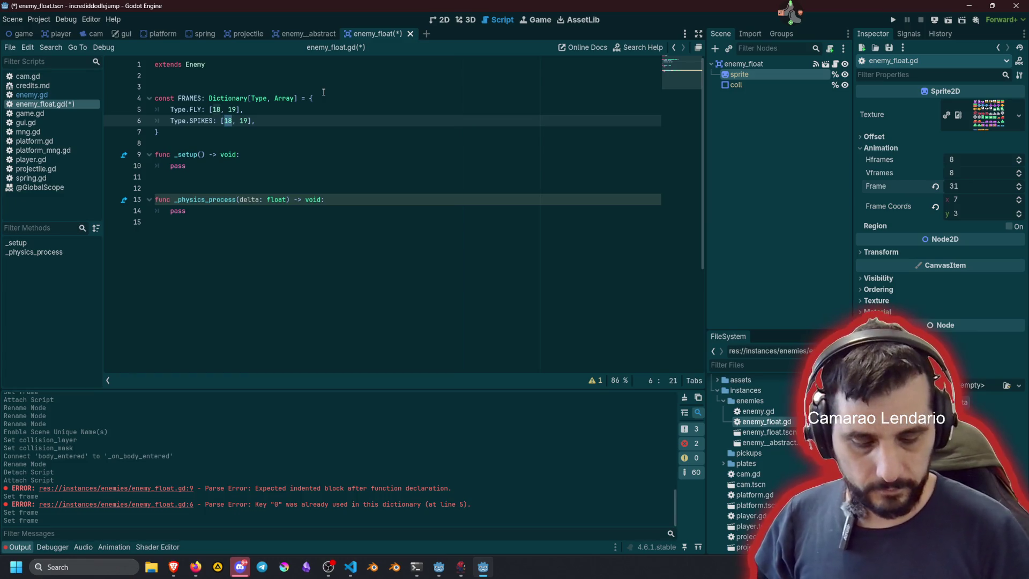
type("31")
key("ctrl+Right")
key("ctrl+shift+Right")
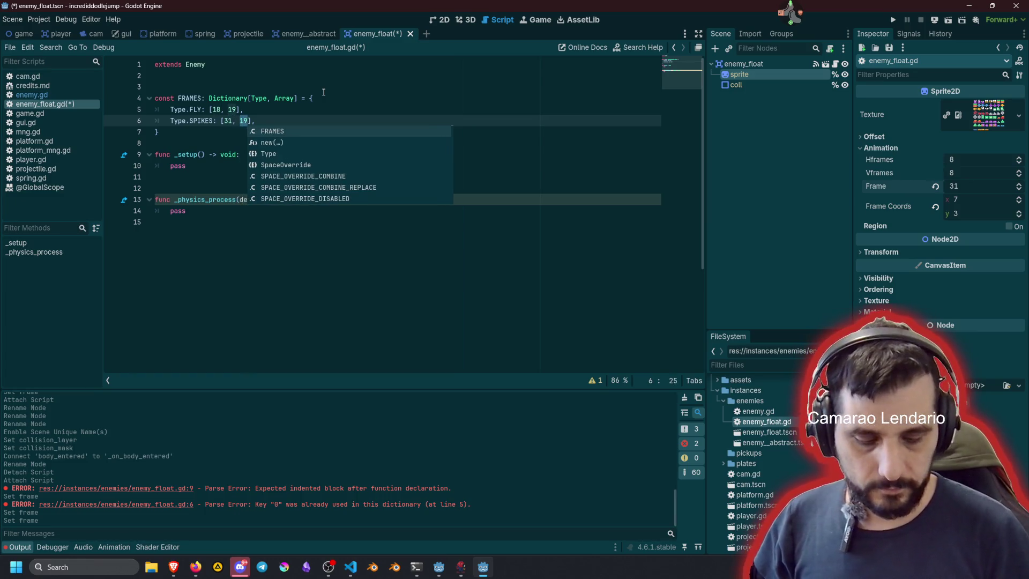
type("32")
left_click(285, 165)
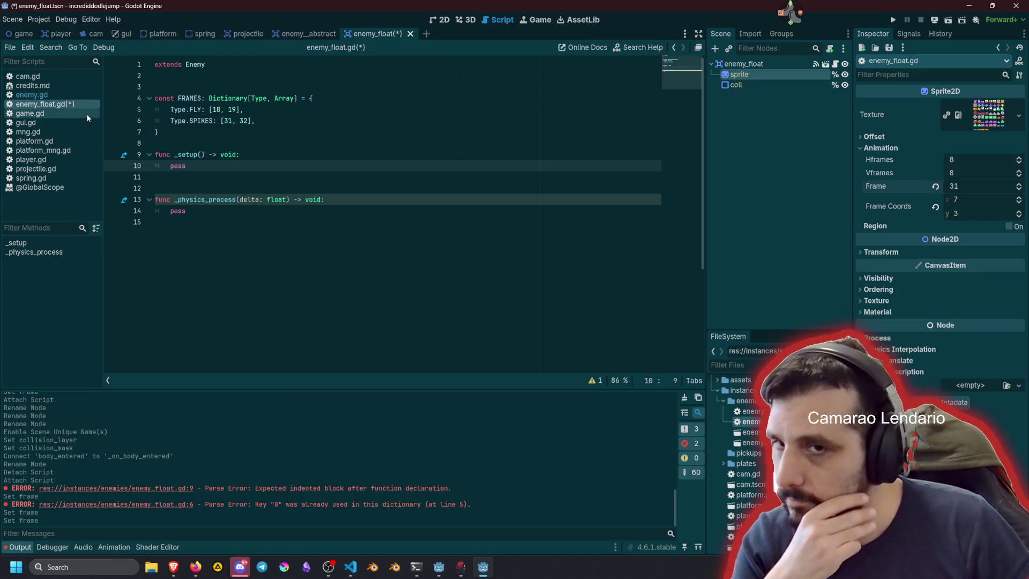
key("Return")
key("Return")
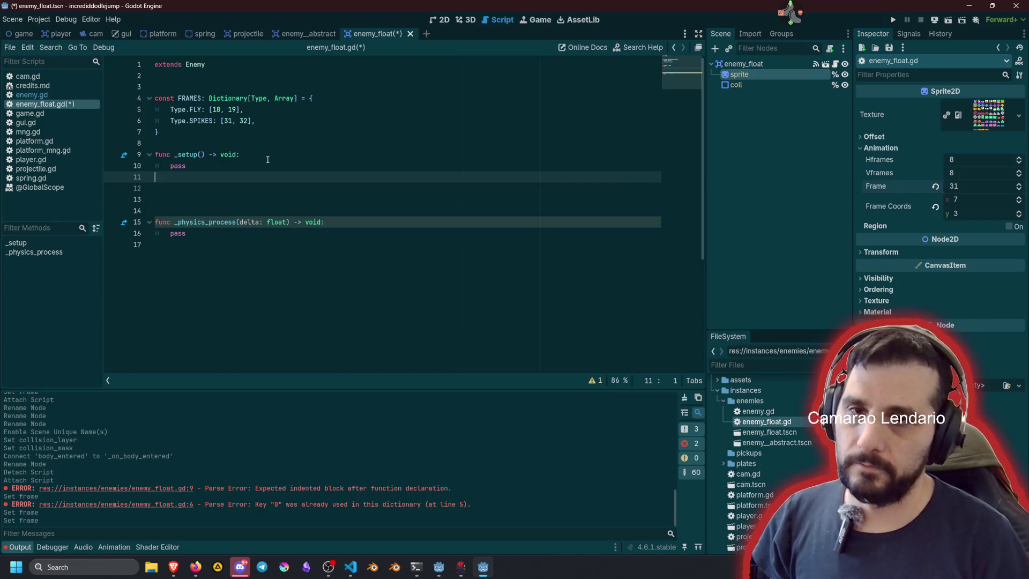
Step: Override _process(delta: float) in enemy_float.gd with a super(delta) call, renaming _delta to delta
key("Return")
type("func ")
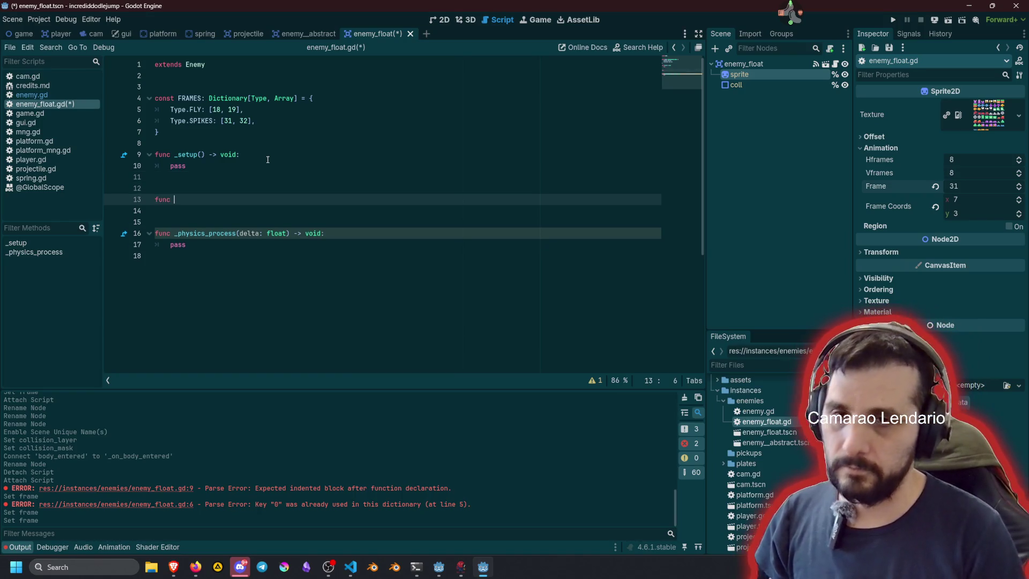
type("_pro")
key("Return")
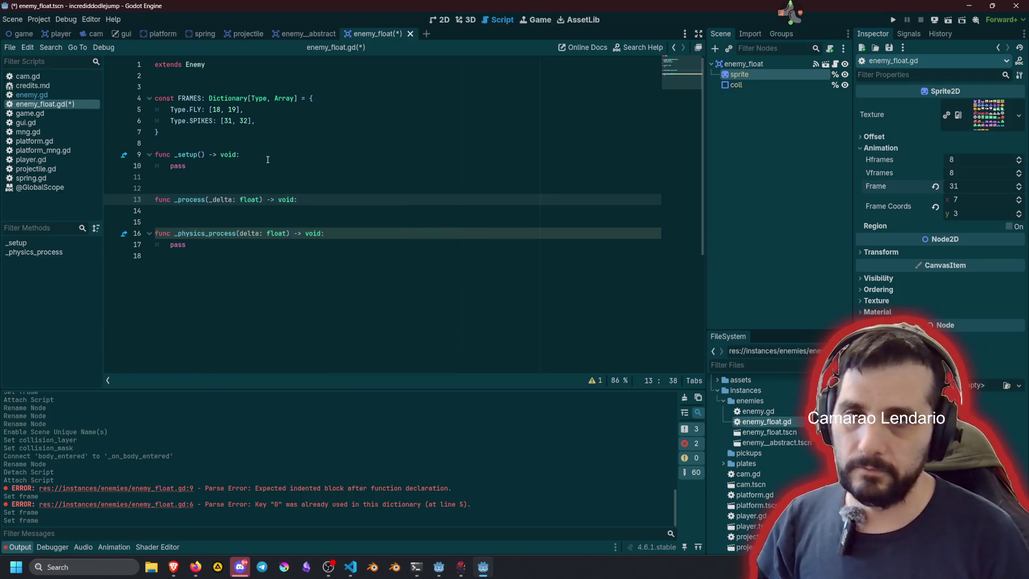
key("Return")
type("super")
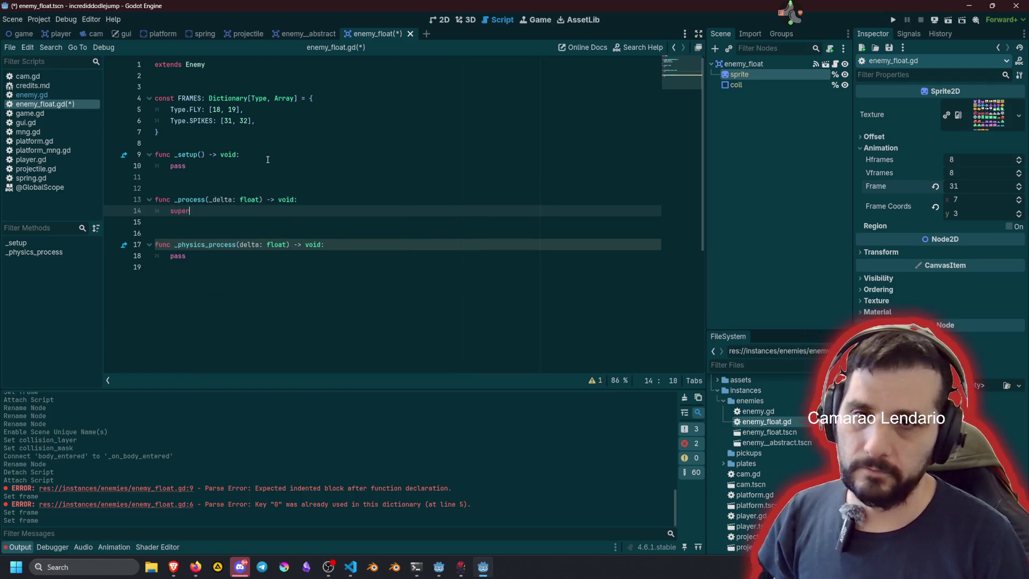
type("(delta)")
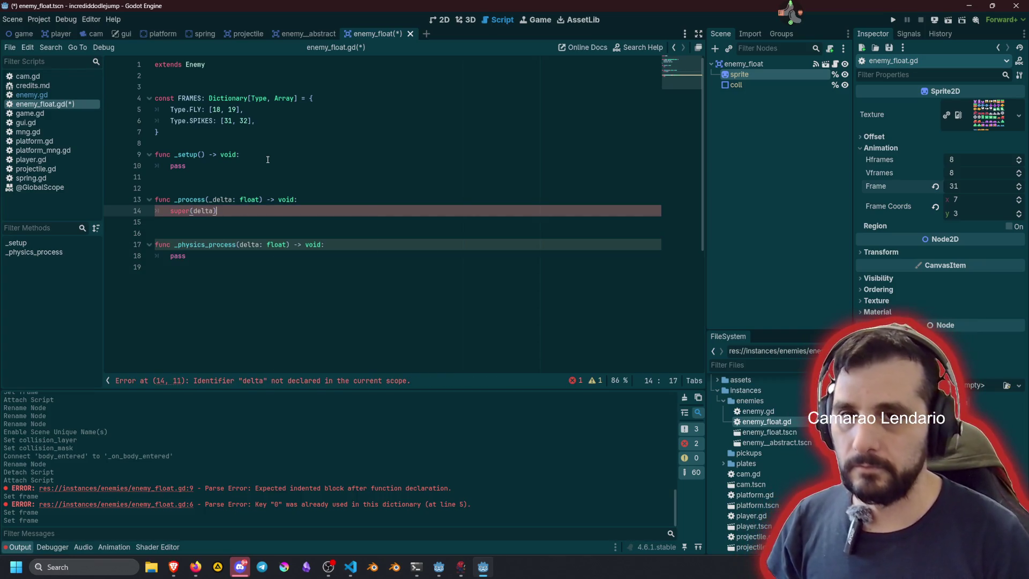
left_click(211, 200)
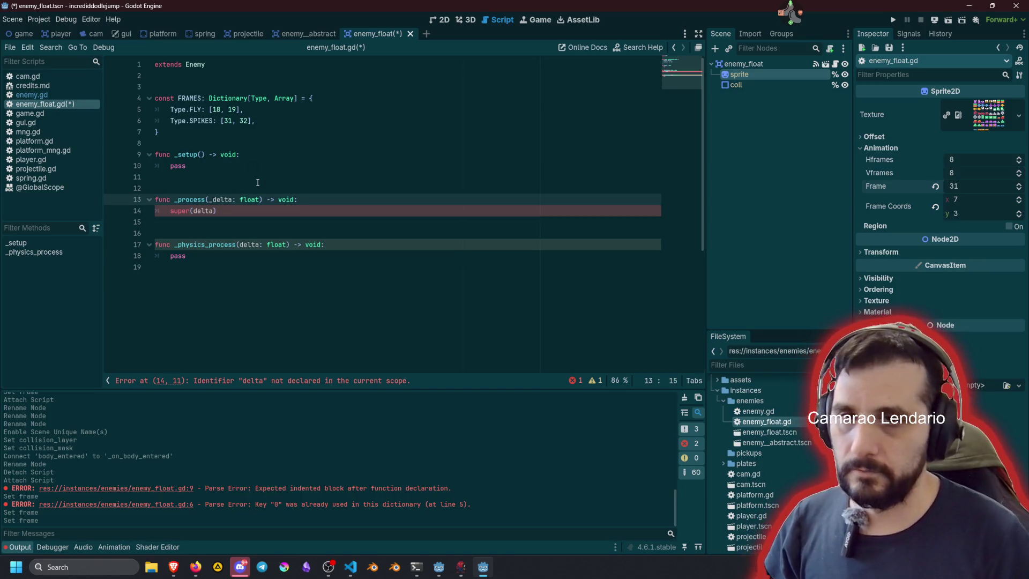
key("Delete")
key("Down")
key("End")
key("Return")
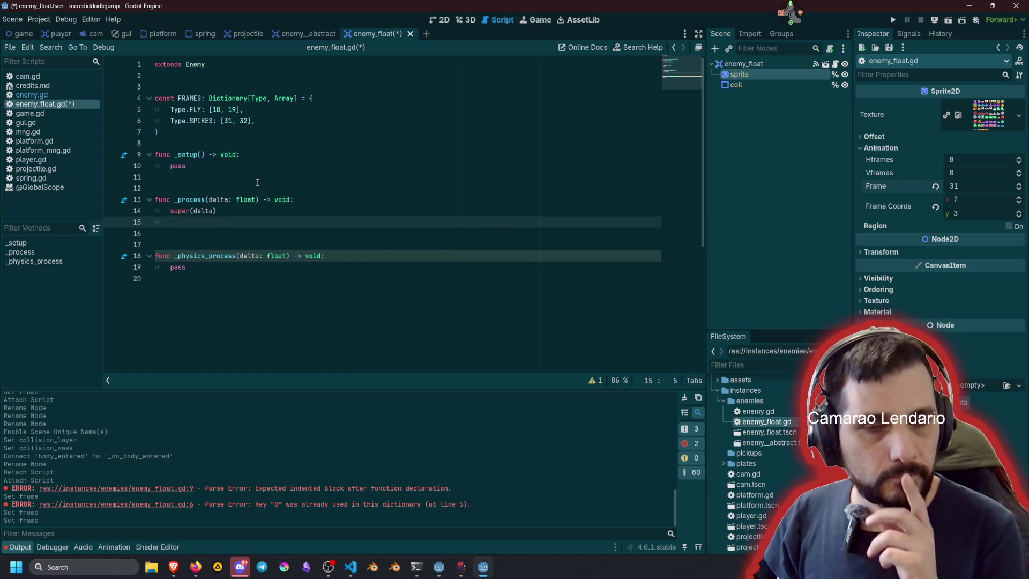
left_click(198, 199, "ctrl")
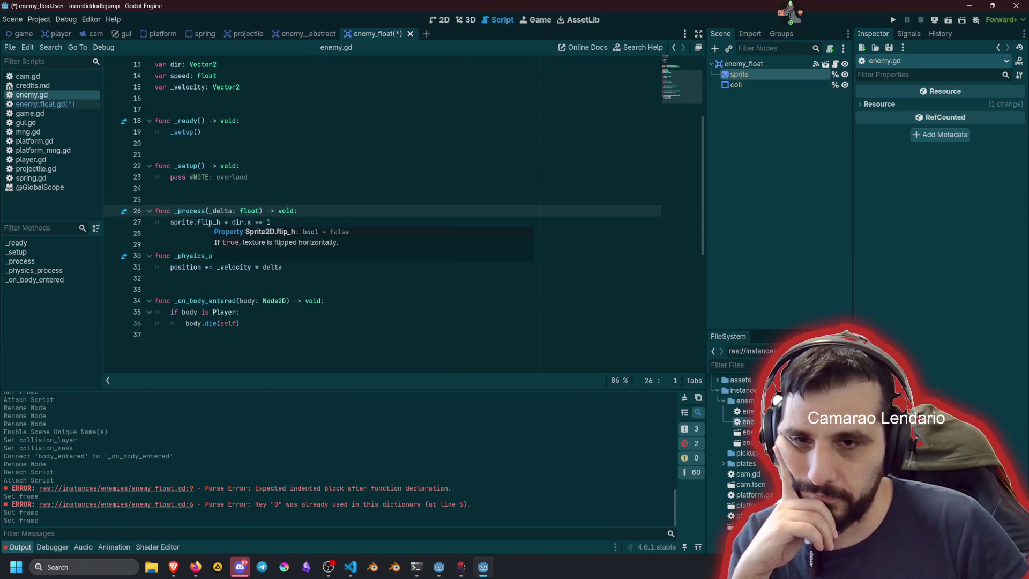
Step: Give var dir a set(value) setter that returns early when dir == value
scroll(209, 223, "up", 1)
scroll(209, 223, "up", 1)
left_click(222, 131)
type(": float) -> void:")
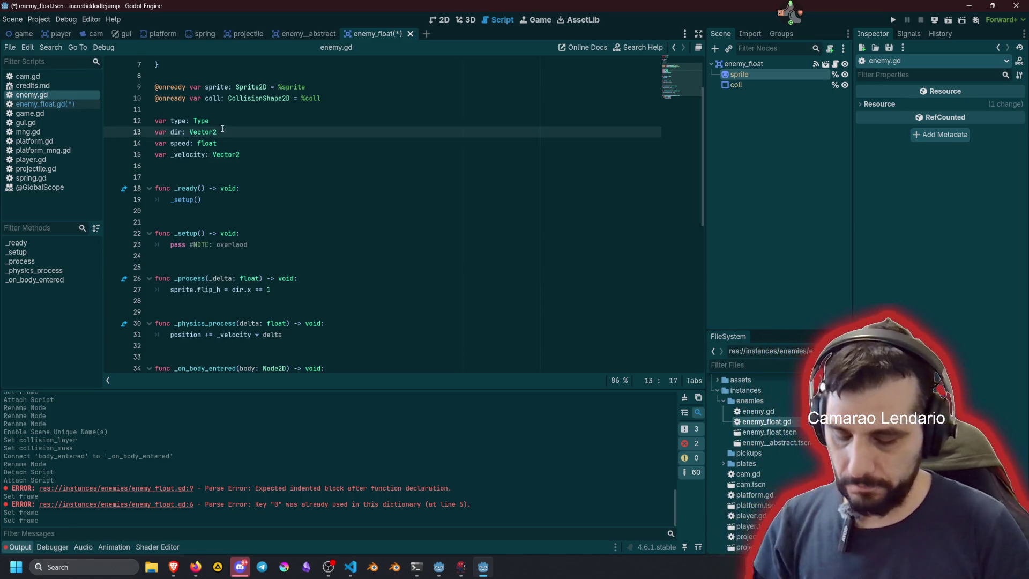
key("Return")
type("set(")
type("value):")
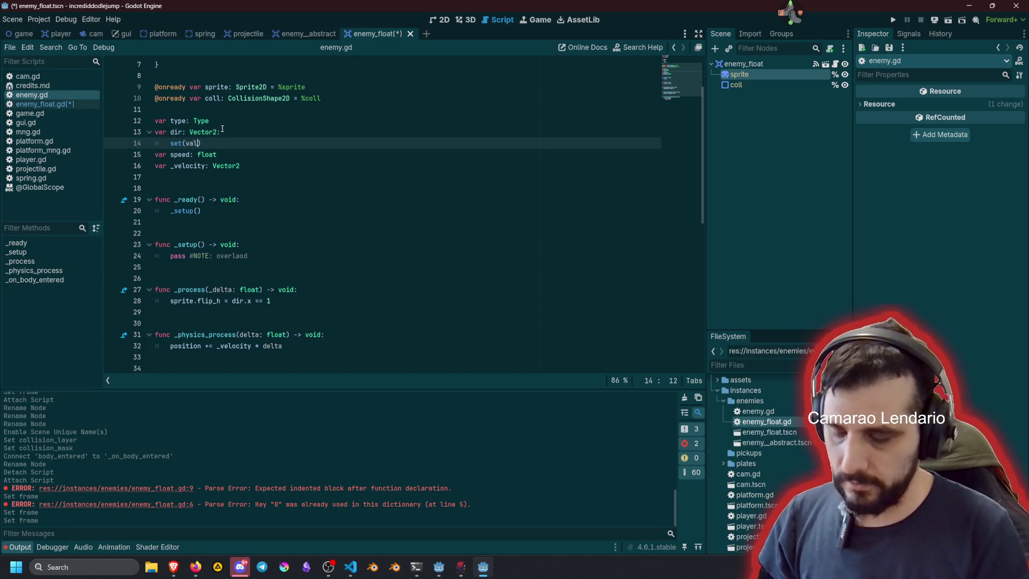
key("Return")
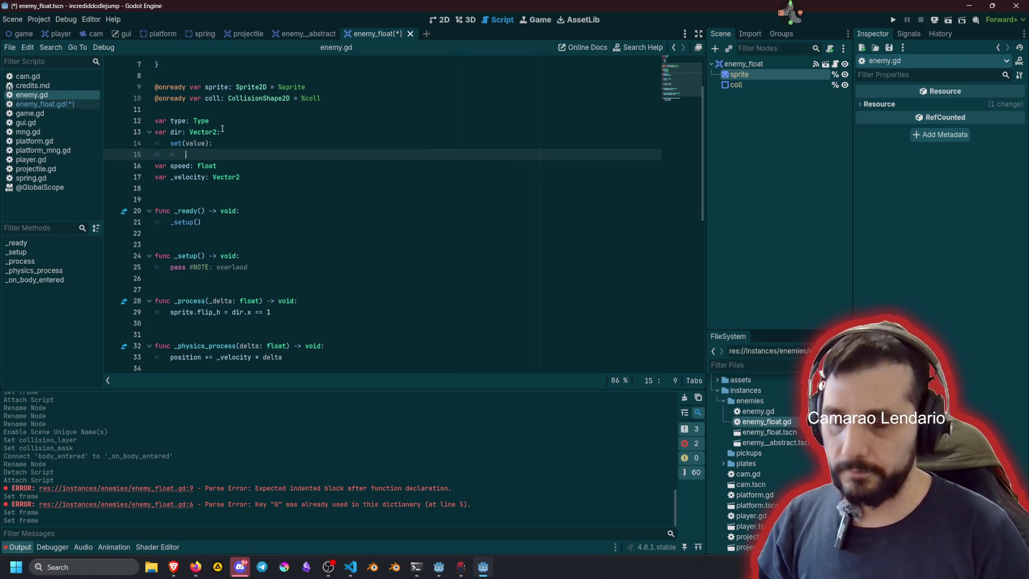
type("if d")
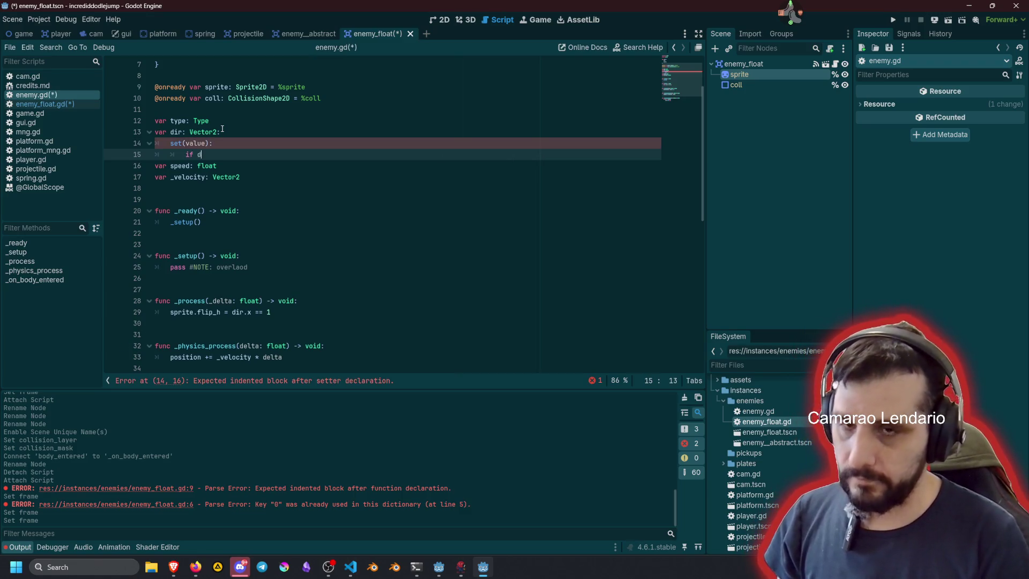
type("ir ")
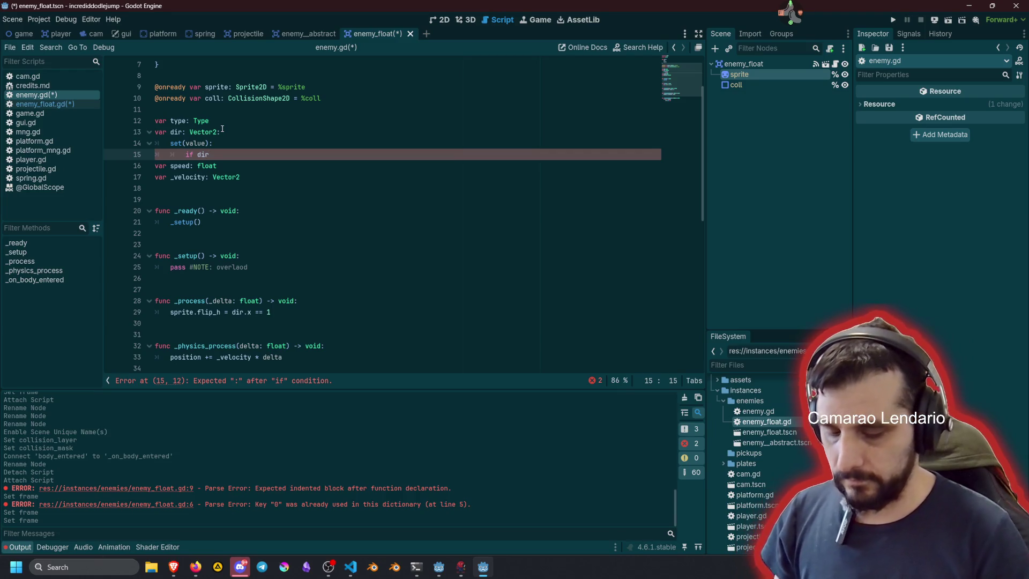
type("== ")
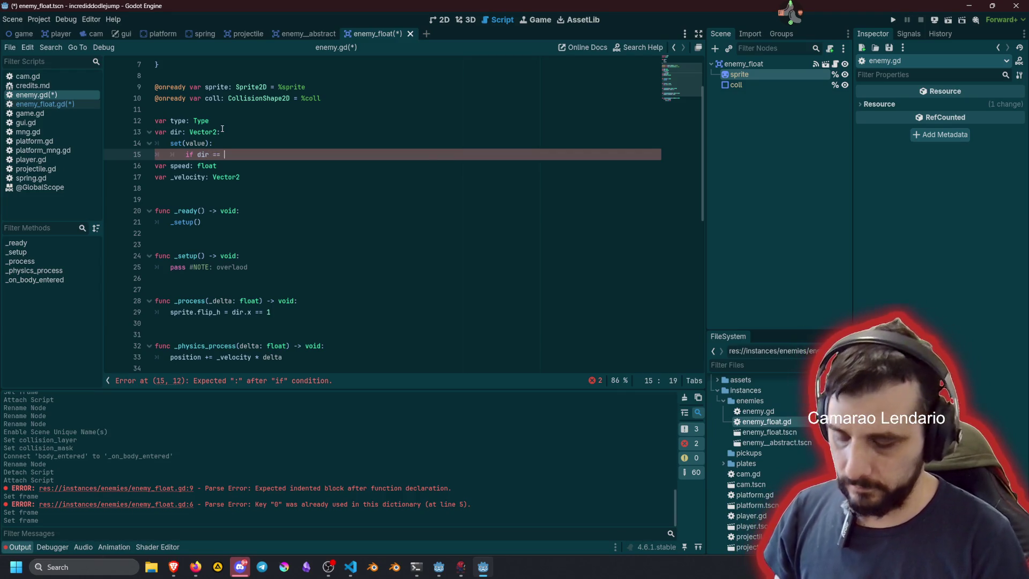
type("value:")
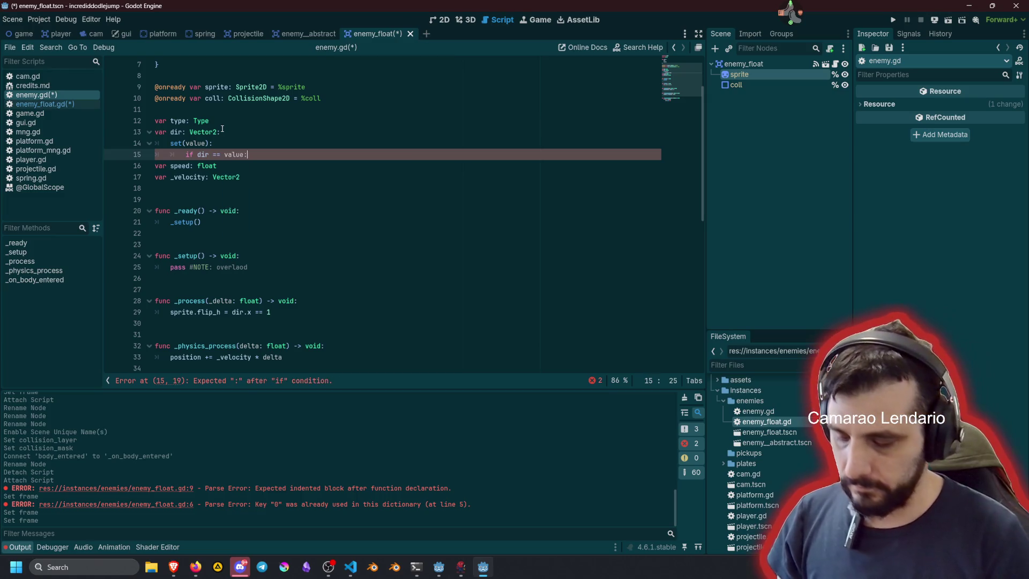
key("Return")
type("return")
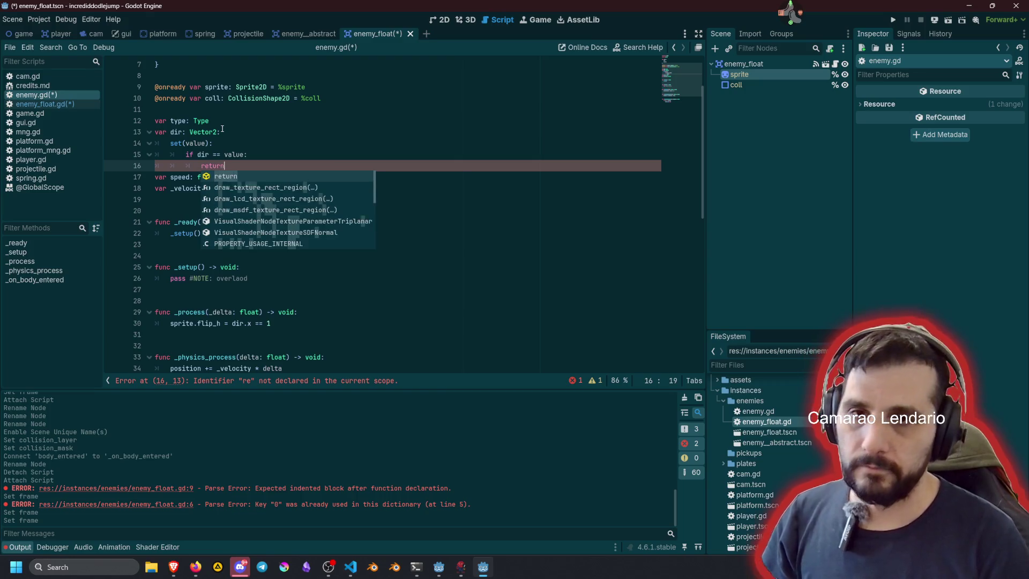
key("Return")
key("Return")
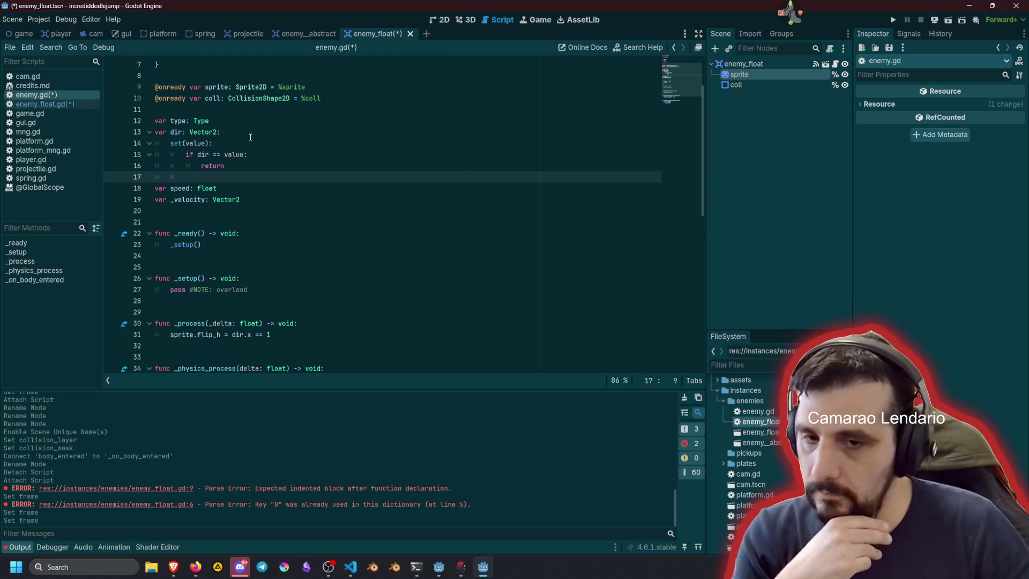
type("if")
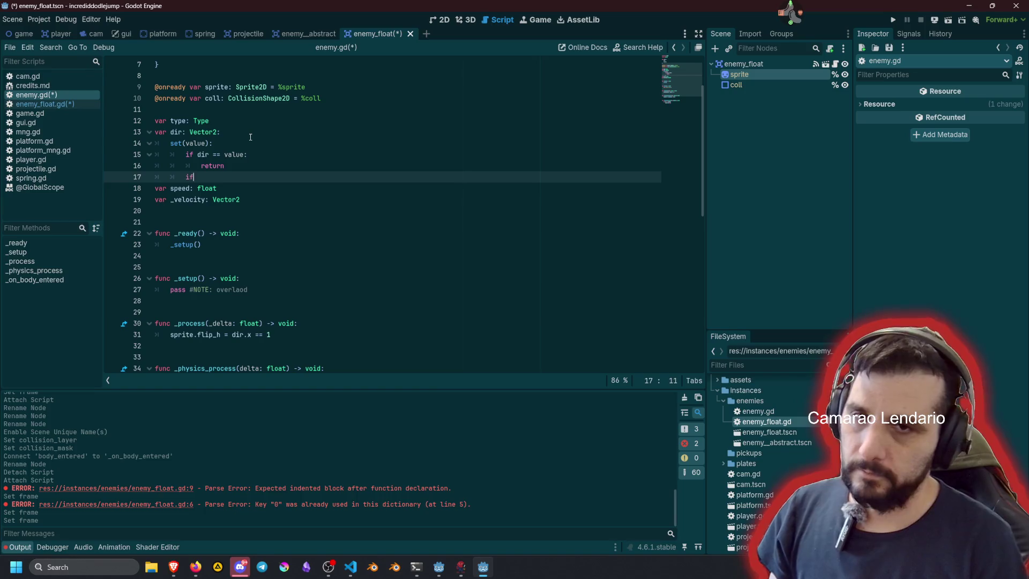
key("BackSpace")
key("BackSpace")
key("BackSpace")
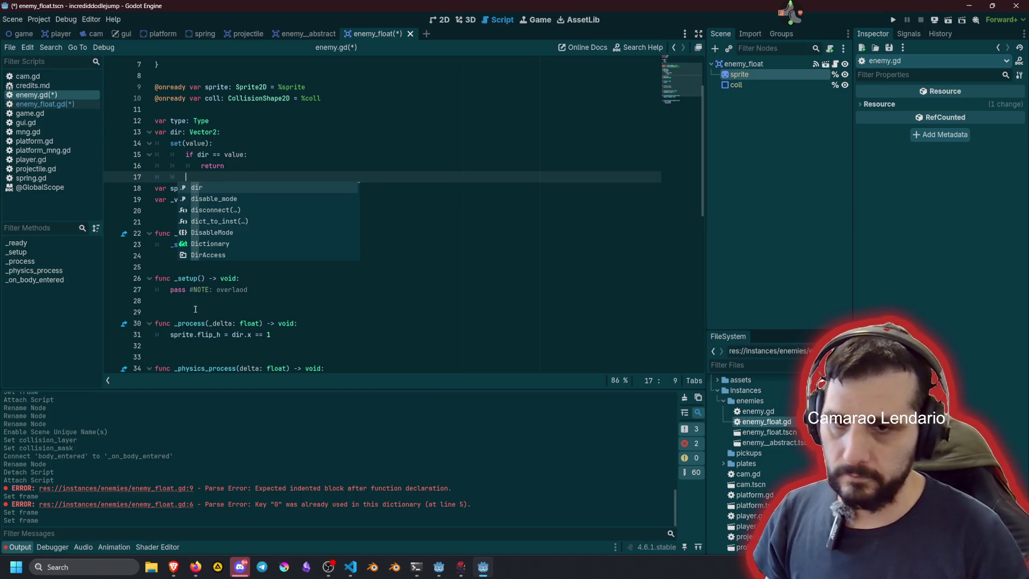
Step: Delete the sprite.flip_h line and the whole _process function from enemy.gd
left_click(184, 346)
left_click(183, 335)
triple_click(184, 336)
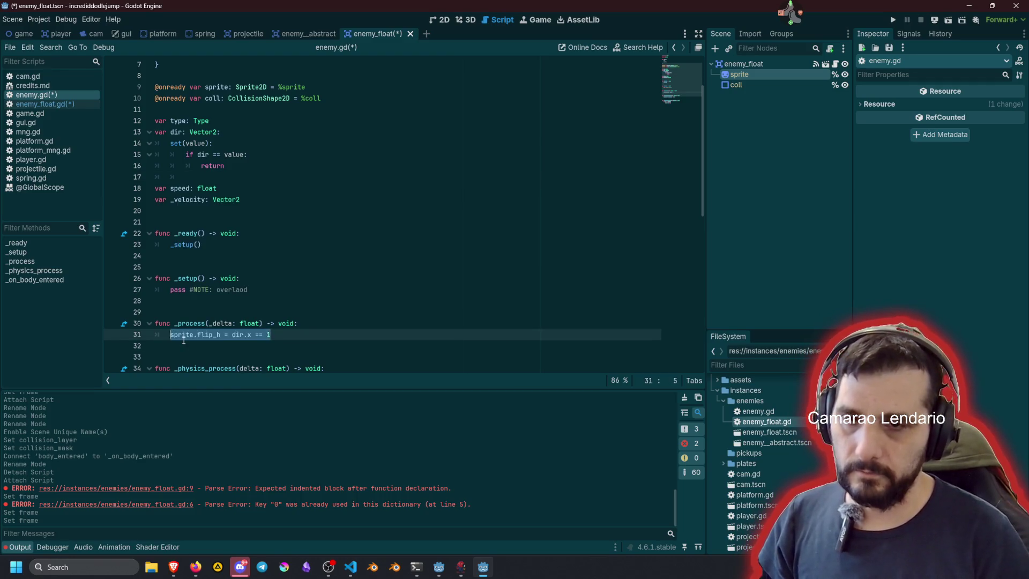
key("BackSpace")
key("shift+Home")
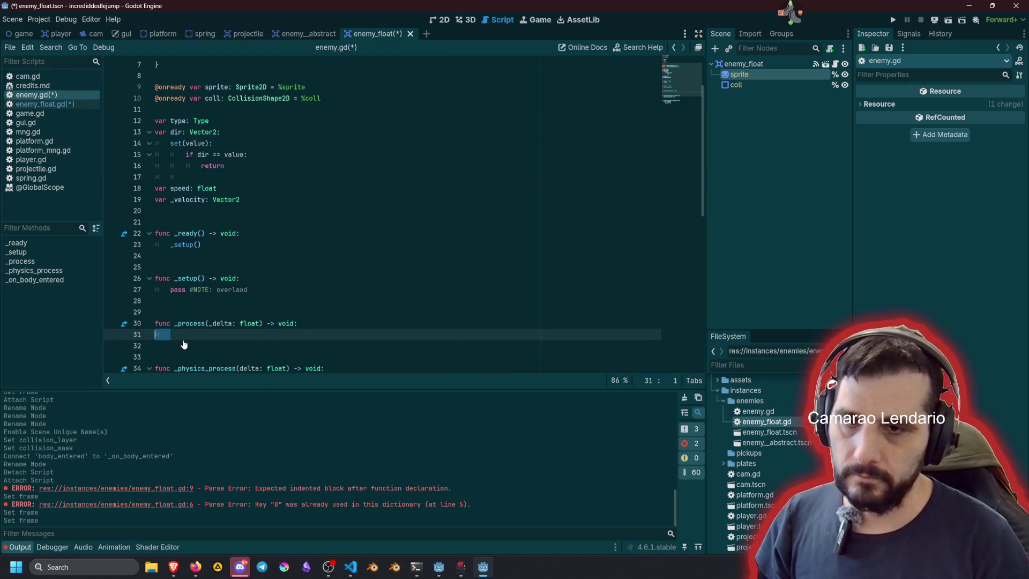
key("ctrl+shift+k")
key("ctrl+shift+k")
key("ctrl+shift+k")
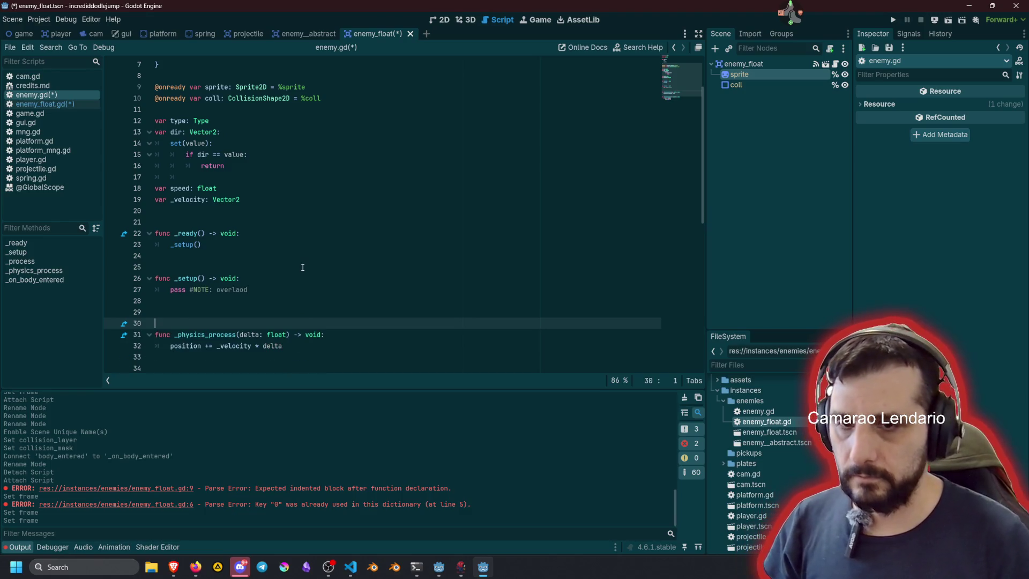
key("ctrl+shift+k")
Step: Make the setter assign dir = value and set sprite.flip_h = dir.x == 1
left_click(296, 139)
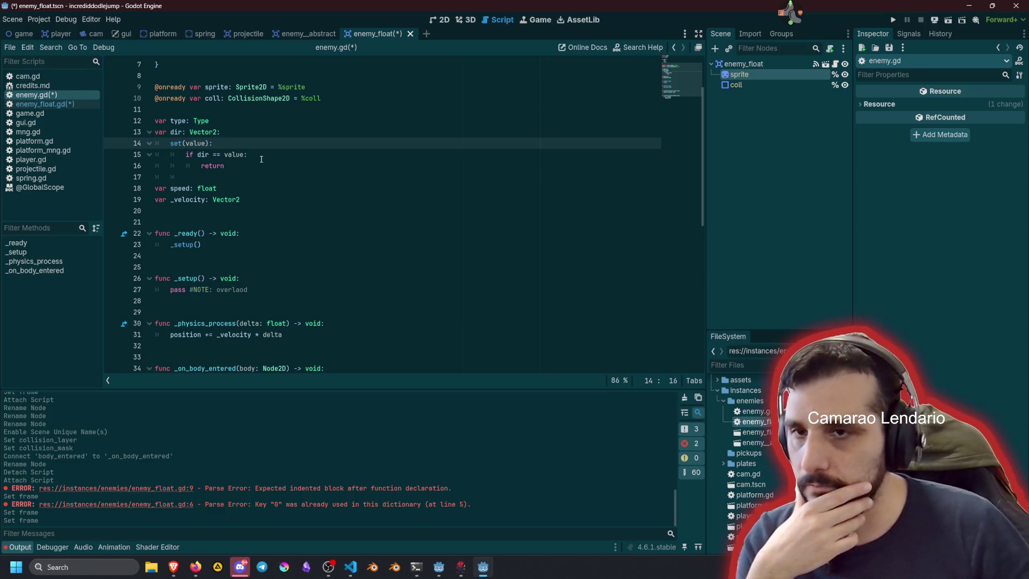
scroll(244, 195, "up", 2)
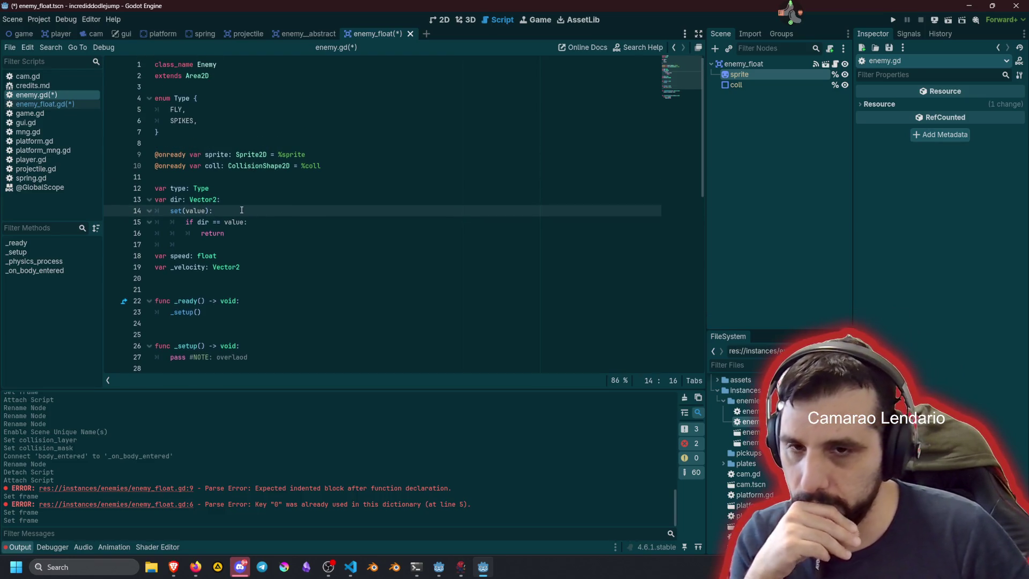
key("Down")
key("Down")
key("Down")
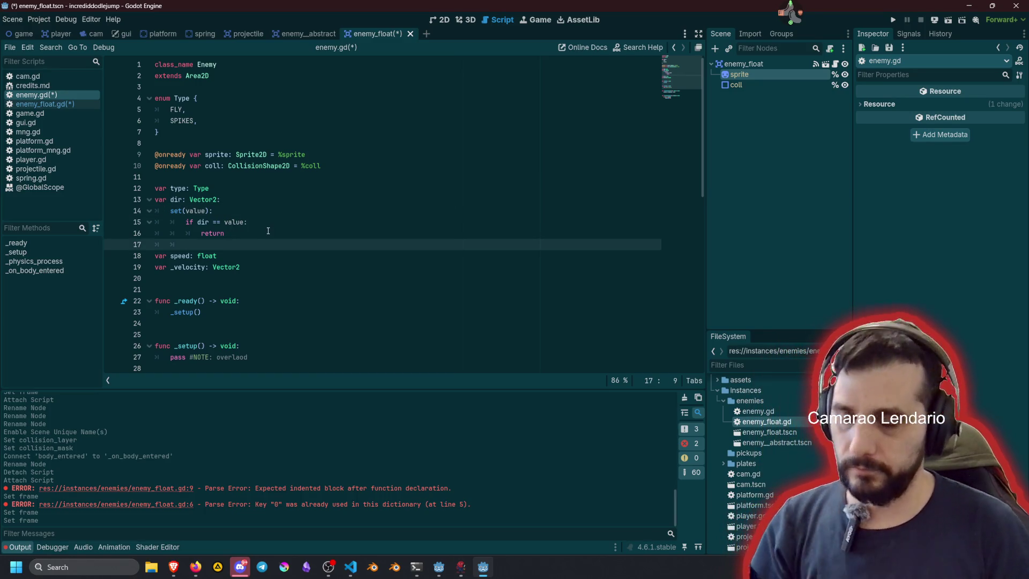
type("dir = value")
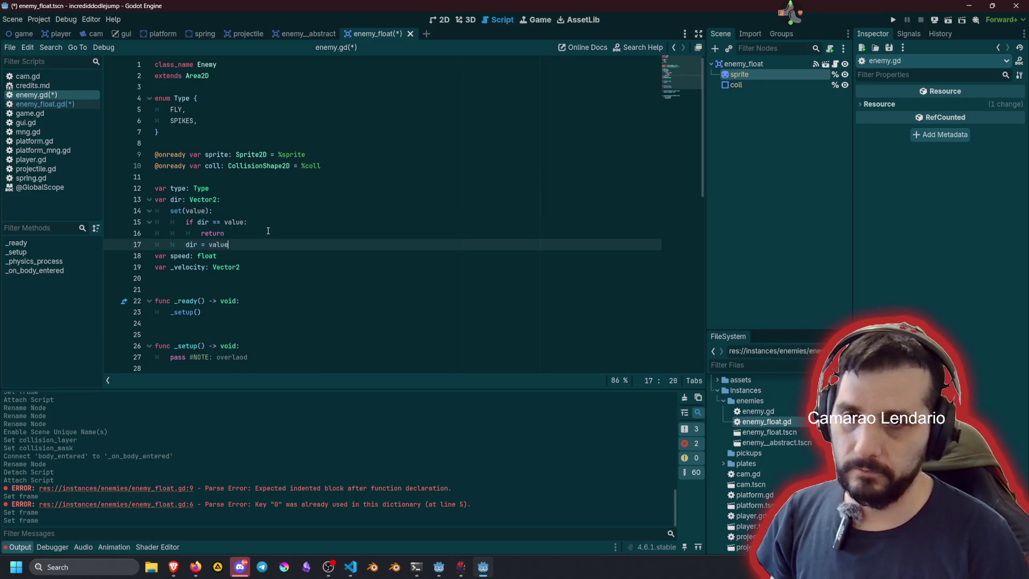
key("Home")
key("Down")
key("Return")
key("Up")
key("Up")
key("End")
key("Return")
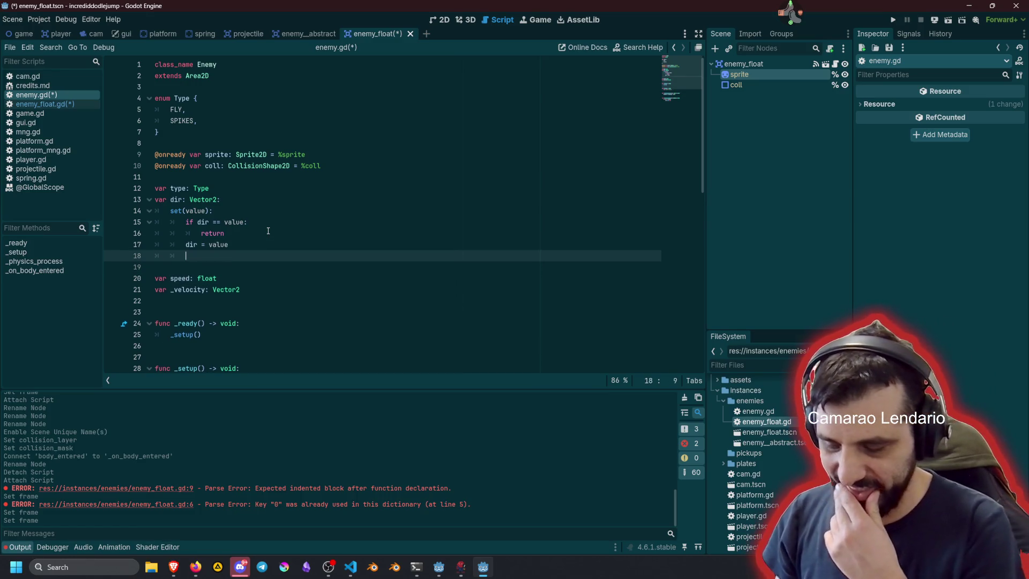
type("sprite.flip_h = dir.x == 1")
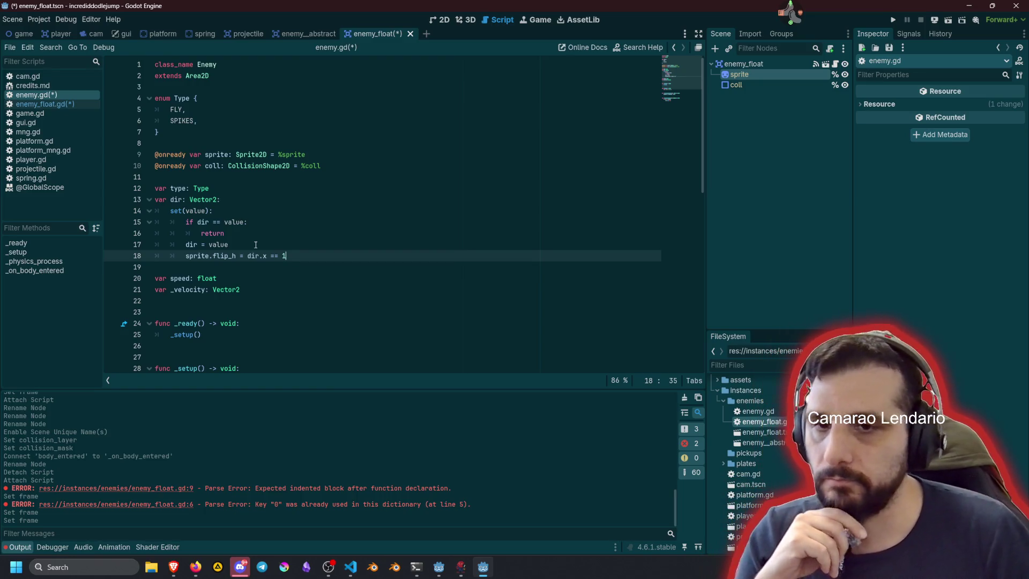
Step: Change the flip condition to sprite.flip_h = dir.x > 0
left_click(255, 244)
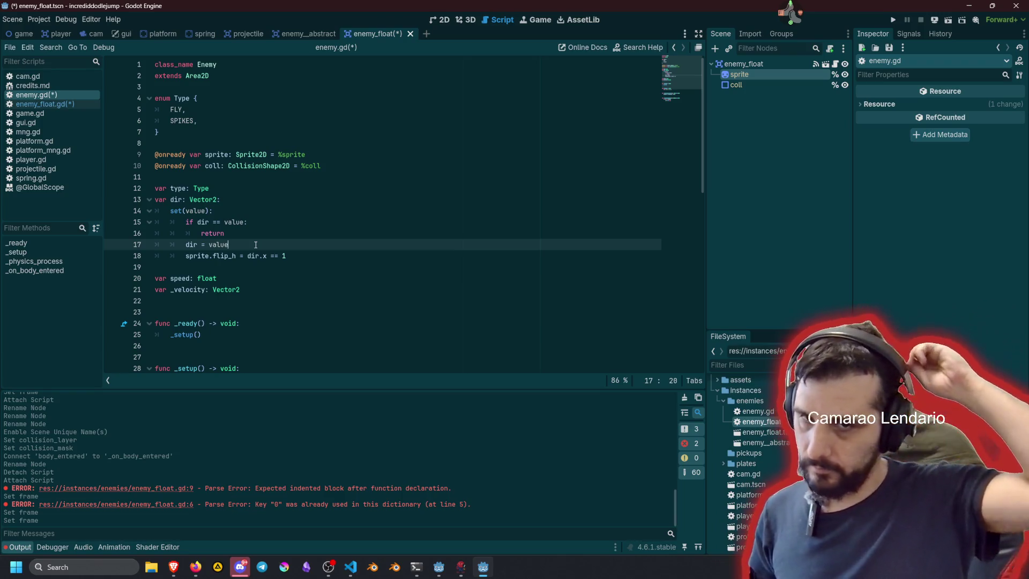
left_click(279, 256)
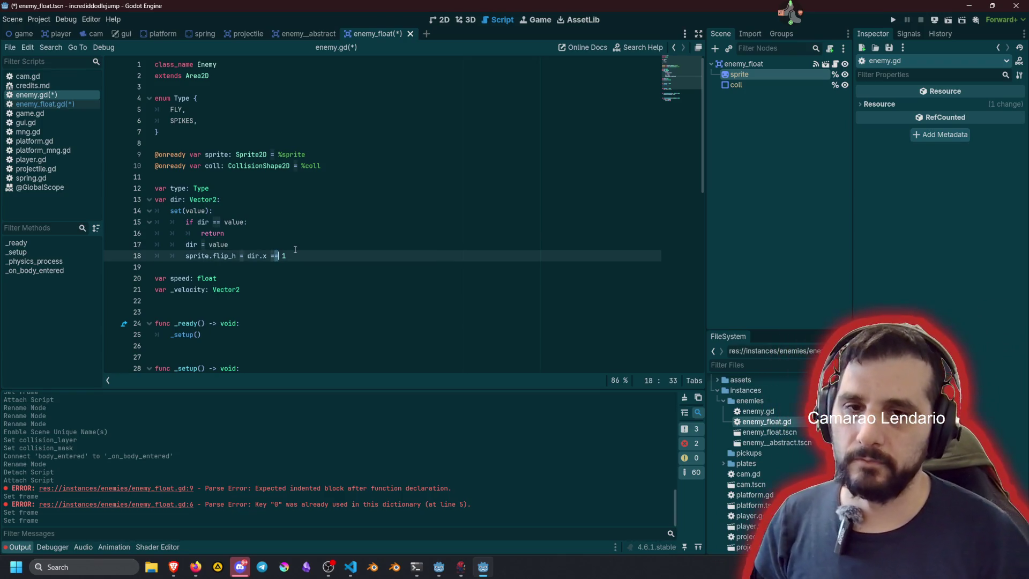
key("BackSpace")
key("BackSpace")
type(">")
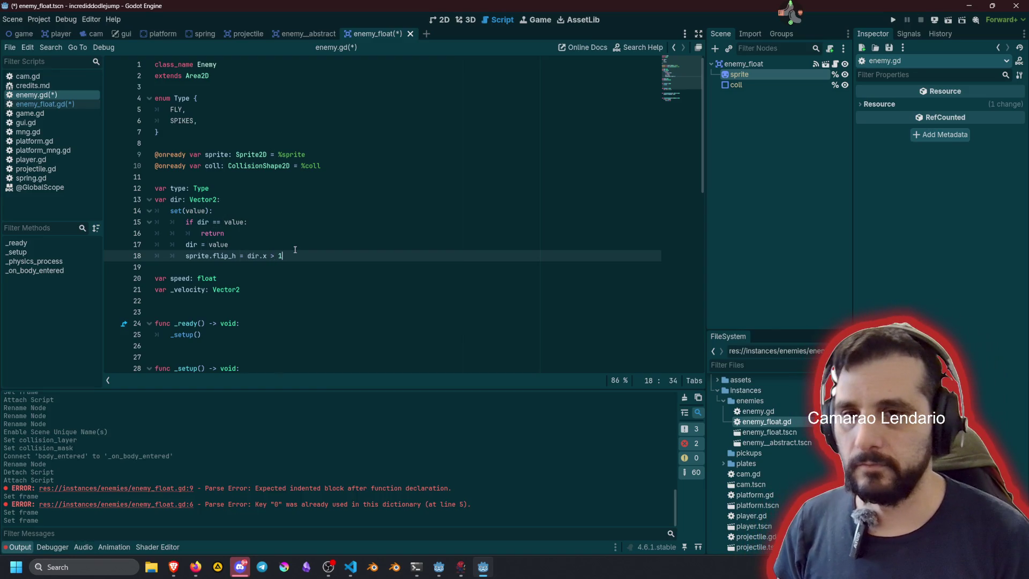
key("BackSpace")
type("0")
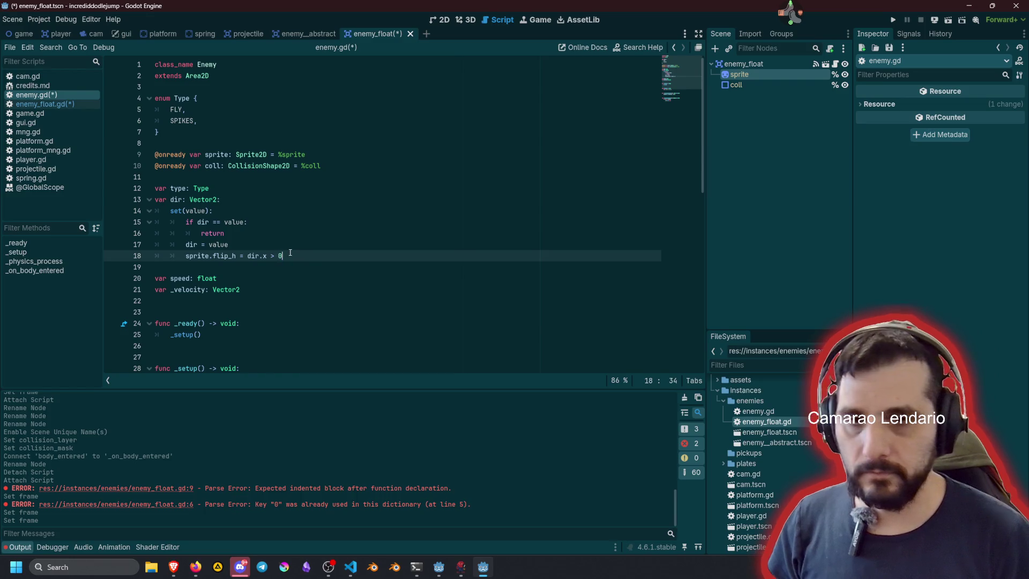
Step: Save enemy.gd and switch back to enemy_float.gd below super(delta)
left_click(307, 238)
key("ctrl+s")
left_click(283, 227)
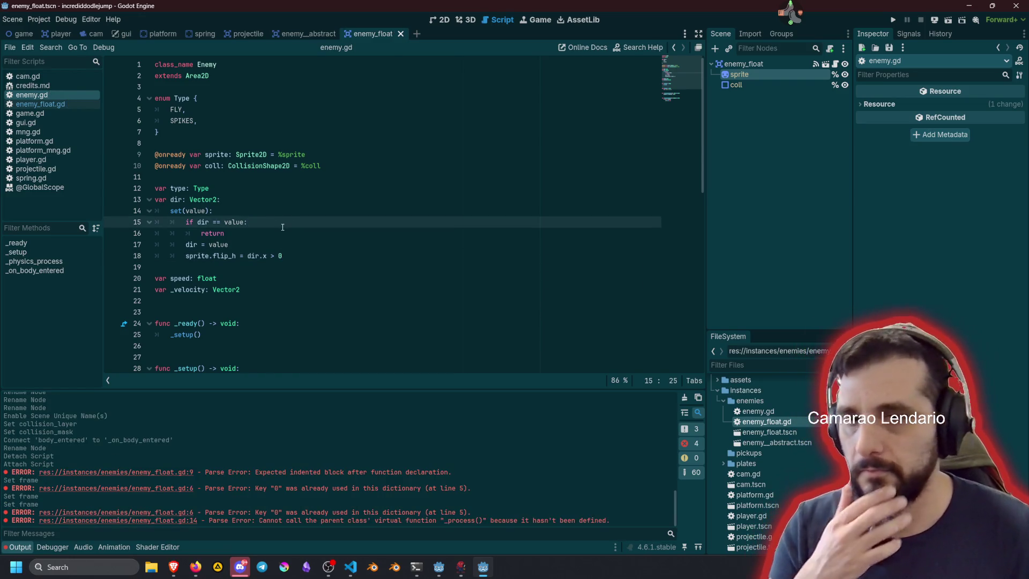
scroll(282, 227, "down", 4)
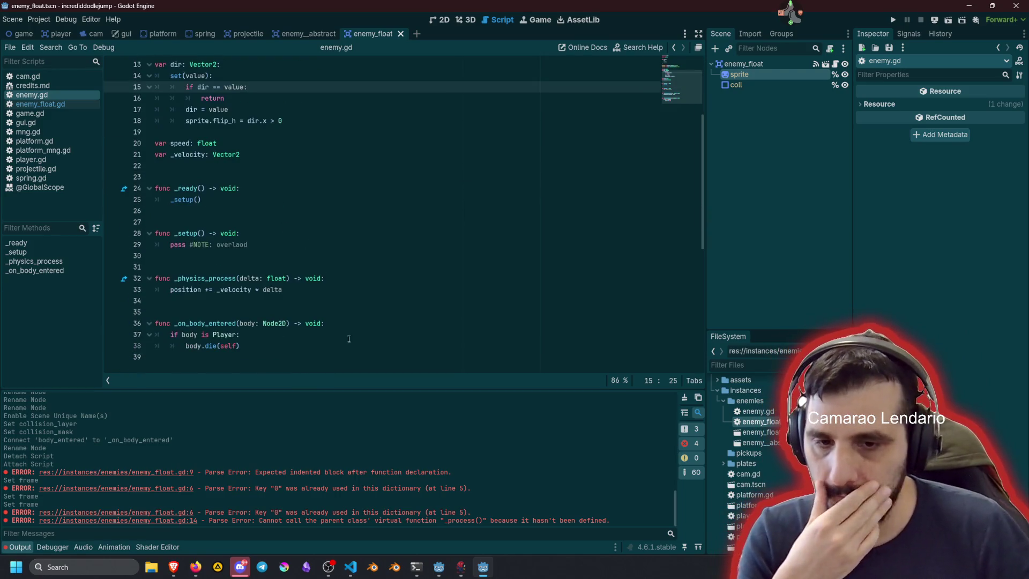
scroll(349, 310, "up", 3)
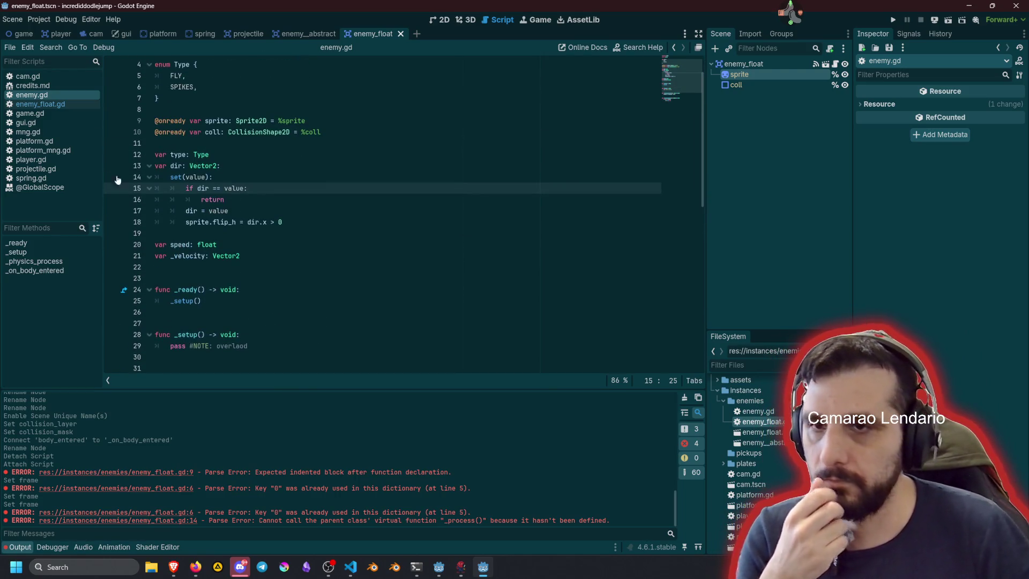
left_click(53, 104)
left_click(265, 221)
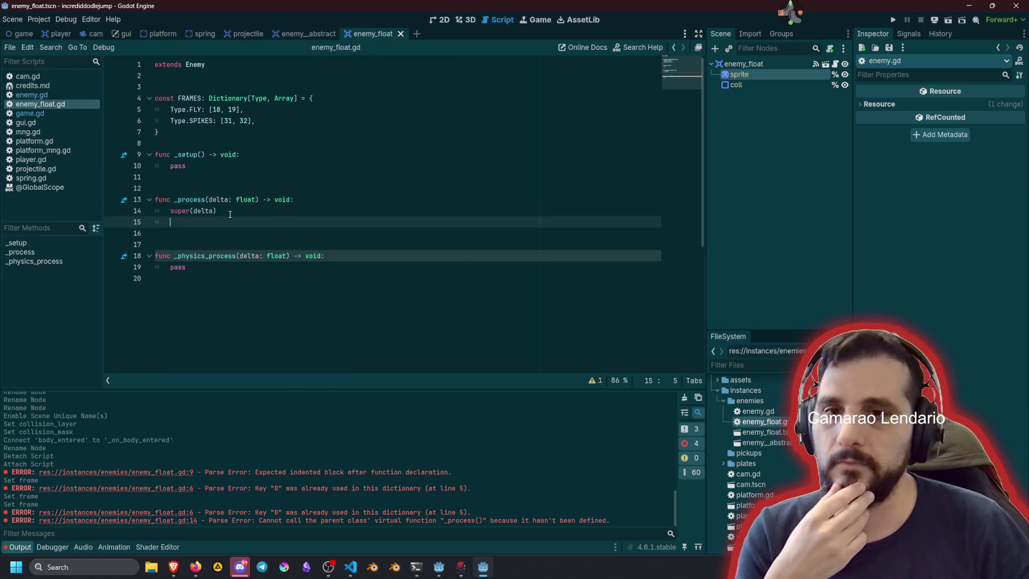
Step: Replace the super(delta) line in _process with sprite.frame = FRAMES[type][_current_frame]
left_click(264, 213)
key("shift+Home")
key("BackSpace")
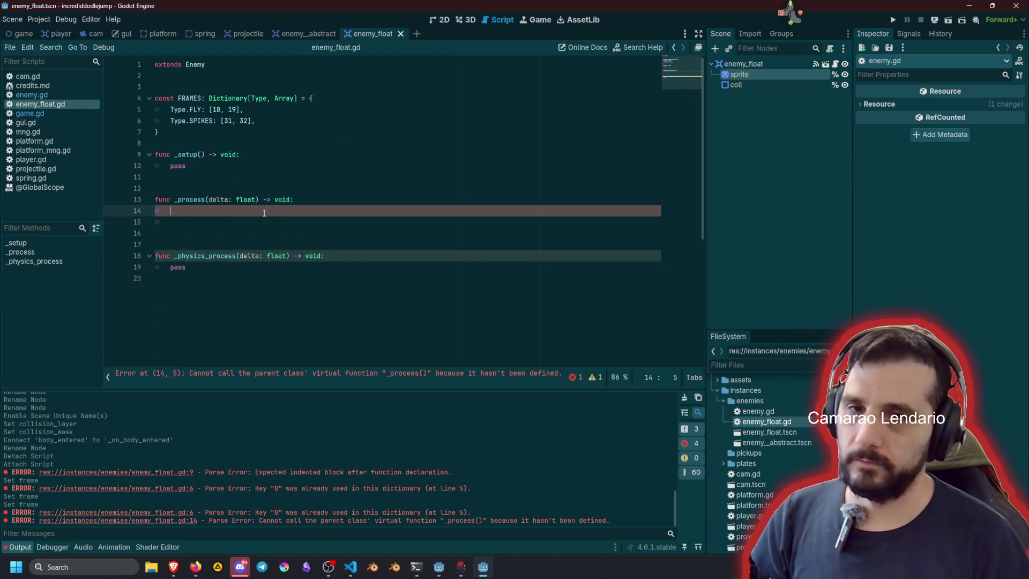
type("spr")
key("Return")
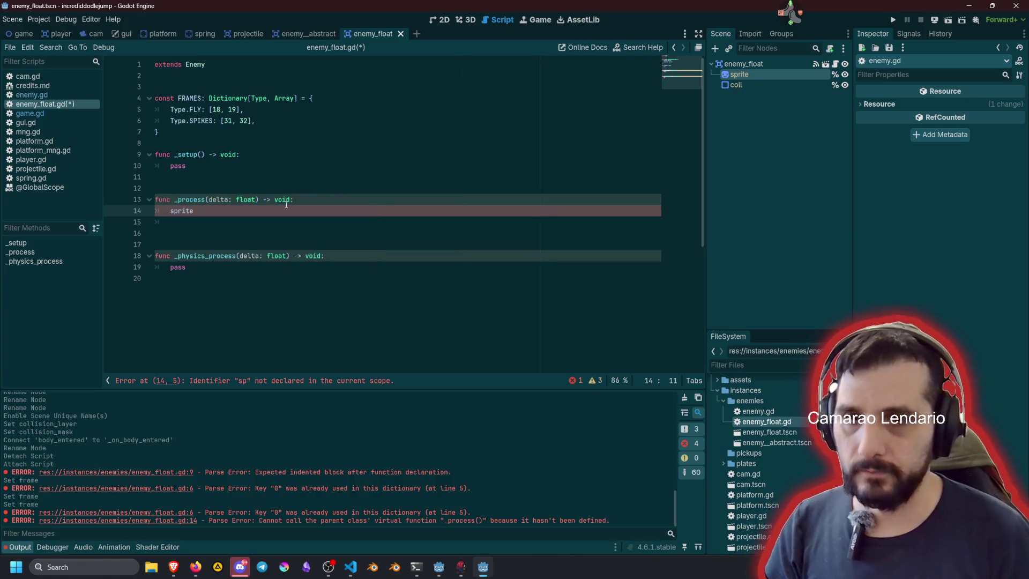
type(".frame")
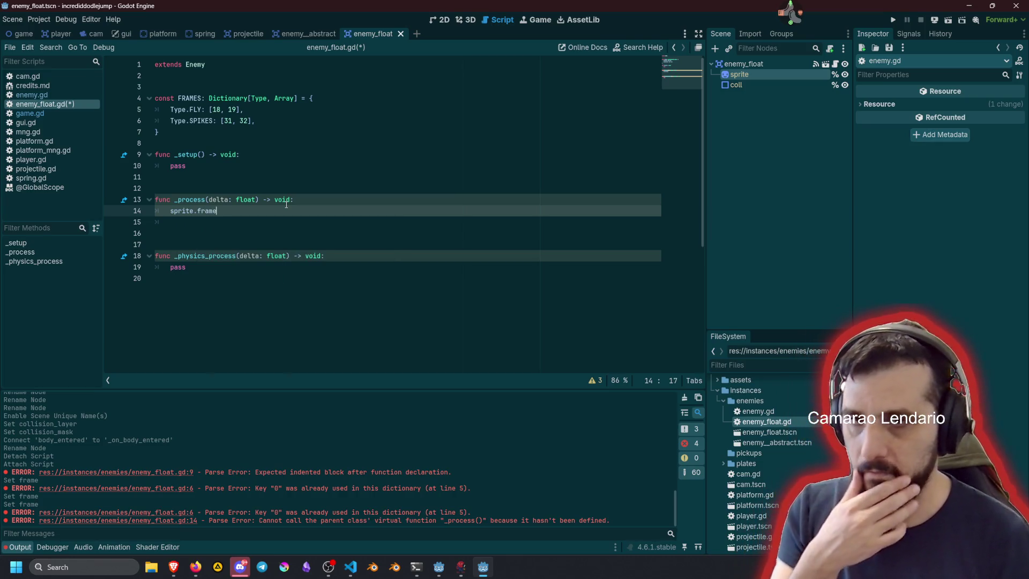
type(" = ")
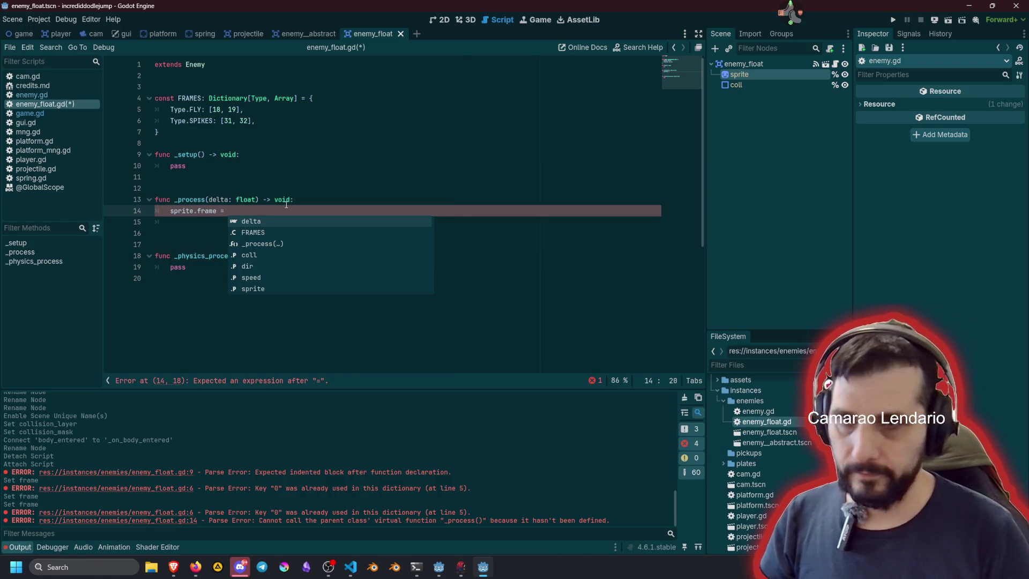
type("FRAMES")
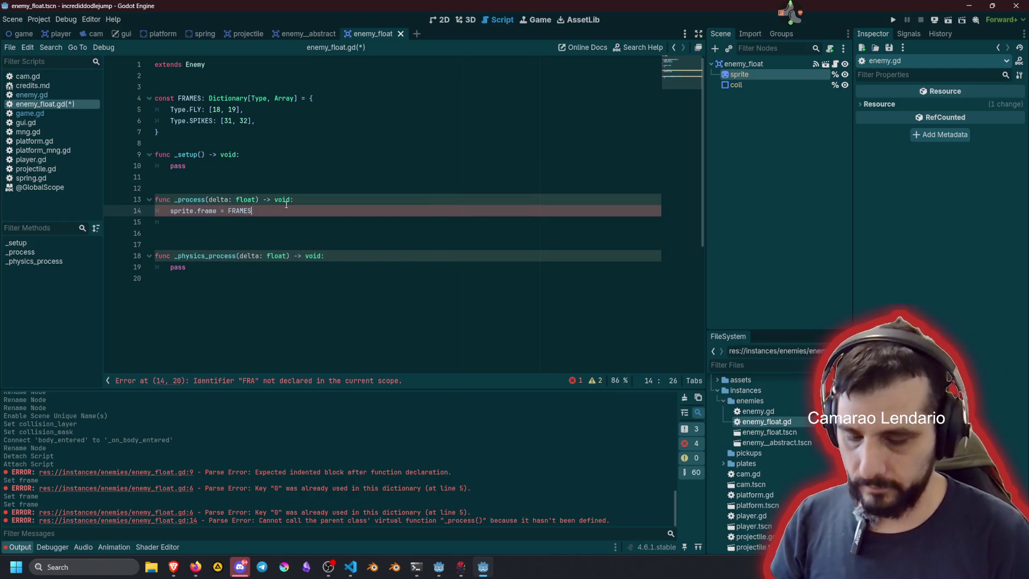
type("[Type")
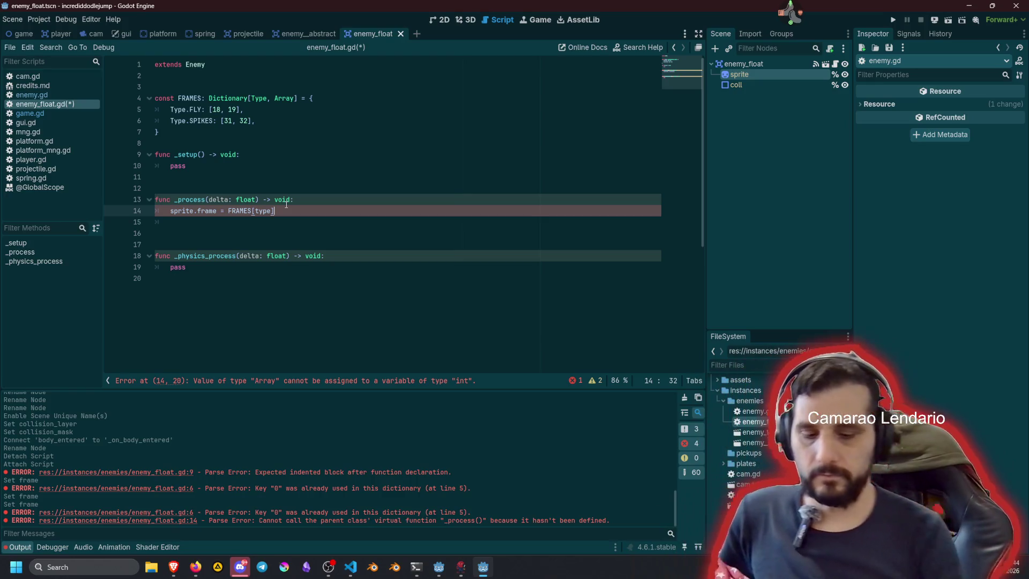
type("[c")
type("urrent_")
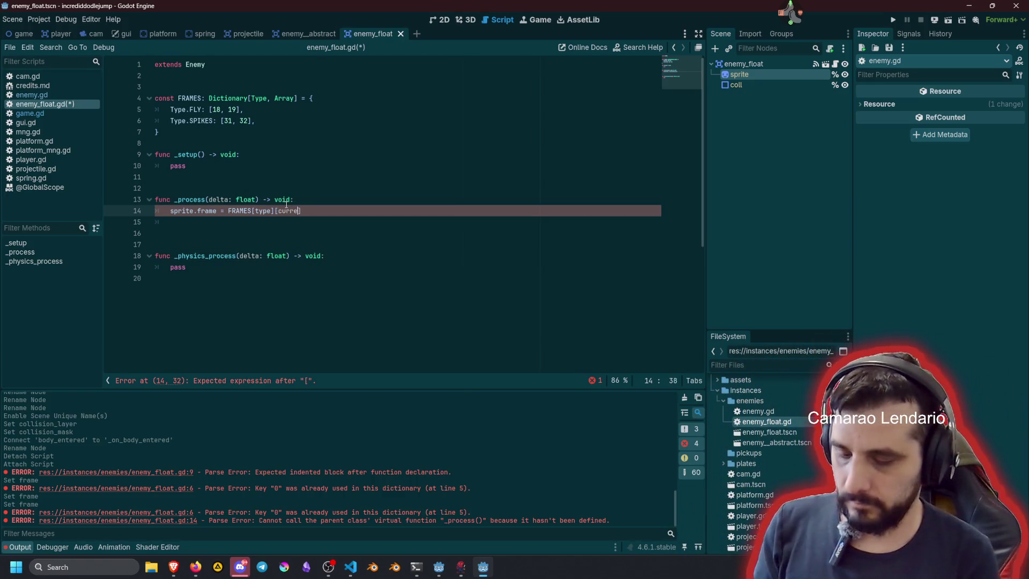
type("frame")
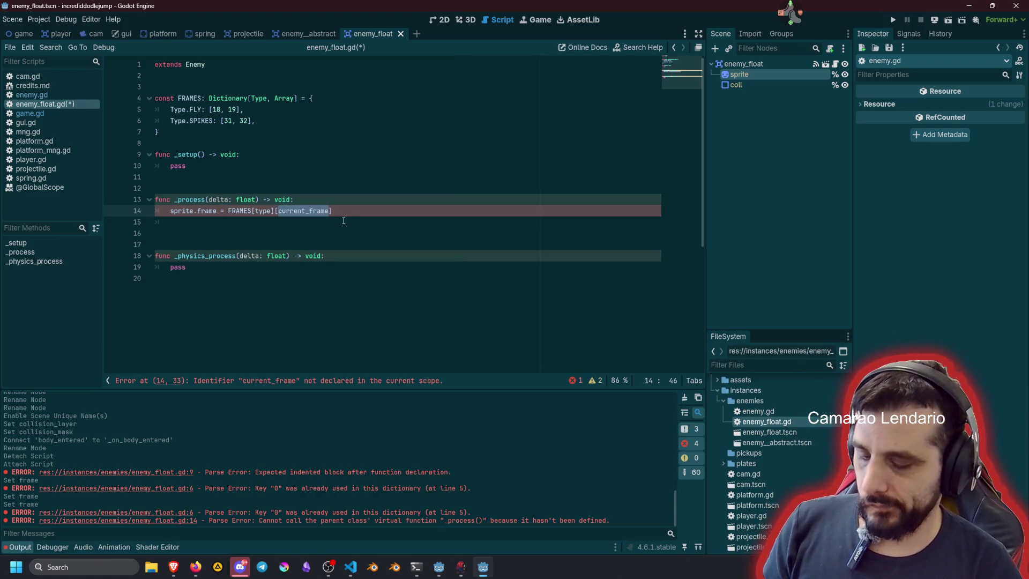
left_click(280, 210)
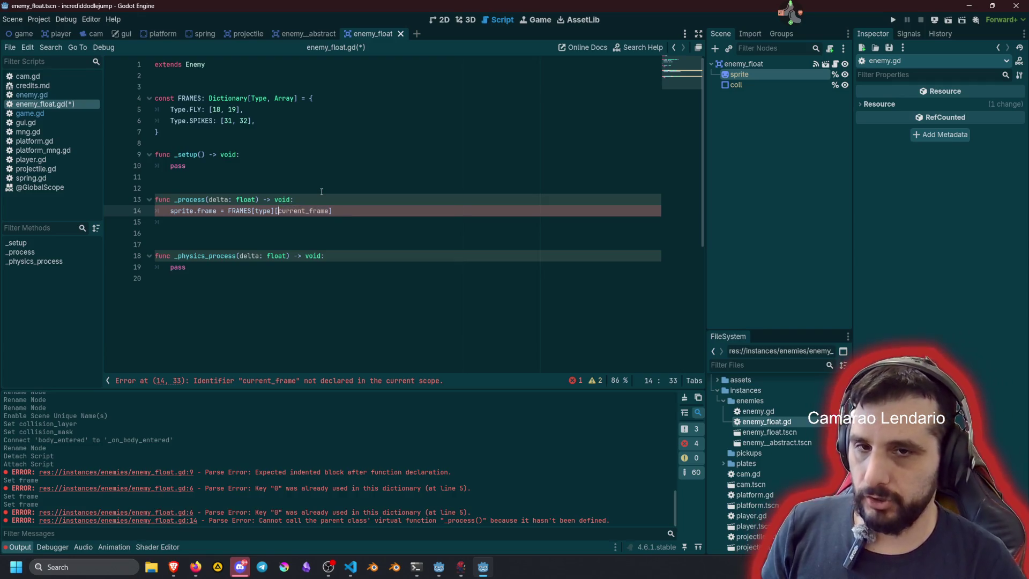
type("_")
key("ctrl+Right")
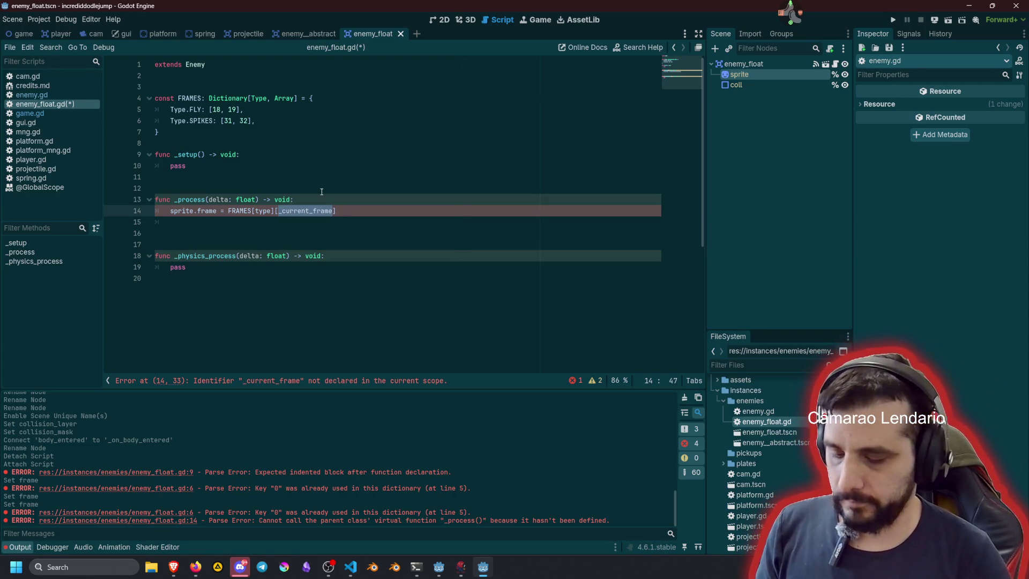
Step: Switch to enemy.gd and place the caret after the _velocity declaration
left_click(323, 189)
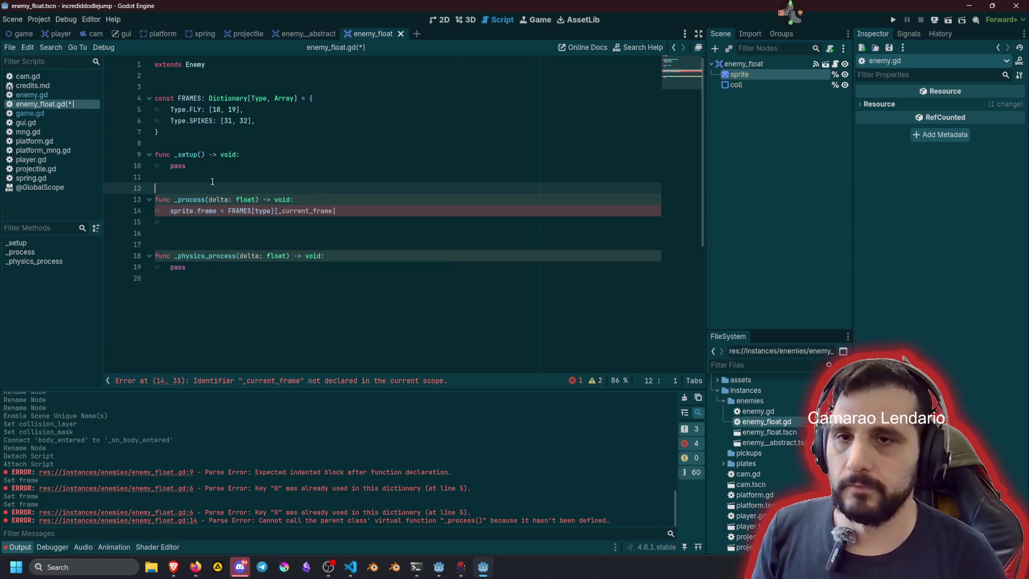
left_click(37, 95)
left_click(265, 258)
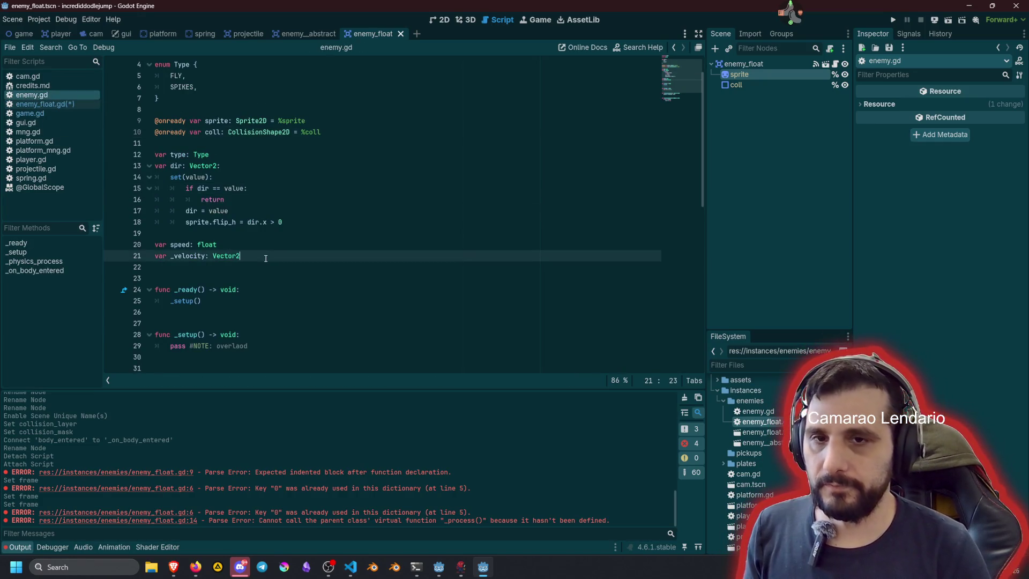
Step: Declare 'var _current_frame: int' below _velocity in enemy.gd and save it
key("Return")
type("_current_frame")
key("Home")
type("var")
key("End")
type(": int")
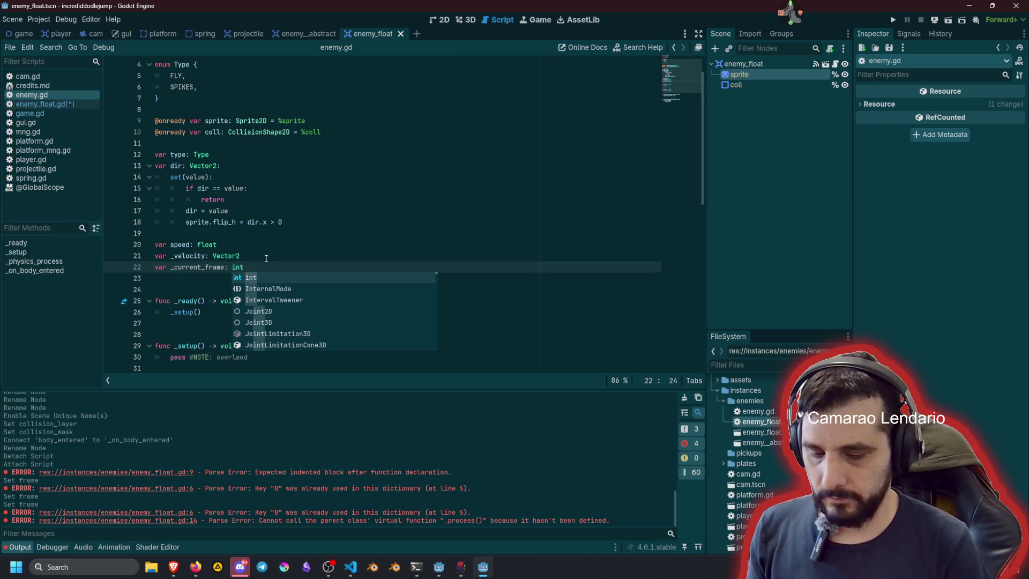
left_click(270, 253)
key("ctrl+s")
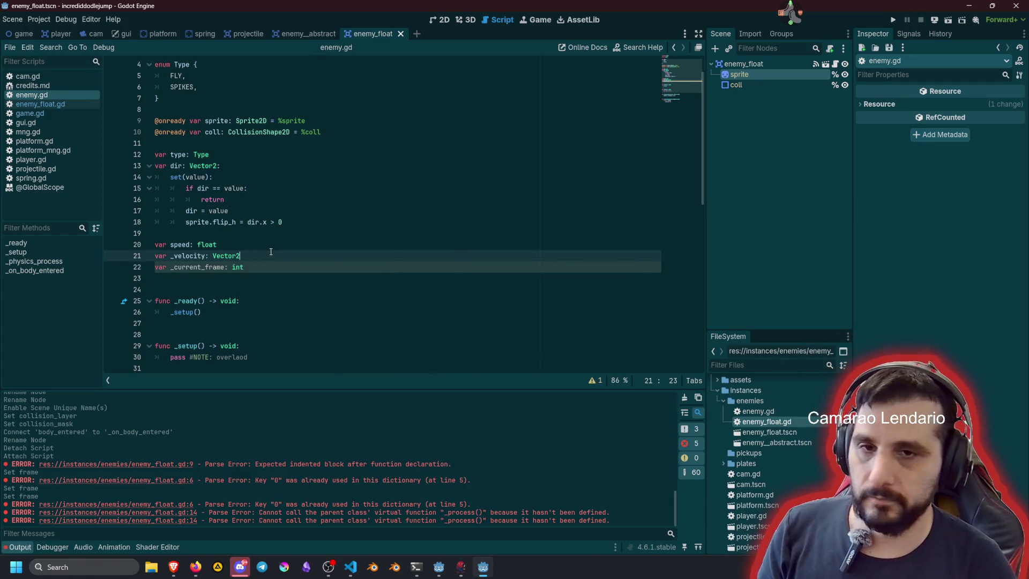
Step: Save enemy_float.gd, then go back to enemy.gd and look over the lines after _setup
left_click(57, 105)
key("ctrl+s")
key("Up")
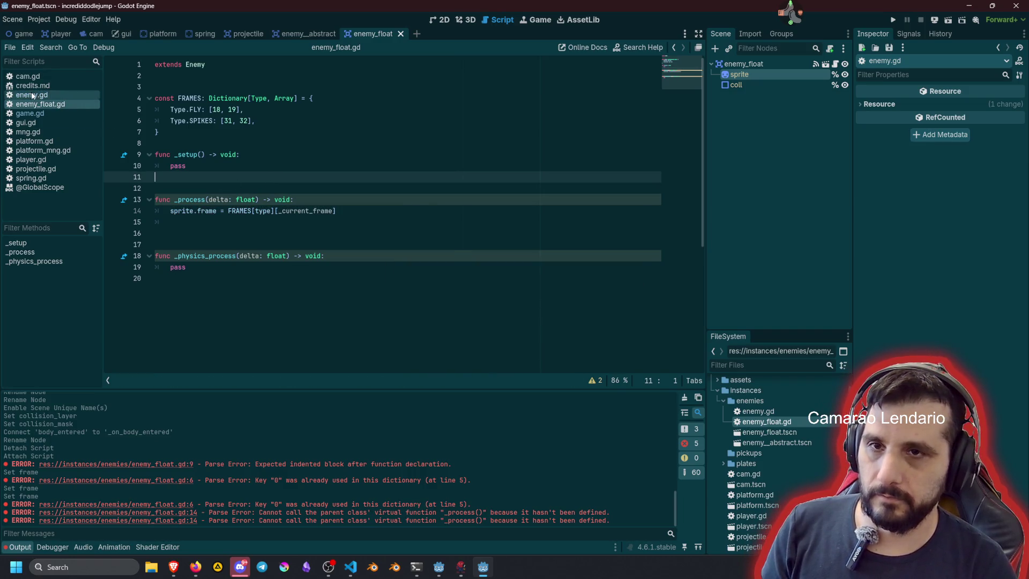
left_click(33, 96)
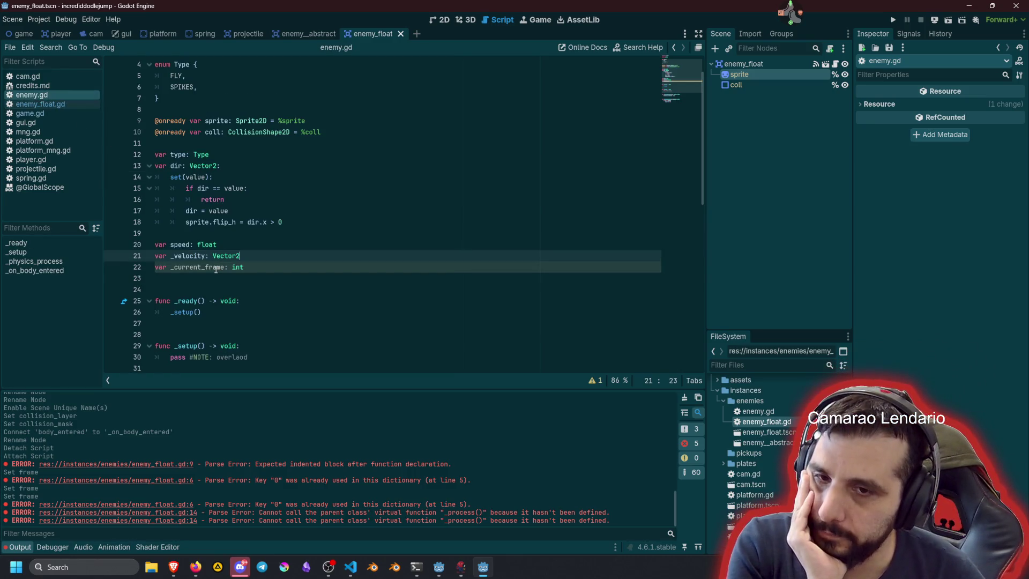
scroll(216, 269, "down", 3)
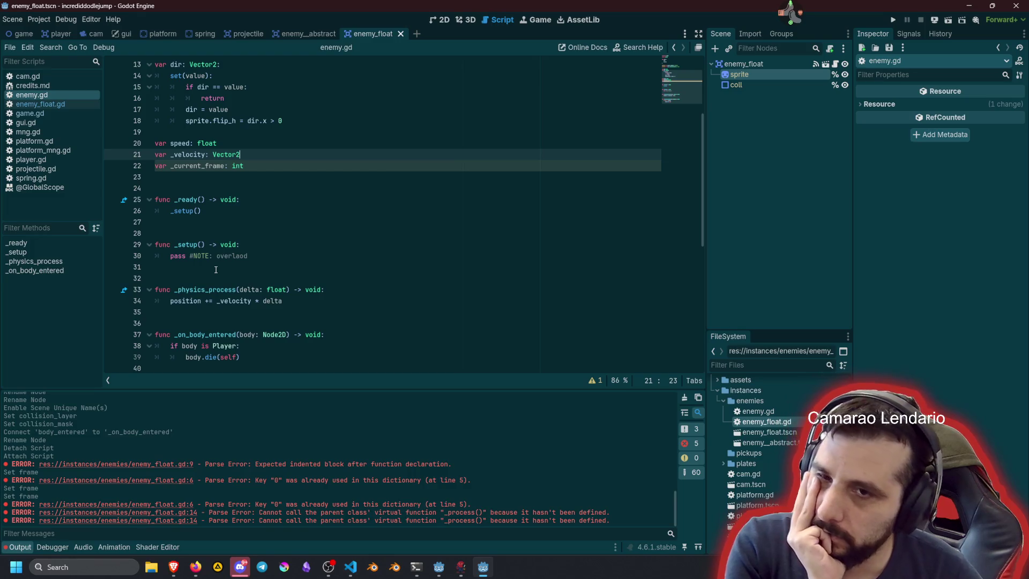
left_click(216, 270)
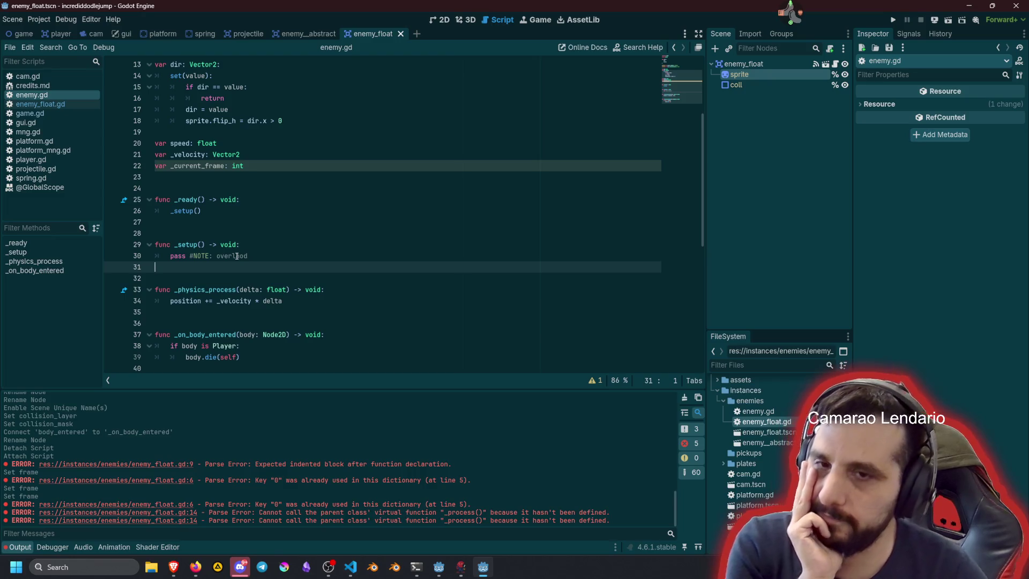
key("Return")
key("Return")
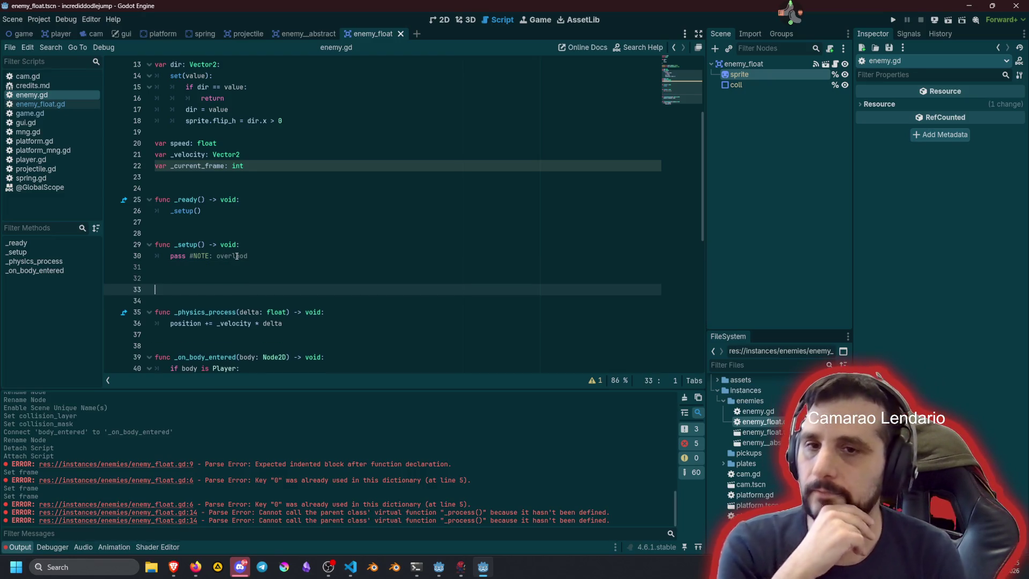
key("BackSpace")
key("BackSpace")
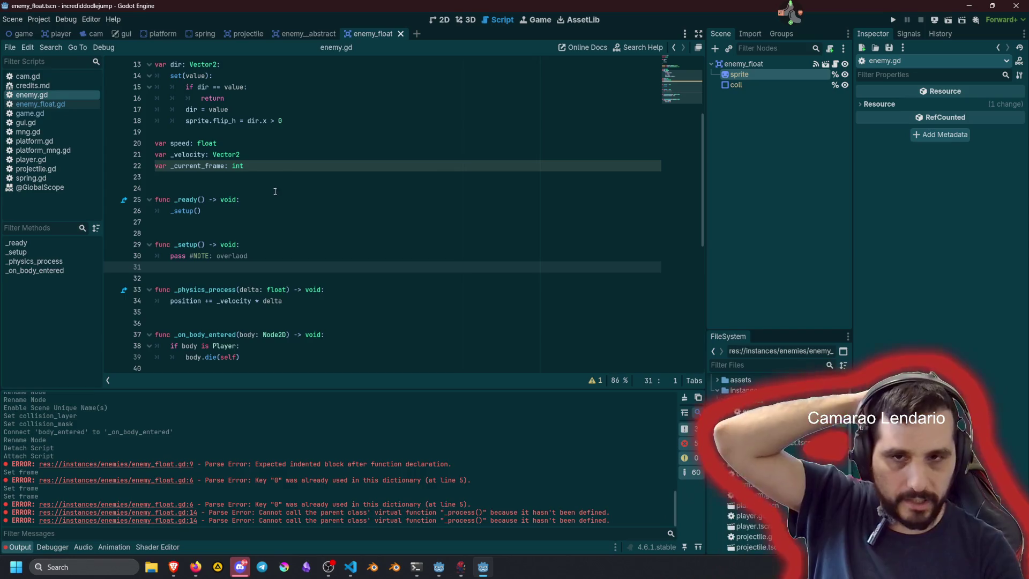
Step: Rename _current_frame to current_frame in enemy.gd and save
left_click(171, 166)
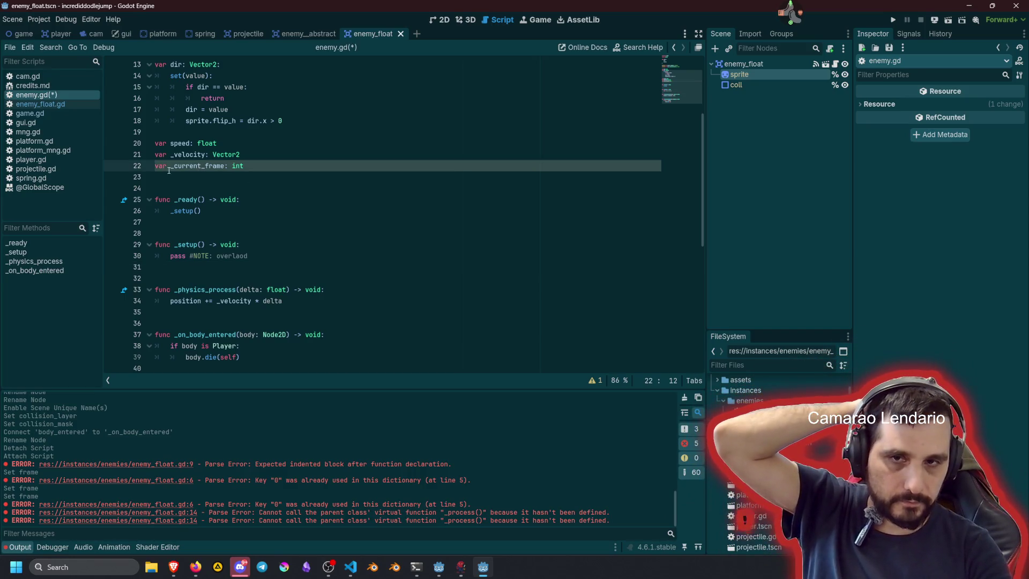
key("Delete")
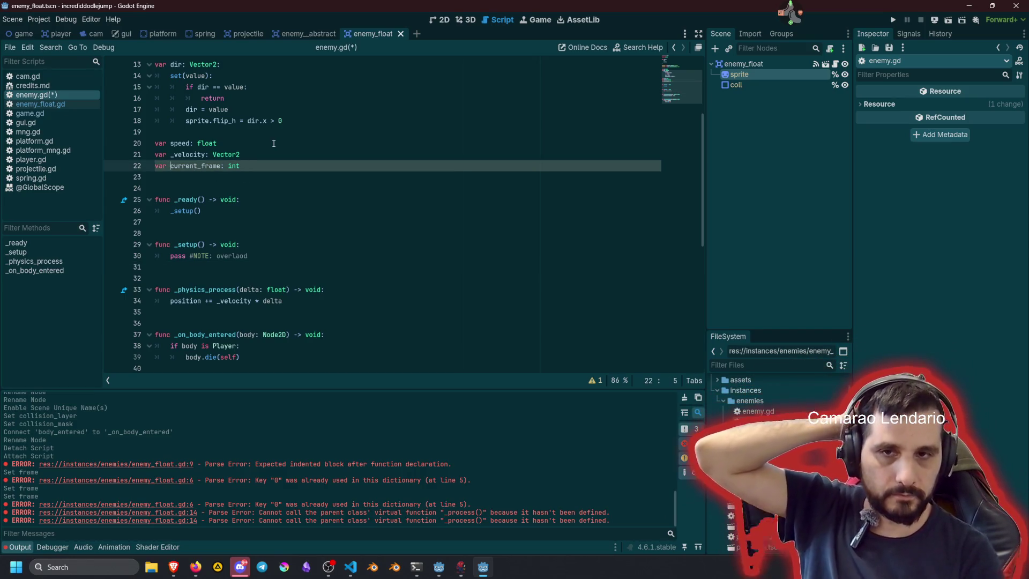
left_click(273, 144)
key("ctrl+s")
left_click(274, 155)
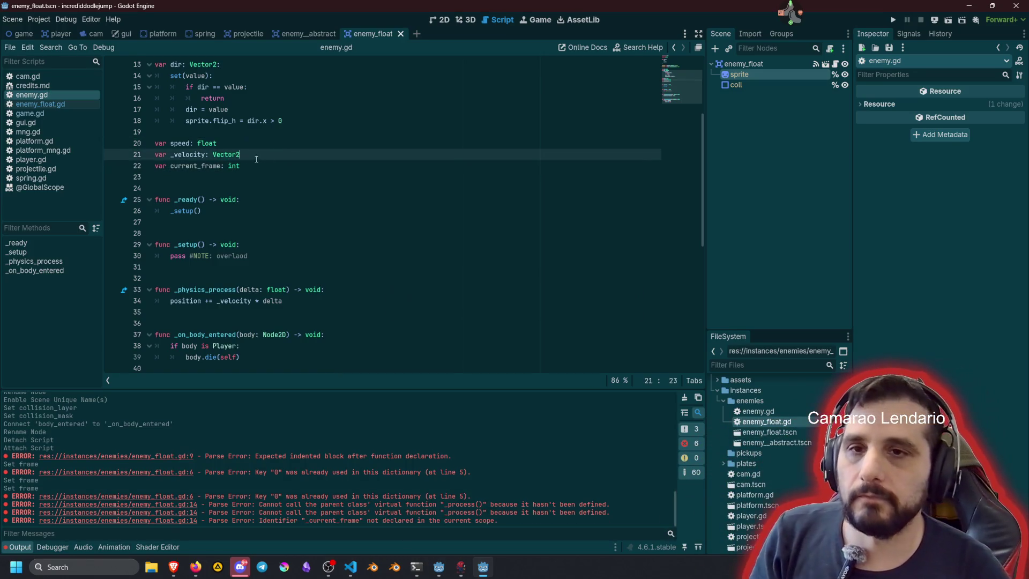
Step: In enemy_float.gd, change _current_frame on line 14 to current_frame and save
left_click(61, 104)
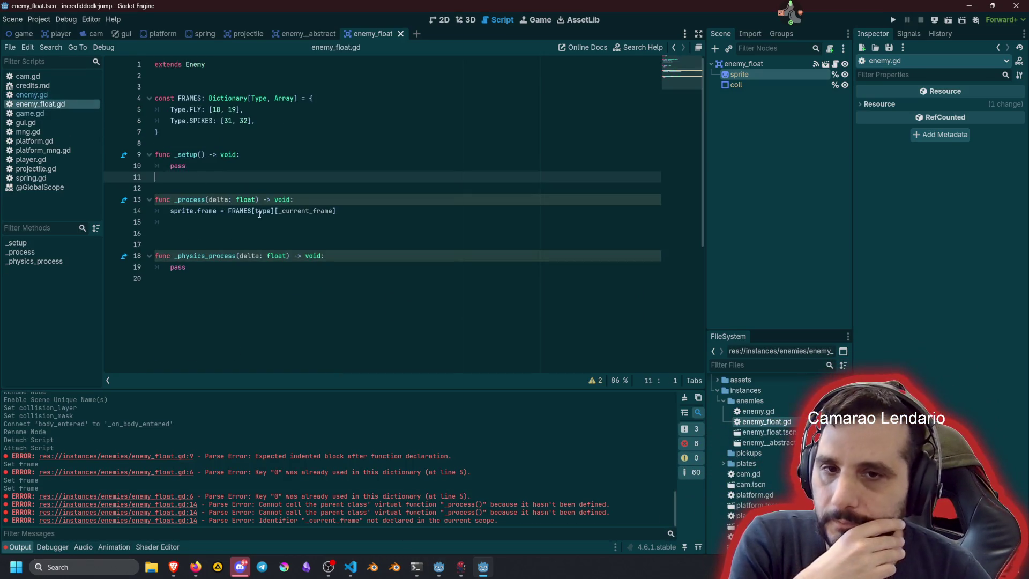
left_click(280, 212)
key("Delete")
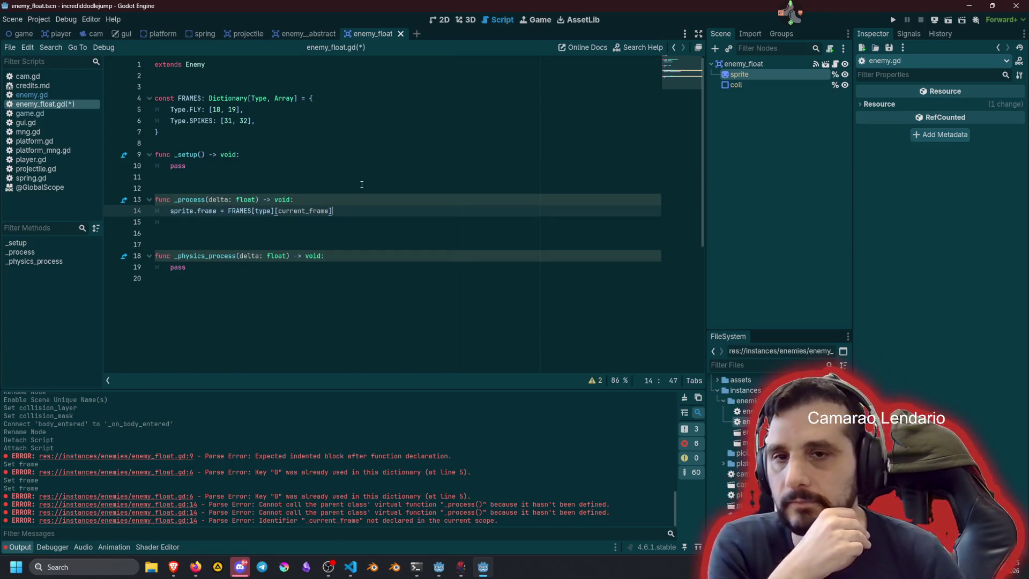
key("ctrl+s")
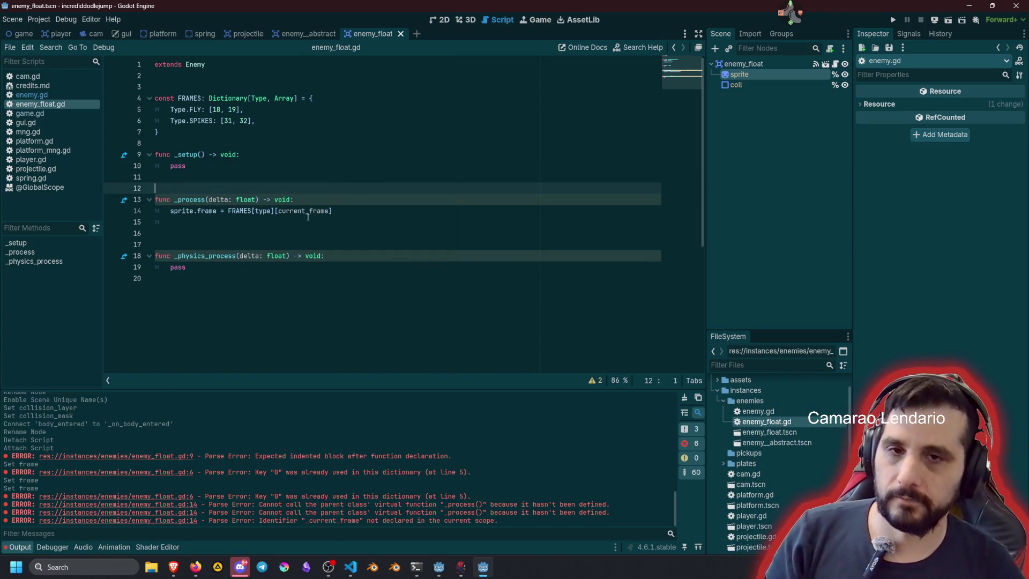
Step: Add a current_frame line at the top of _process, copied from the sprite frame line
left_click(322, 200)
key("Return")
key("Down")
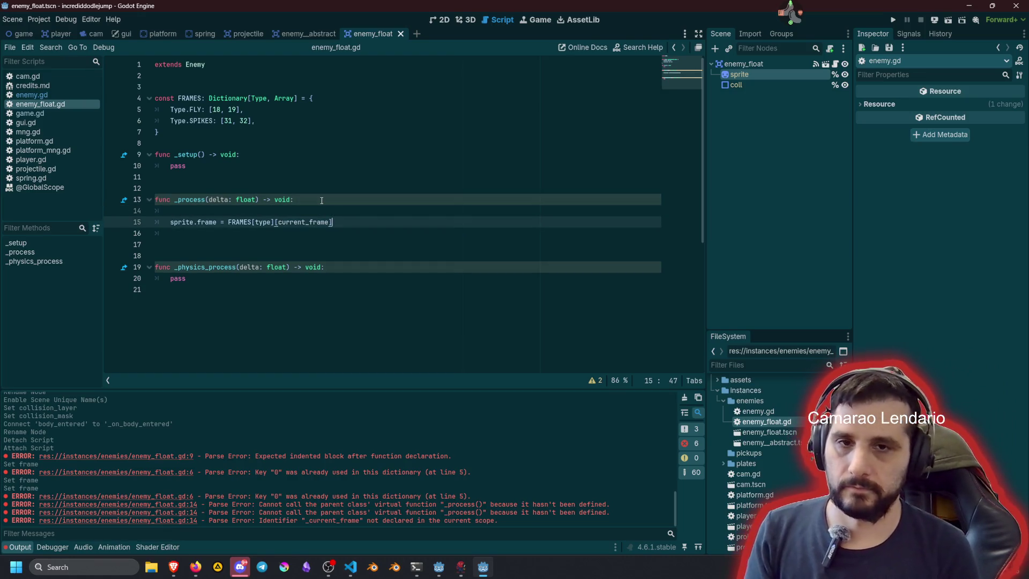
key("End")
key("Left")
key("ctrl+shift+Left")
key("ctrl+c")
key("Up")
key("ctrl+v")
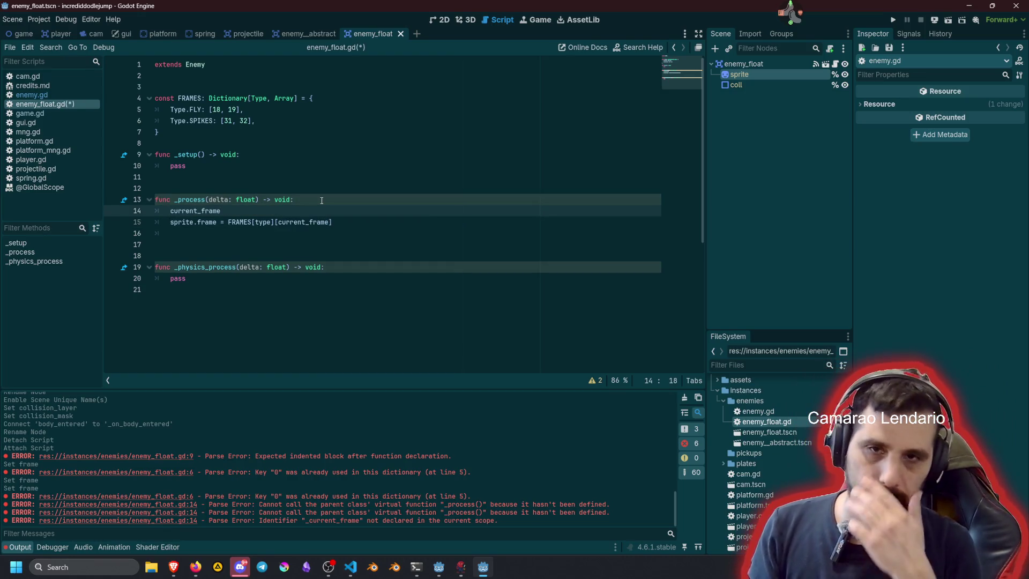
key("Up")
key("Up")
key("Up")
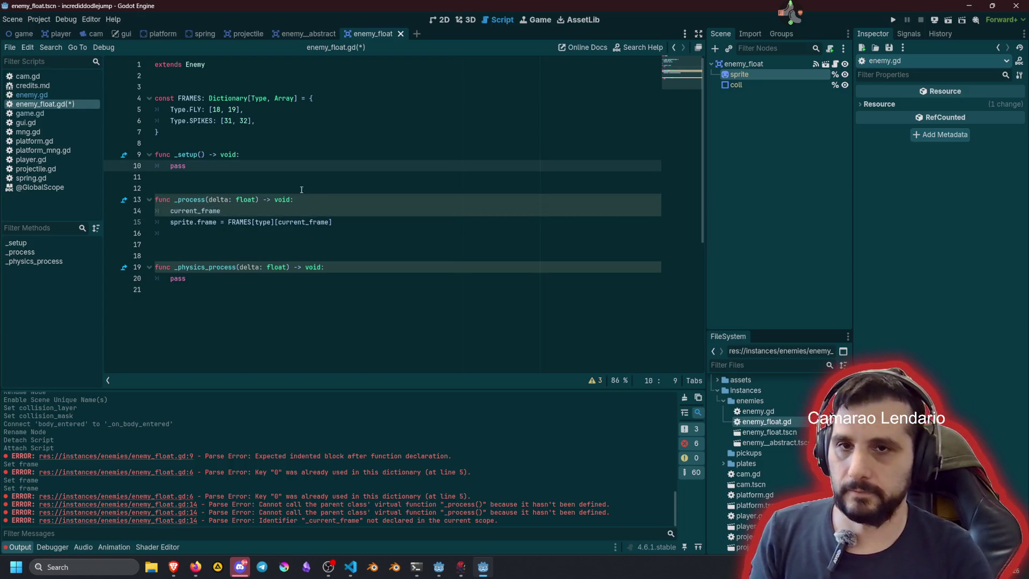
Step: Declare 'var frames: Array' in enemy.gd above current_frame, save, and return to enemy_float.gd
left_click(31, 95)
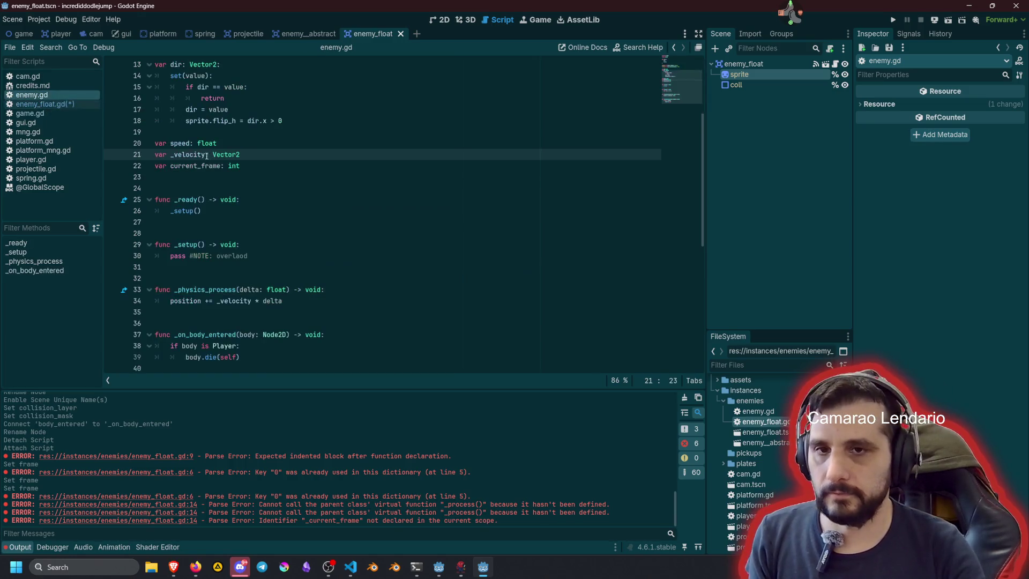
left_click(244, 167)
key("Home")
key("Return")
key("Up")
type("var frames")
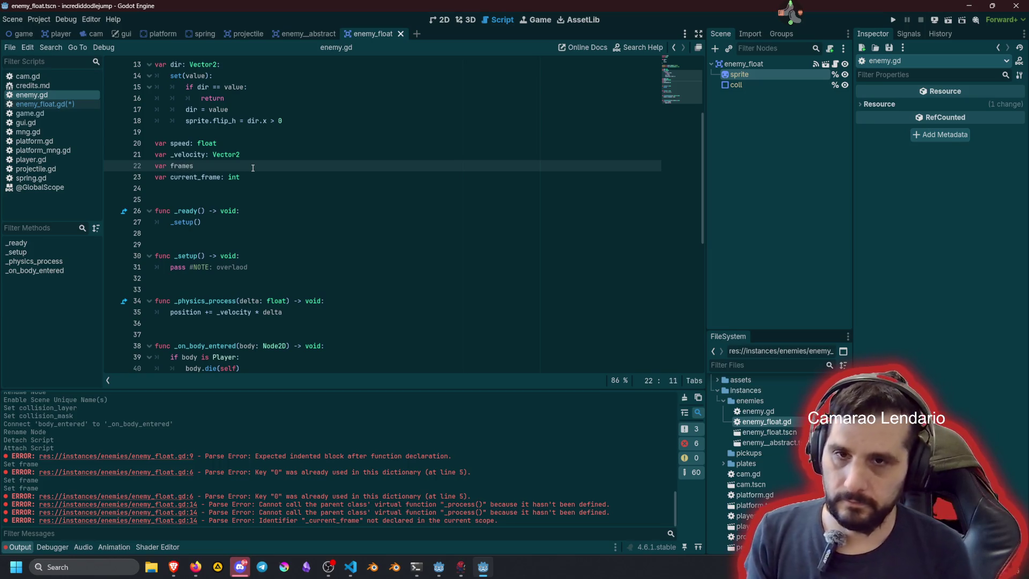
type(": Array")
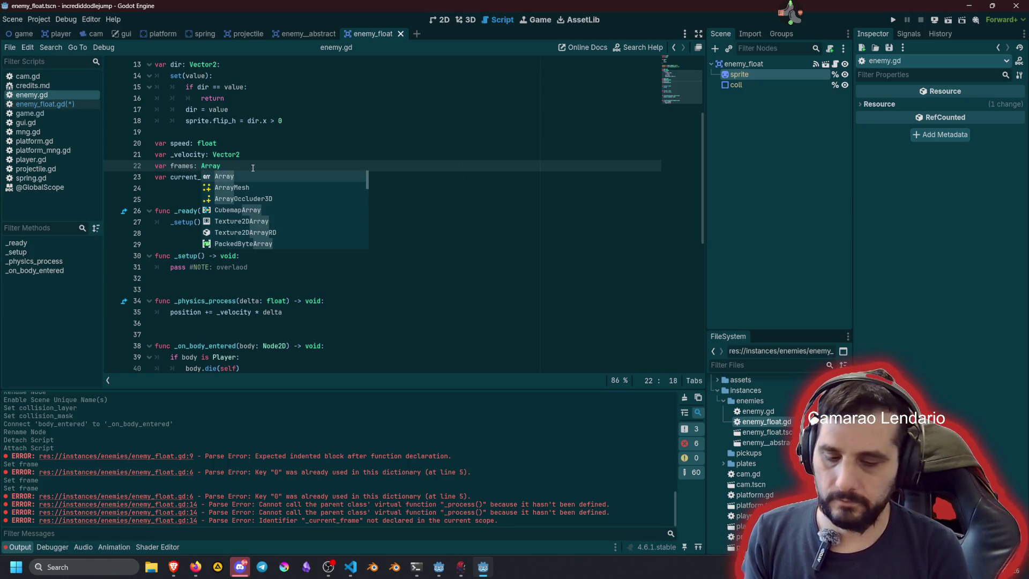
key("Escape")
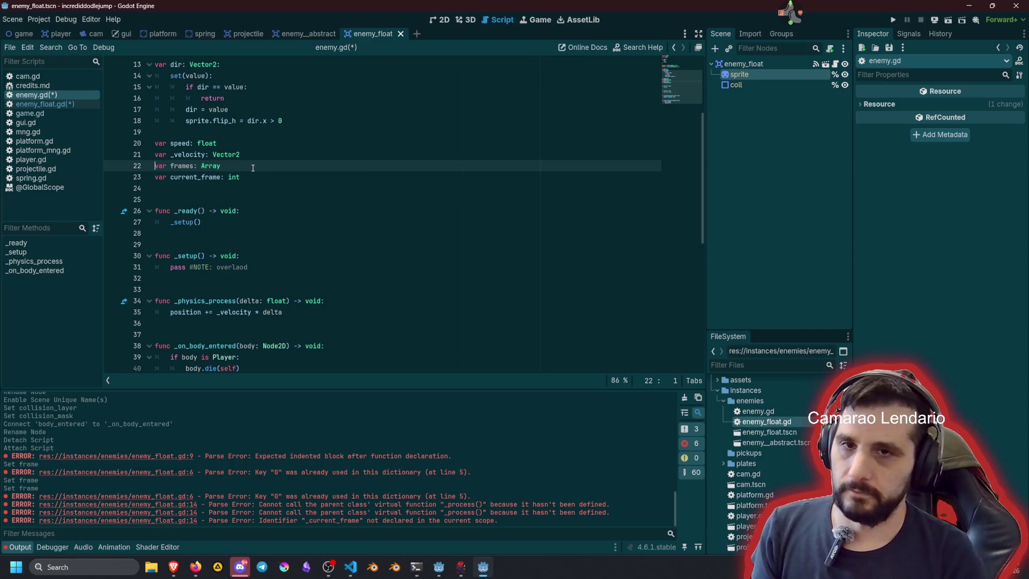
key("ctrl+s")
left_click(225, 154)
left_click(33, 104)
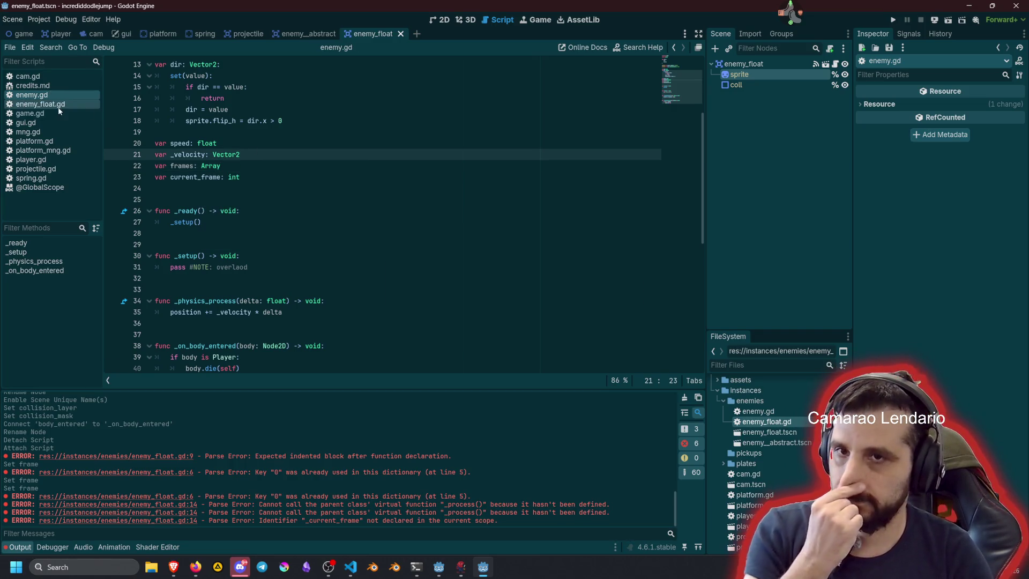
left_click(206, 144)
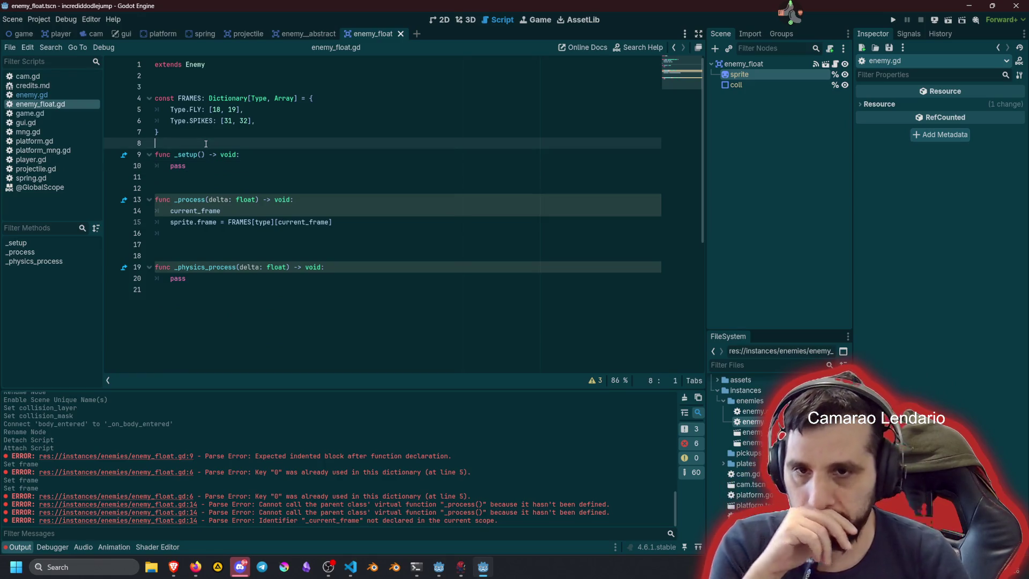
Step: Replace pass in _setup with 'frames = FRAMES[type]', moving FRAMES[type] from line 15
key("Down")
key("Down")
key("ctrl+shift+Left")
type("frames")
key("Escape")
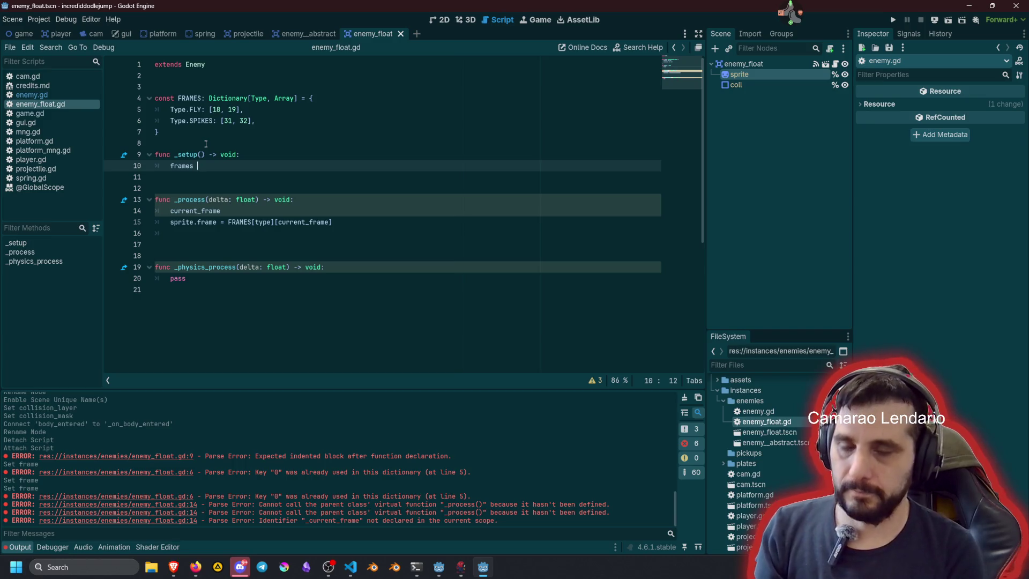
type("=")
key("Escape")
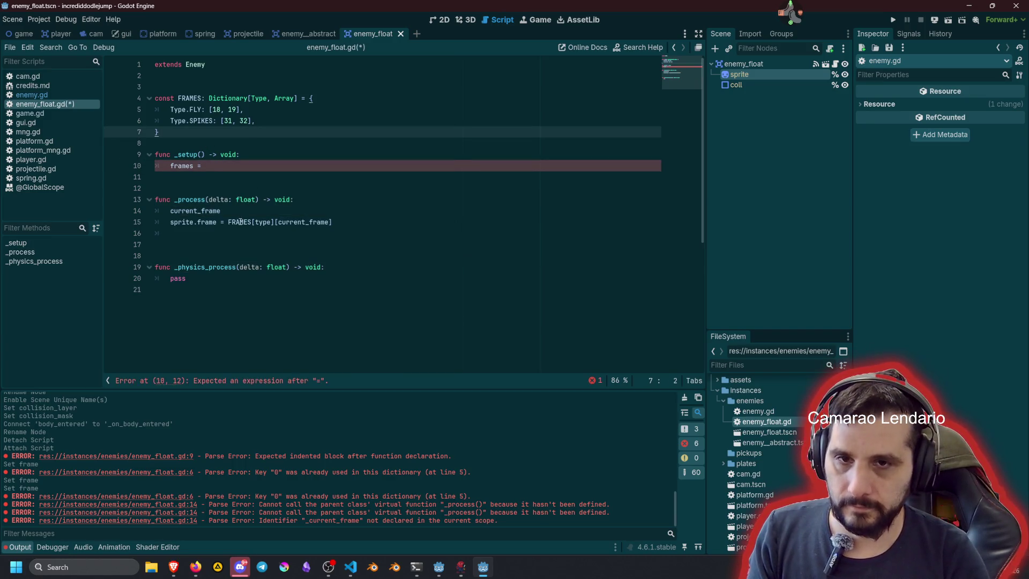
left_click(228, 222)
key("ctrl+shift+Right")
key("ctrl+shift+Right")
key("ctrl+shift+Right")
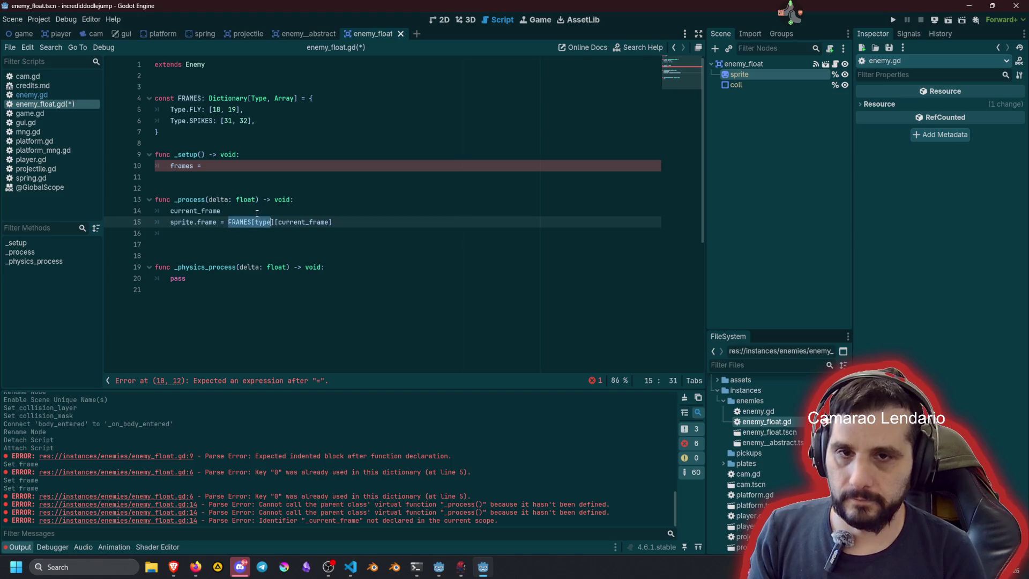
key("ctrl+x")
key("Up")
key("Up")
key("Up")
key("Down")
key("Down")
key("ctrl+v")
key("Down")
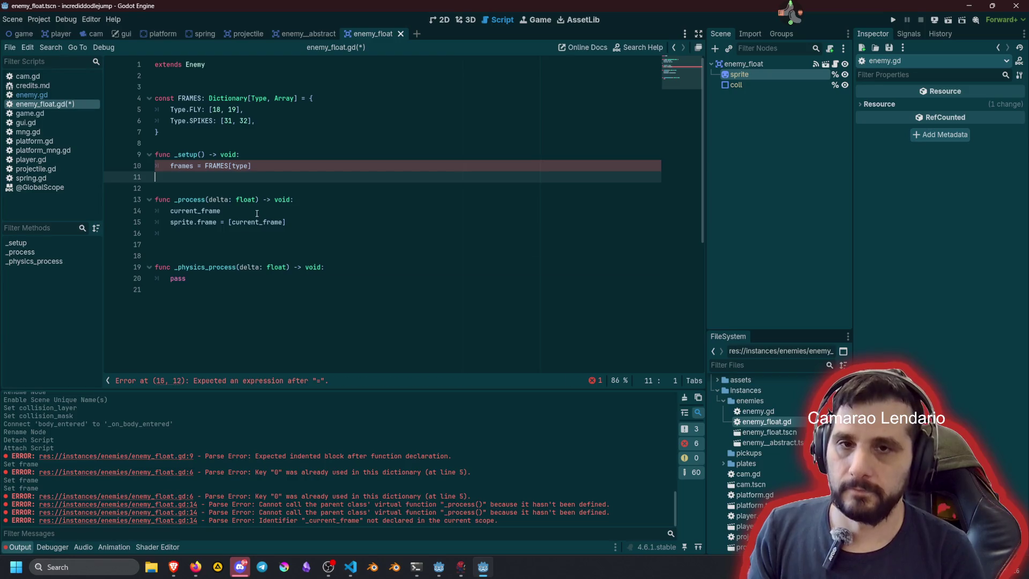
Step: Make the sprite frame use frames[current_frame]
double_click(181, 167)
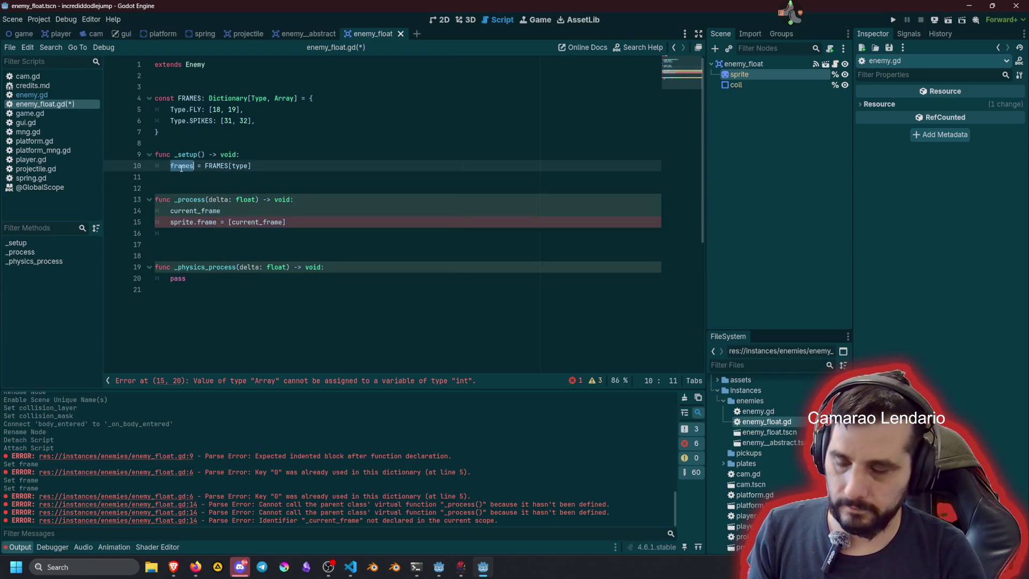
left_click(228, 223)
key("ctrl+v")
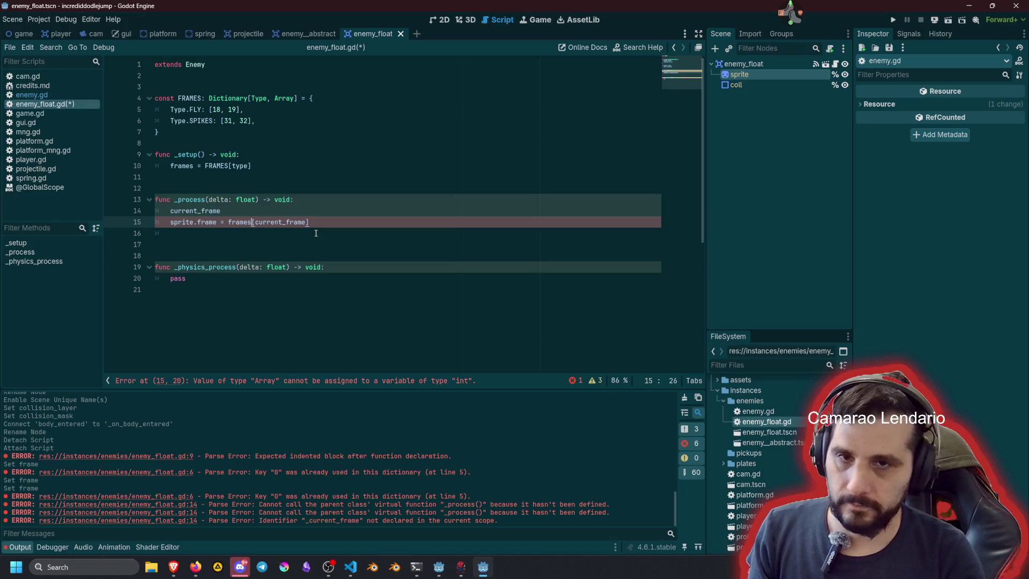
Step: Begin wrapping current_frame with wrapi(current_frame + 1, 0, ) on line 14
key("Up")
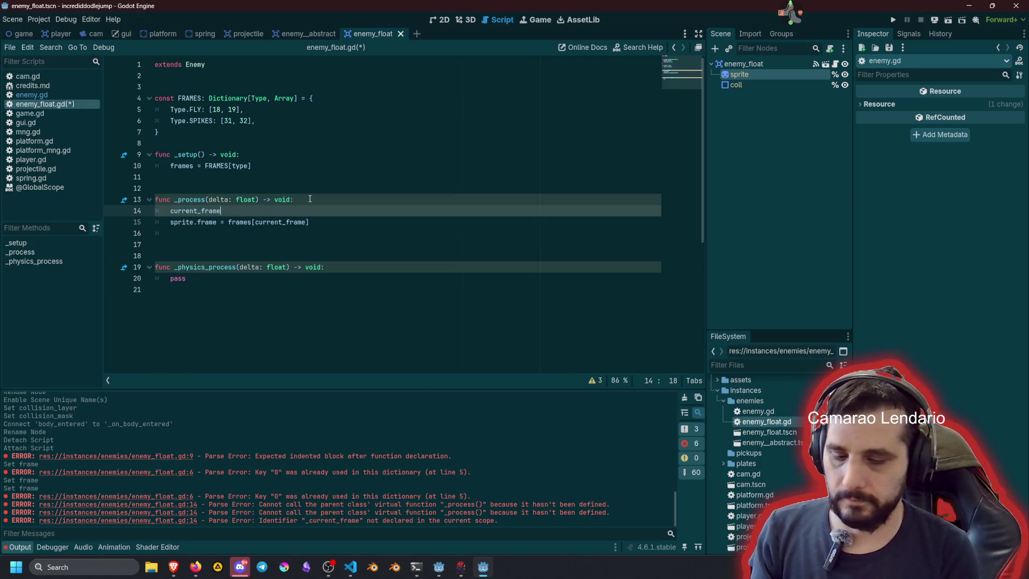
key("ctrl+space")
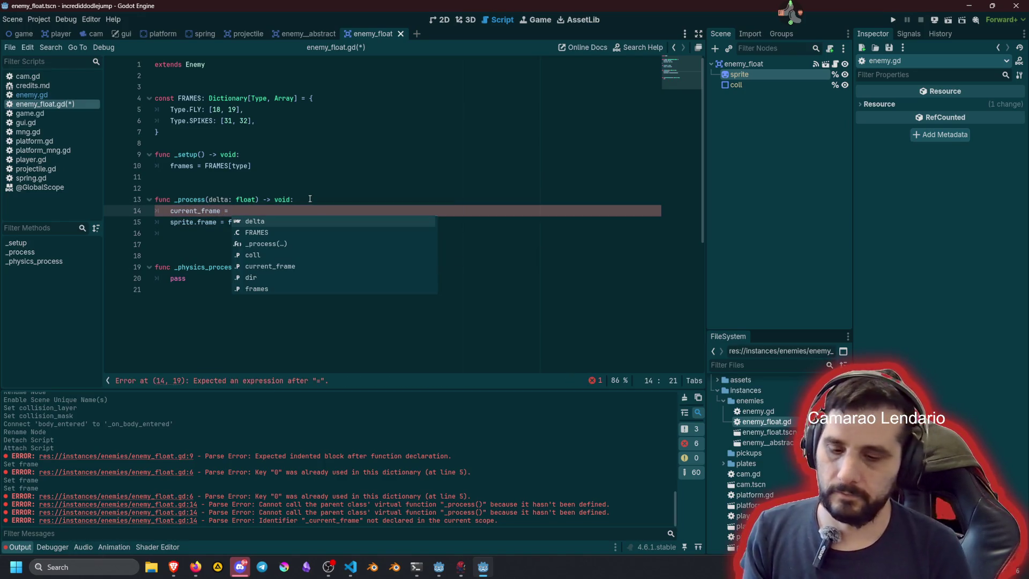
type("wra")
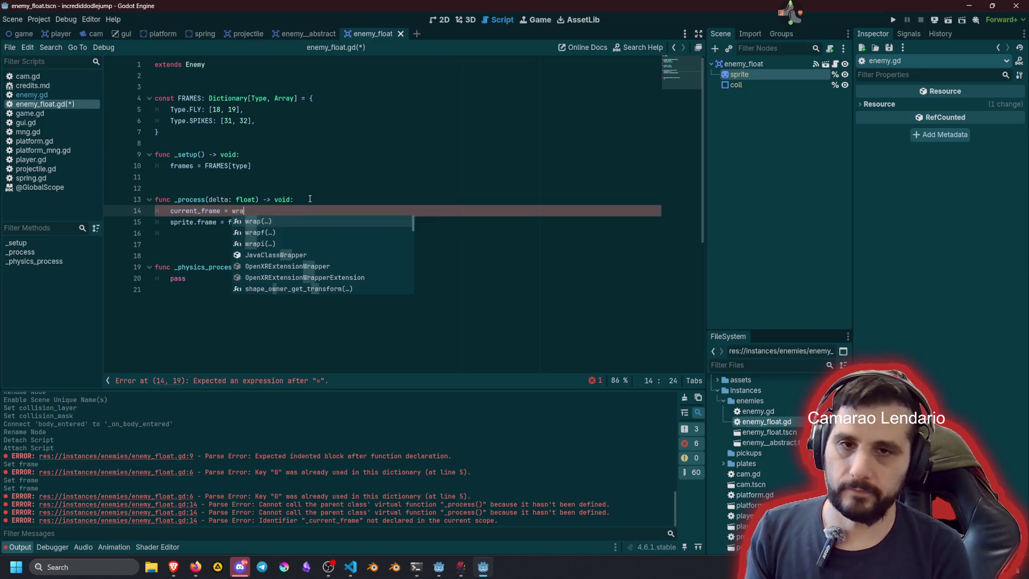
key("Return")
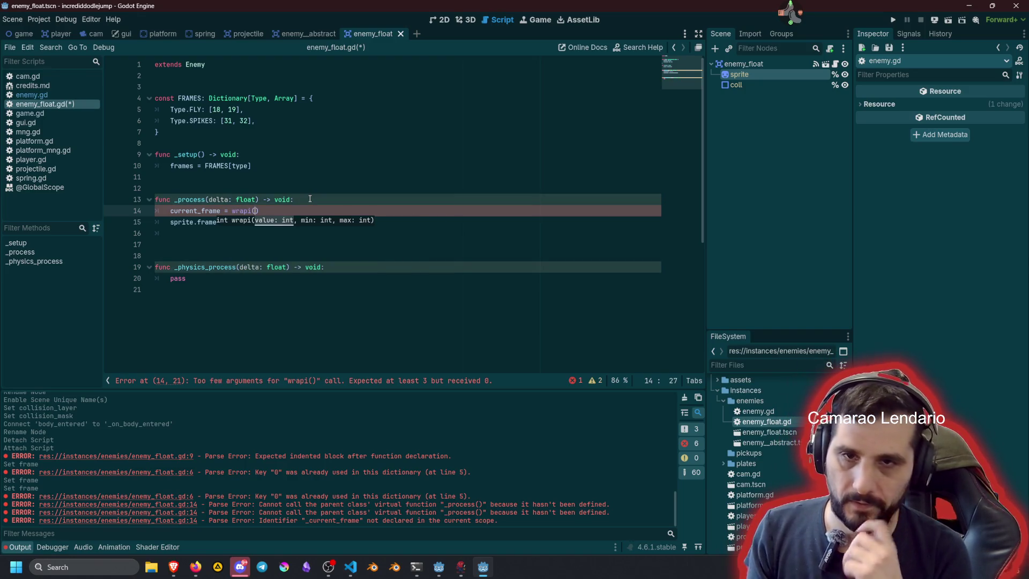
type("curr")
key("Return")
type("+ 1")
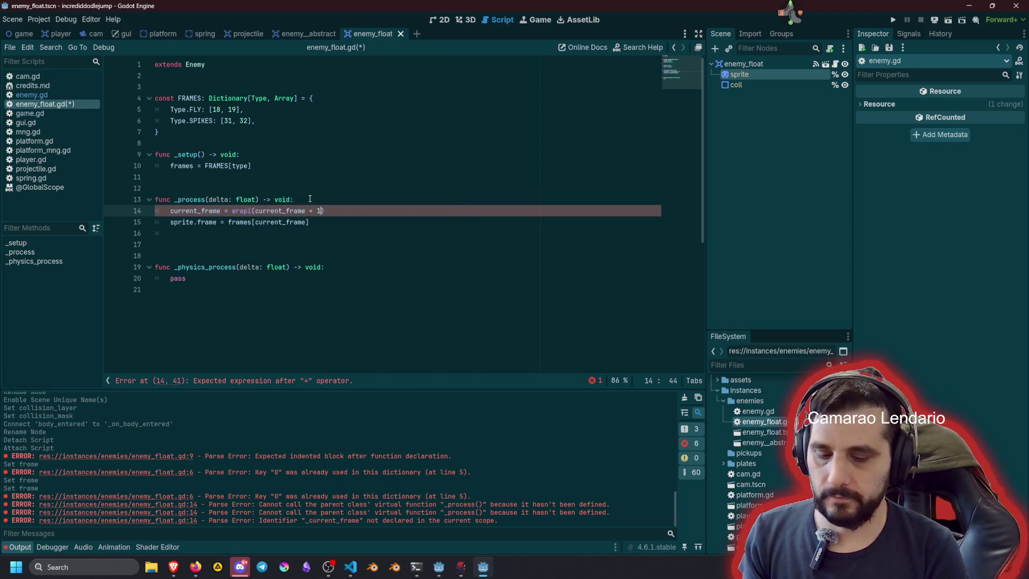
type(", ")
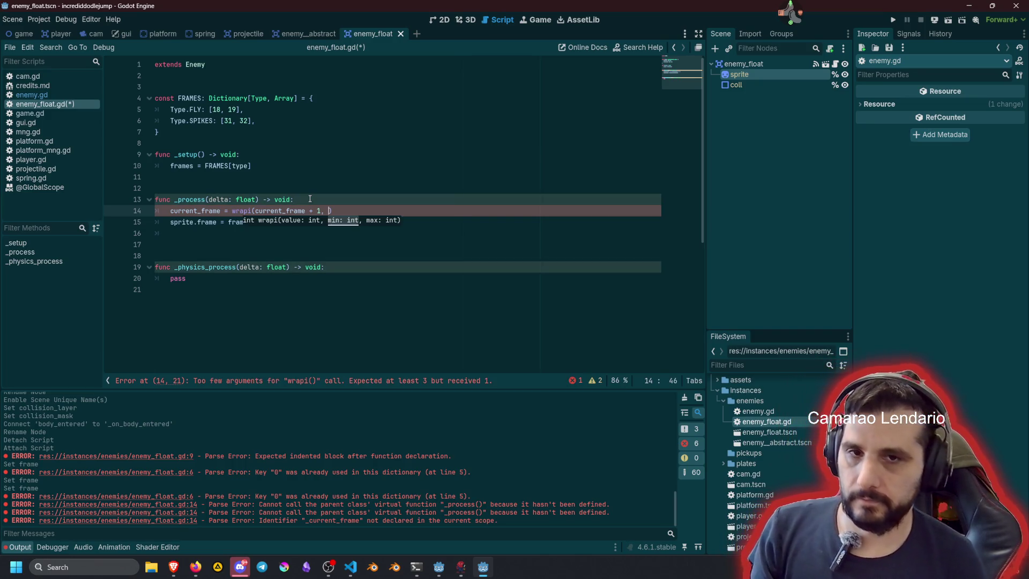
type("0,")
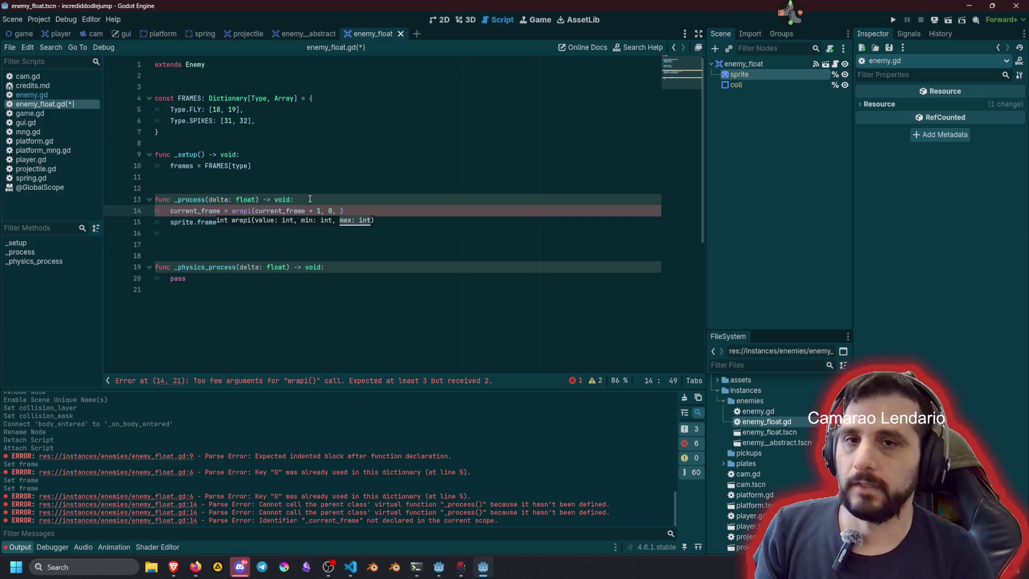
left_click(188, 211, "ctrl")
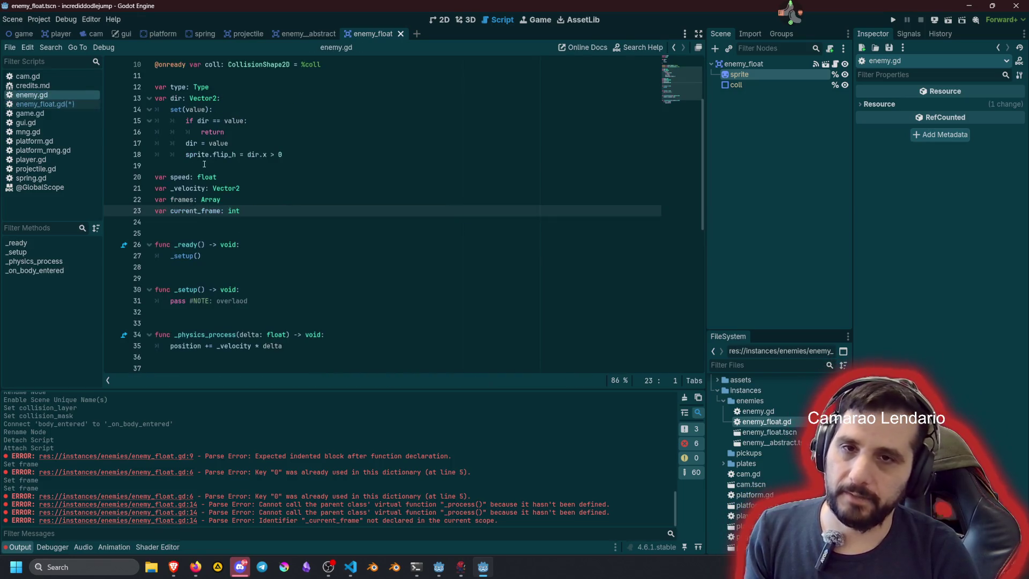
Step: Rename current_frame to current_frame_idx in enemy.gd's declaration and every use in enemy_float.gd's _process
left_click(231, 211)
type("_id")
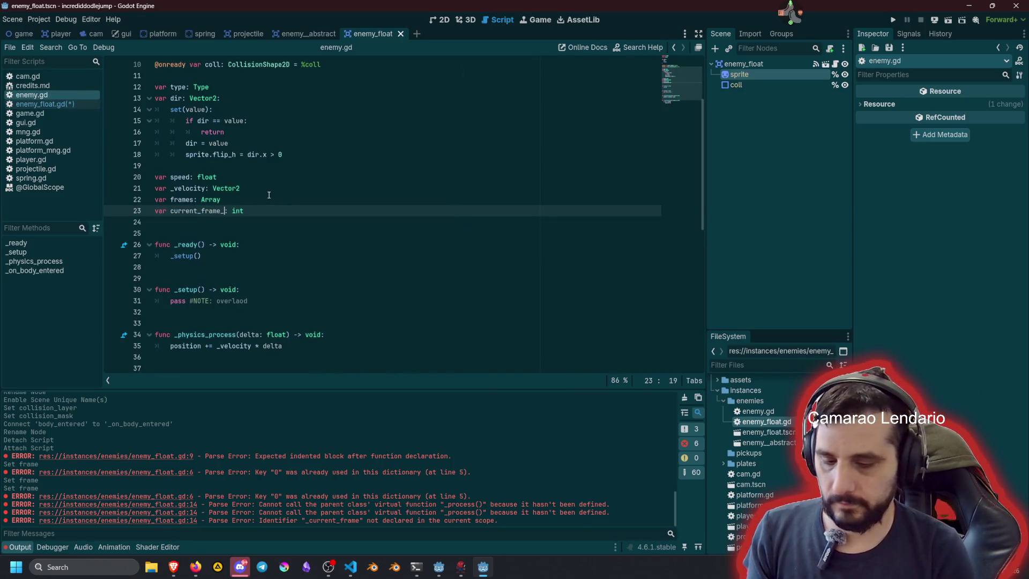
type("x")
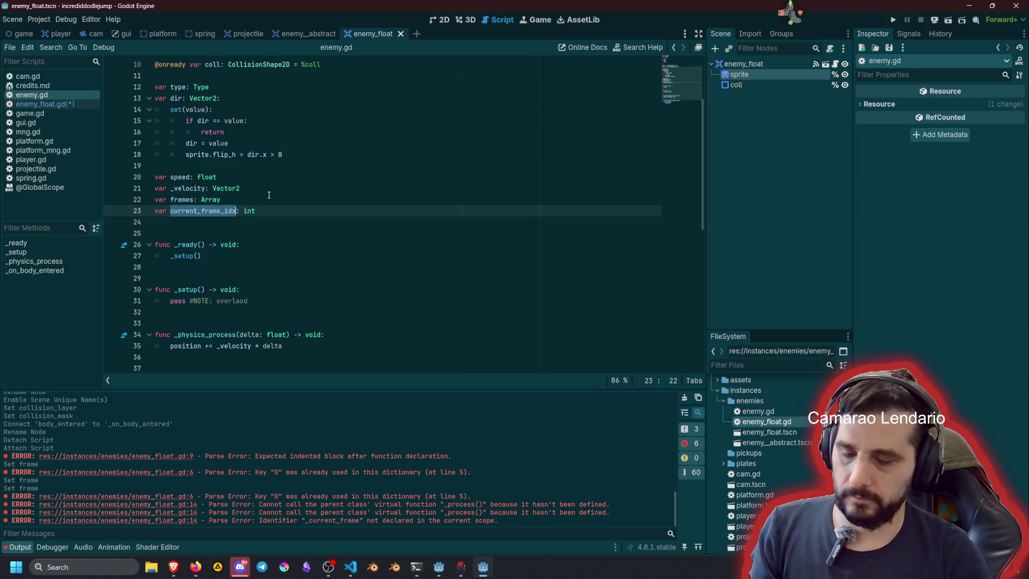
key("alt+Left")
double_click(199, 211)
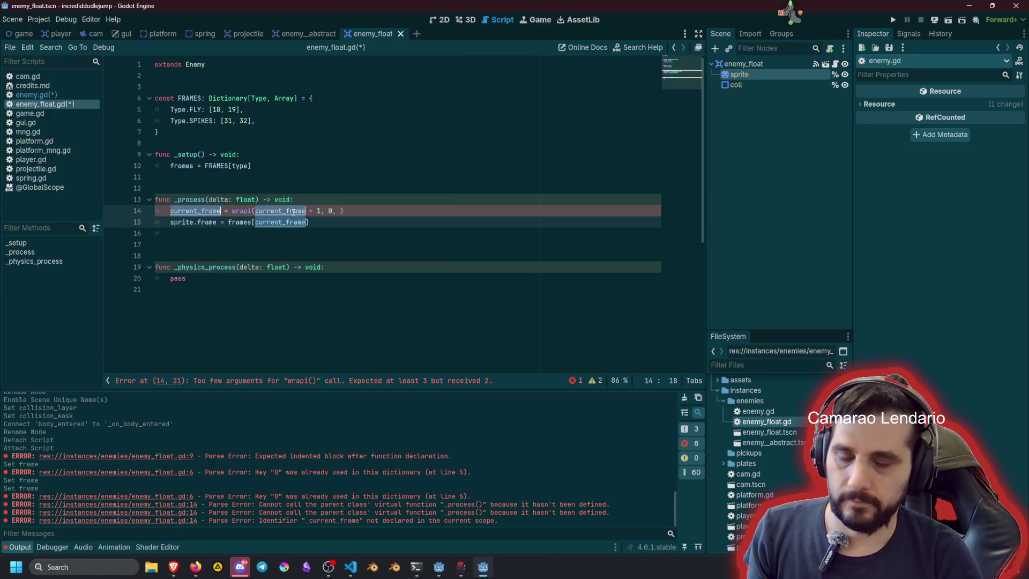
key("ctrl+d")
key("ctrl+d")
key("Right")
type("_idx")
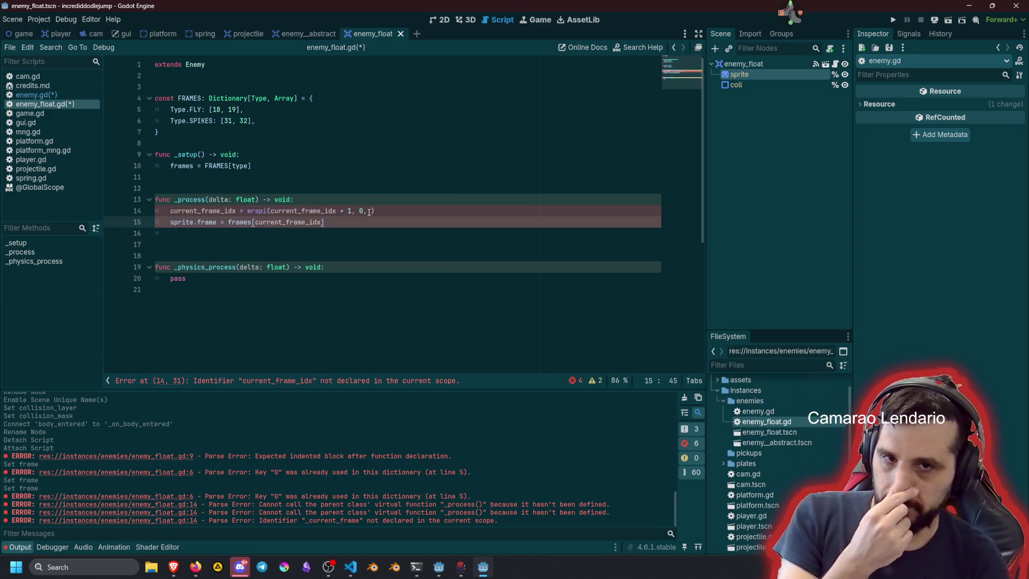
left_click(368, 211)
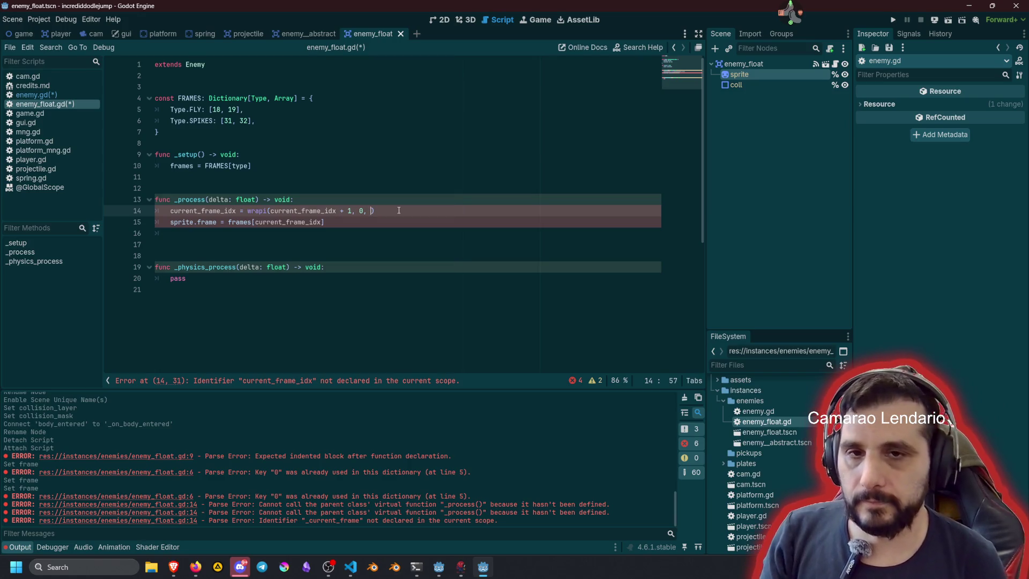
Step: Finish the wrapi call with frames.size() as its upper bound and save all scripts
type("frames.si")
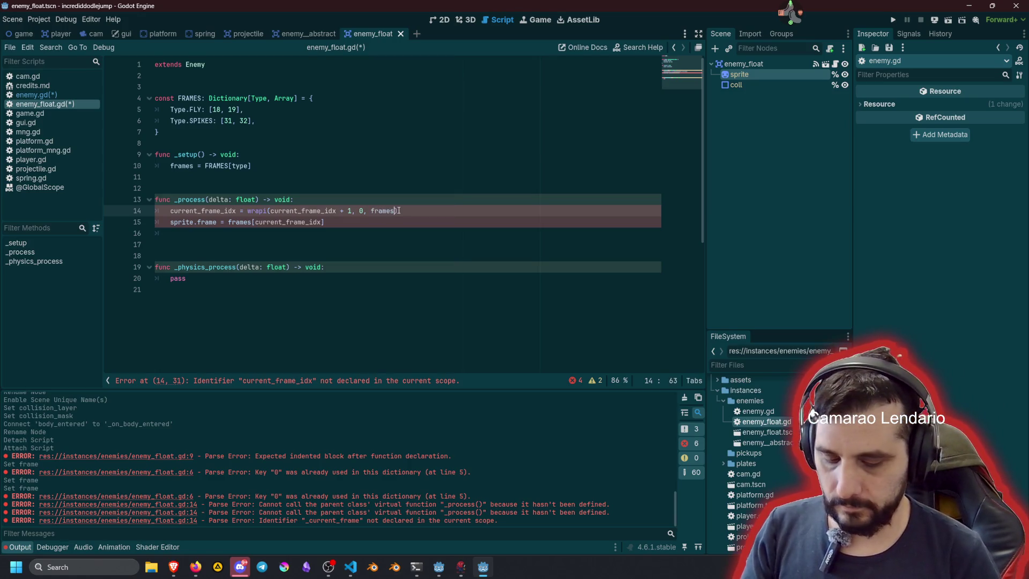
key("Return")
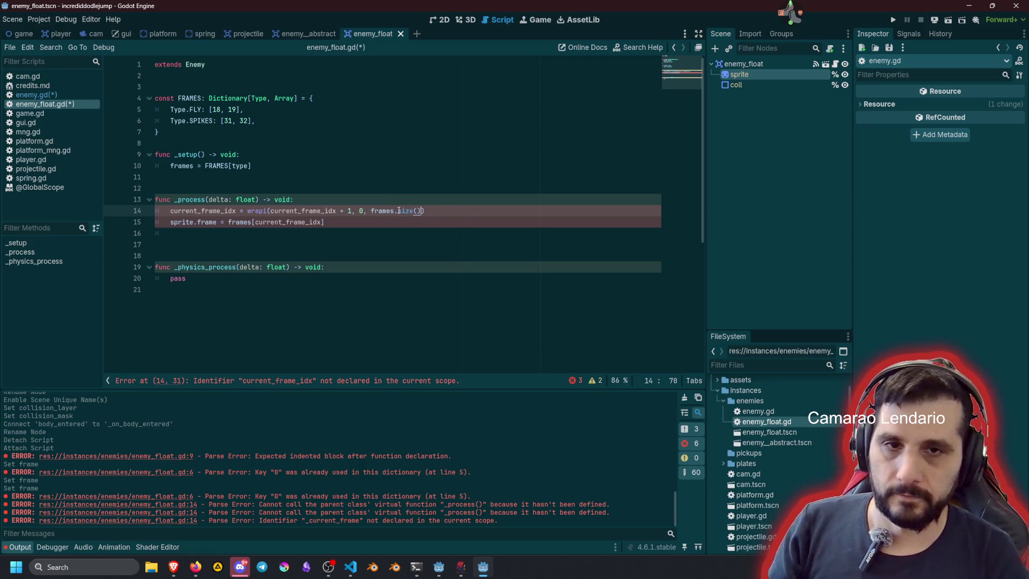
mouse_move(262, 211)
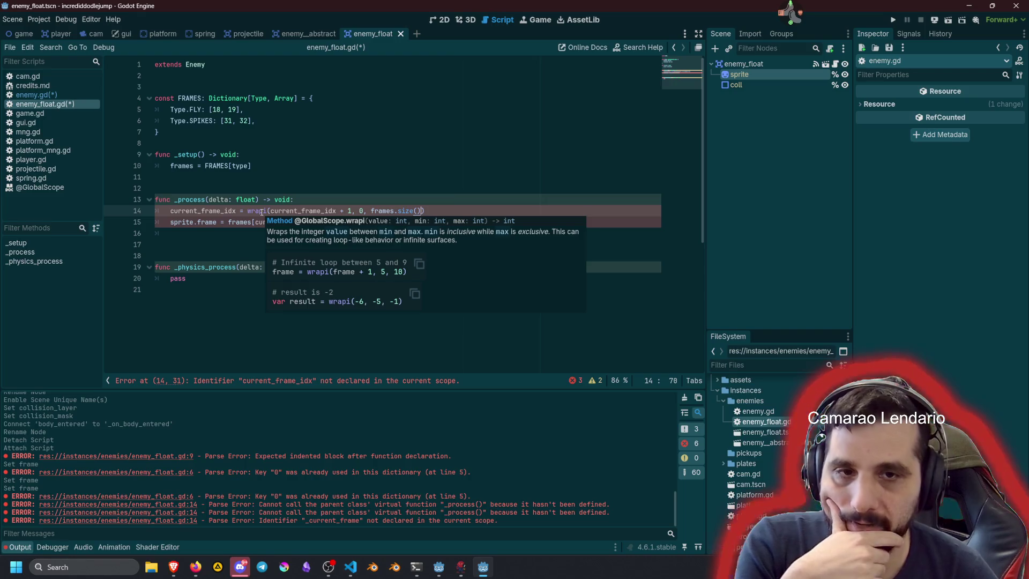
double_click(382, 211)
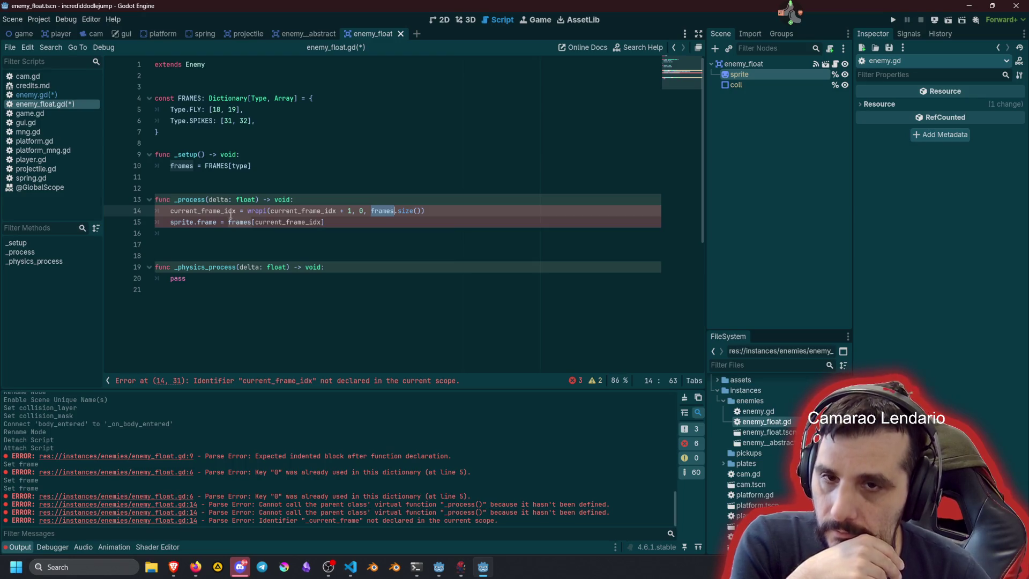
key("ctrl+s")
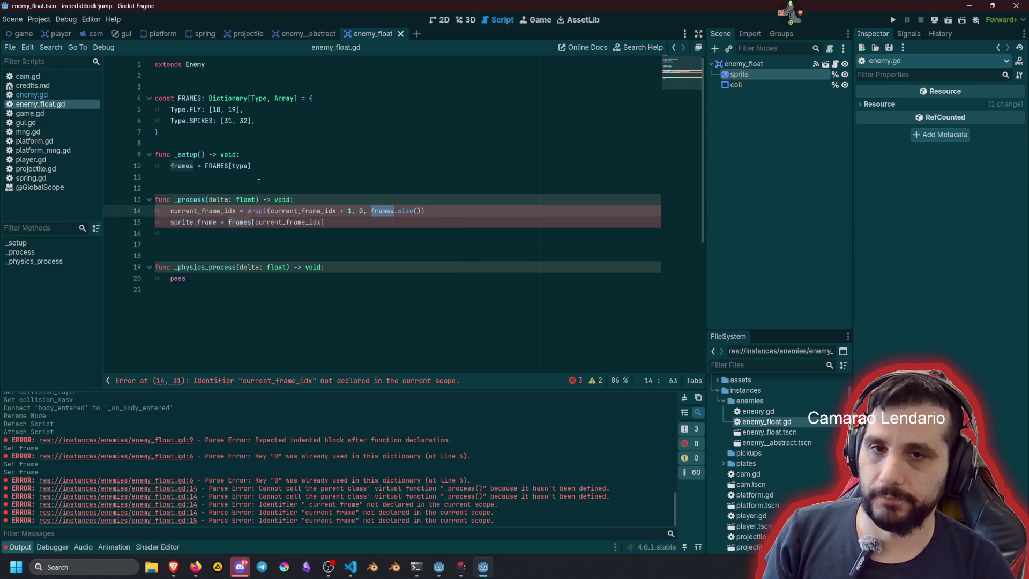
left_click(61, 94)
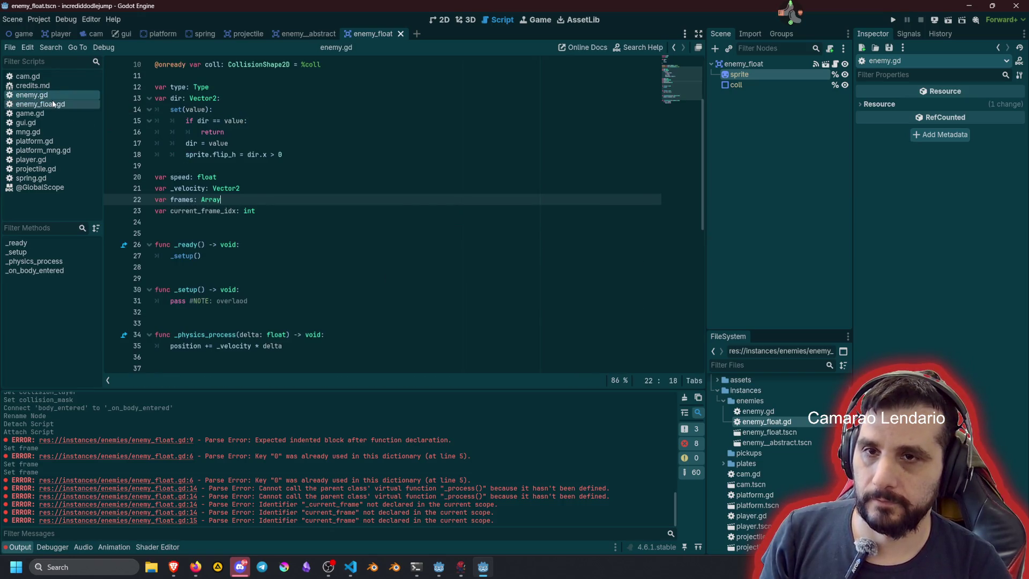
Step: In enemy_float.gd, replace pass in _physics_process with super(delta) and add blank lines above it
left_click(52, 103)
left_click(324, 225)
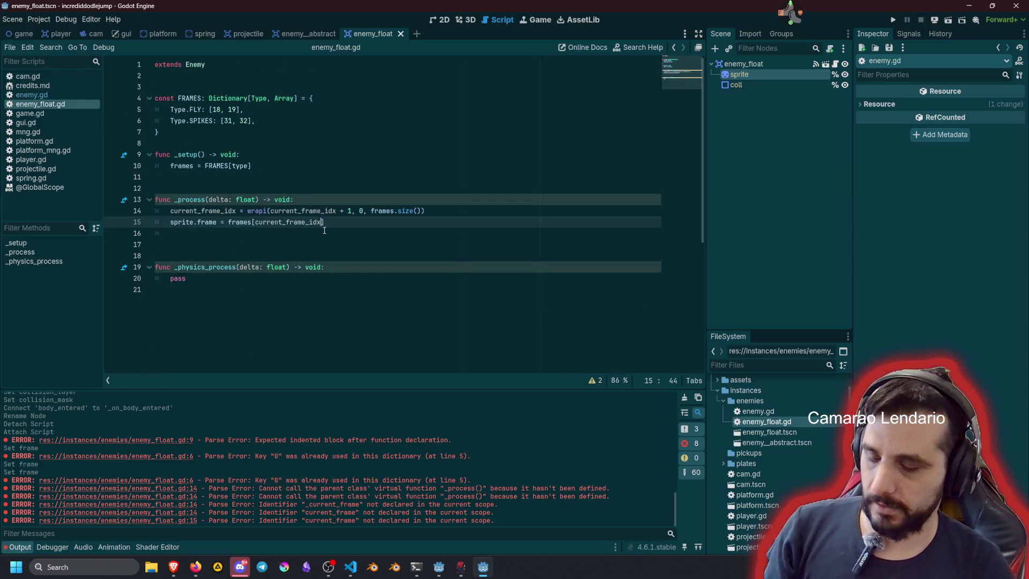
left_click(284, 241)
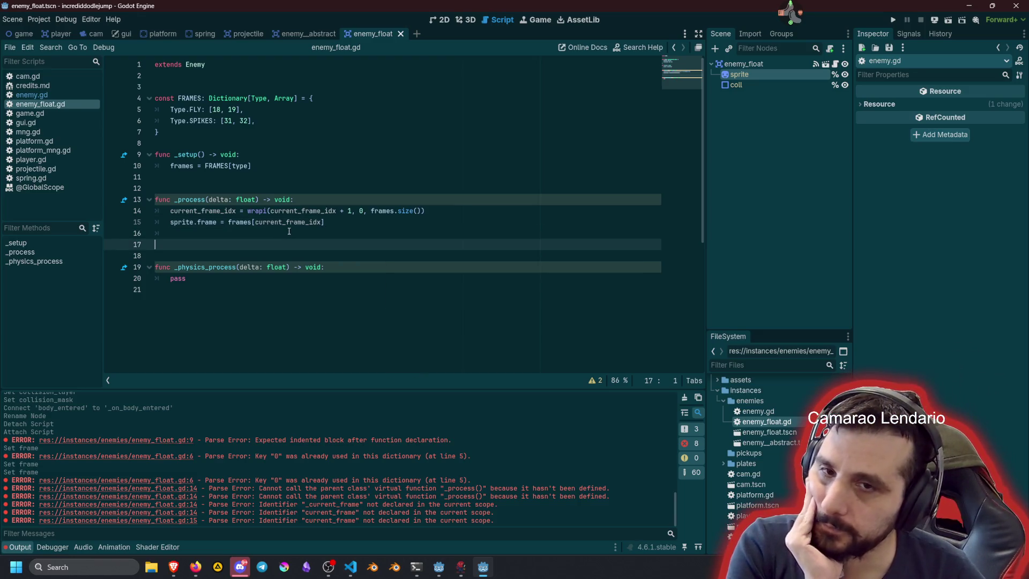
double_click(191, 279)
type("su")
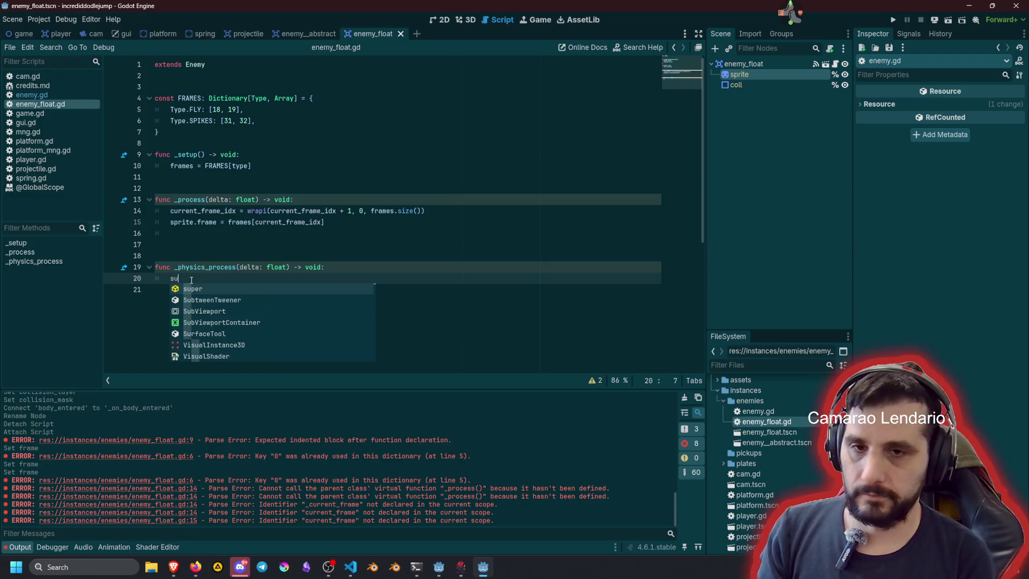
key("Return")
type("(delta")
key("Home")
key("Return")
key("Return")
key("Up")
key("Up")
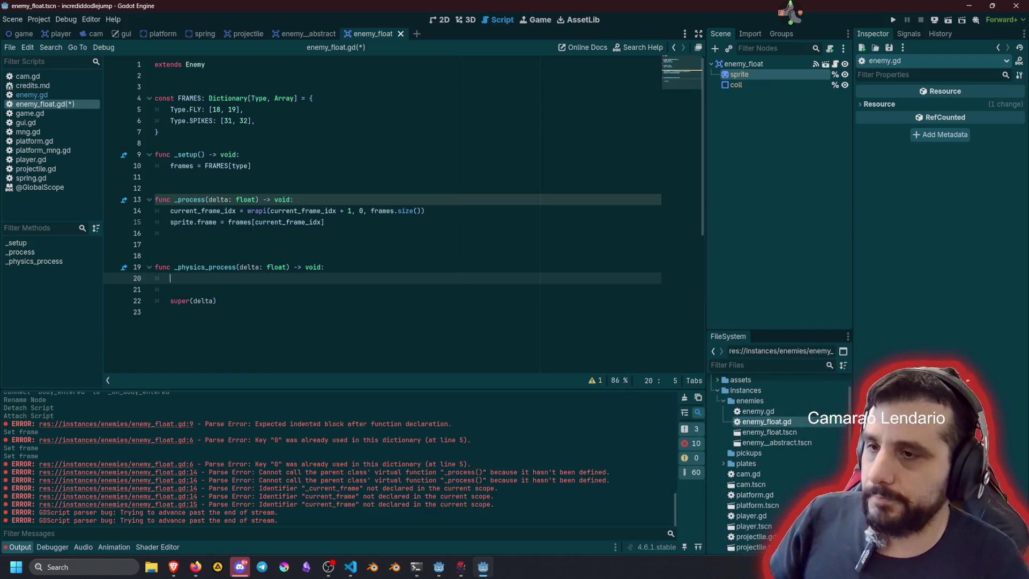
left_click(205, 165)
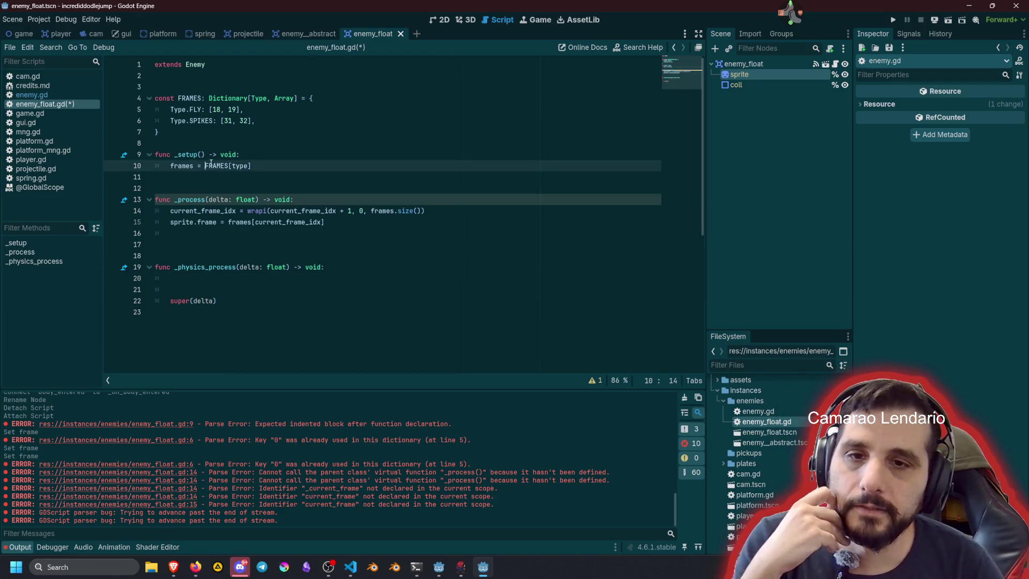
Step: Save enemy_float.gd and insert an empty line at the top of _setup's body
key("ctrl+s")
key("Up")
key("Up")
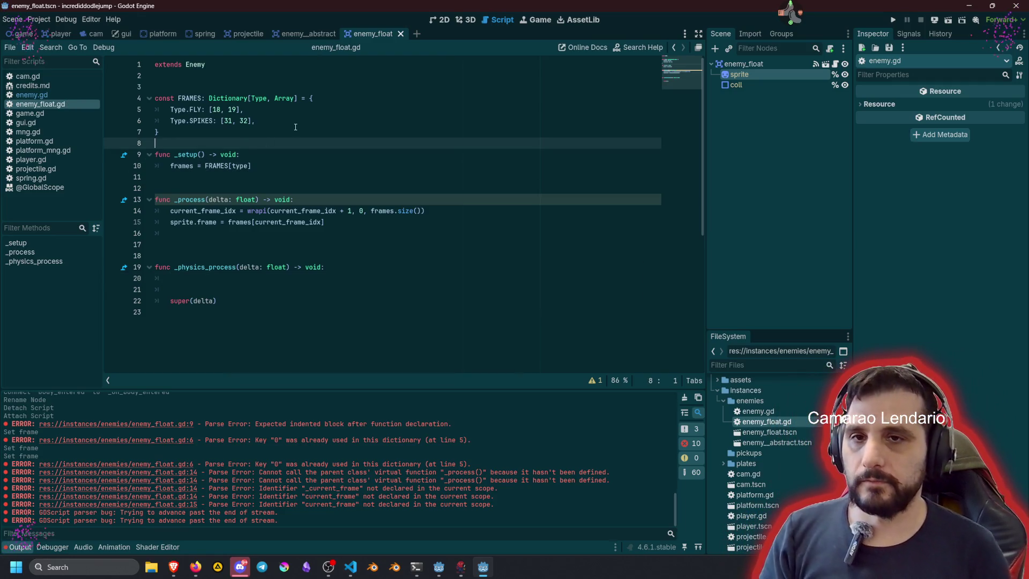
key("Return")
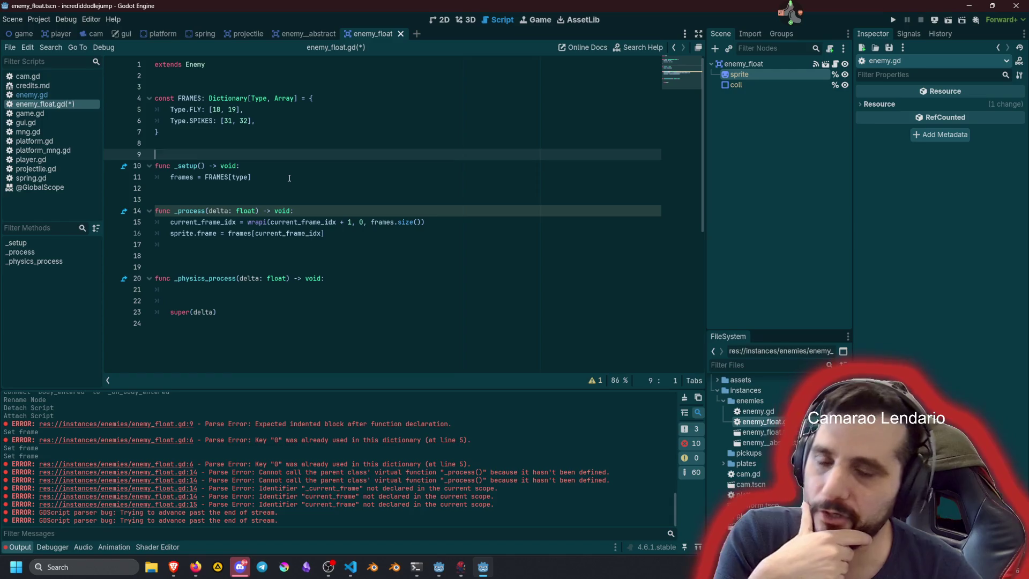
left_click(256, 177)
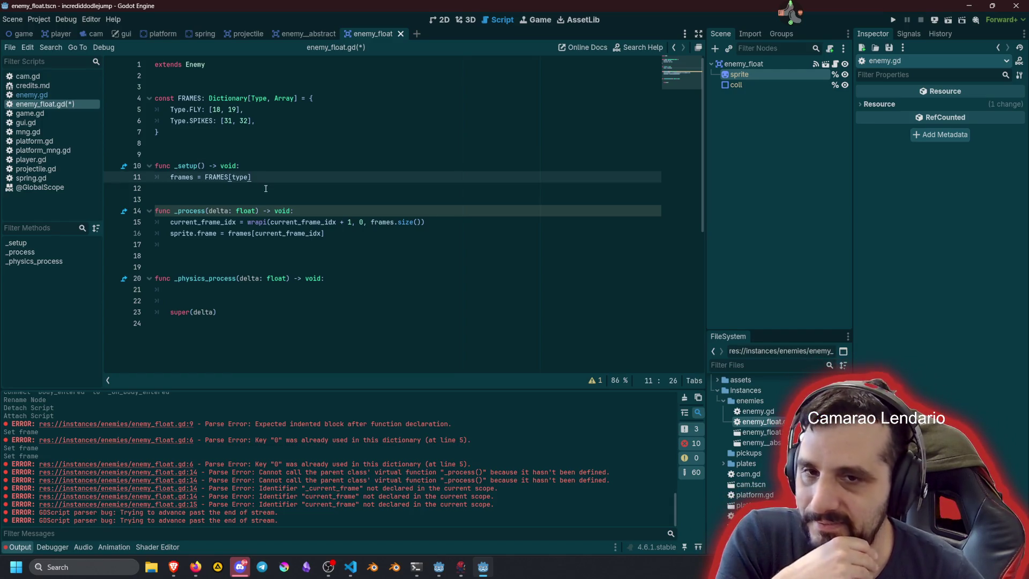
Step: Rename the unused delta parameter of _process to _delta
left_click(213, 211)
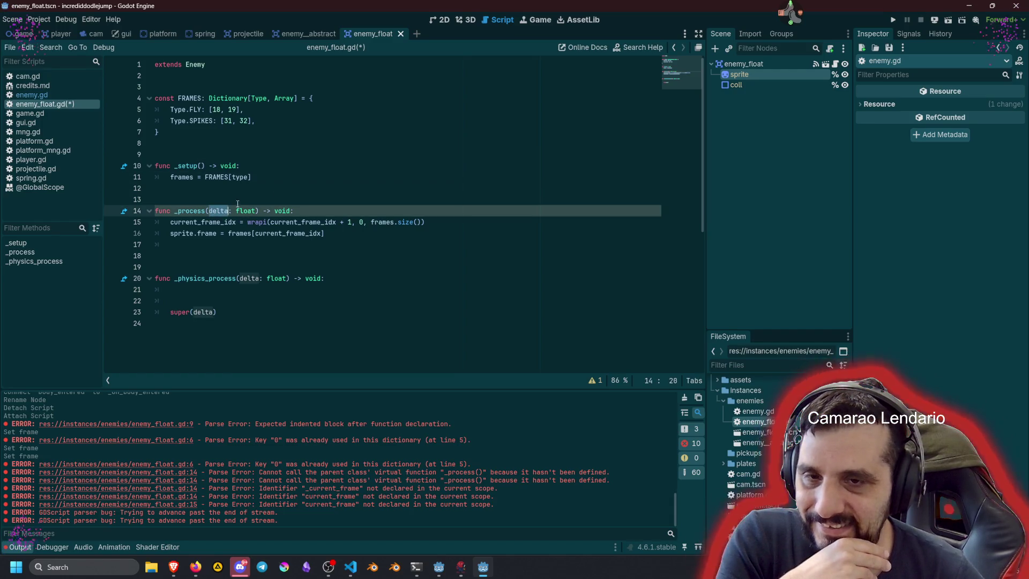
type("_")
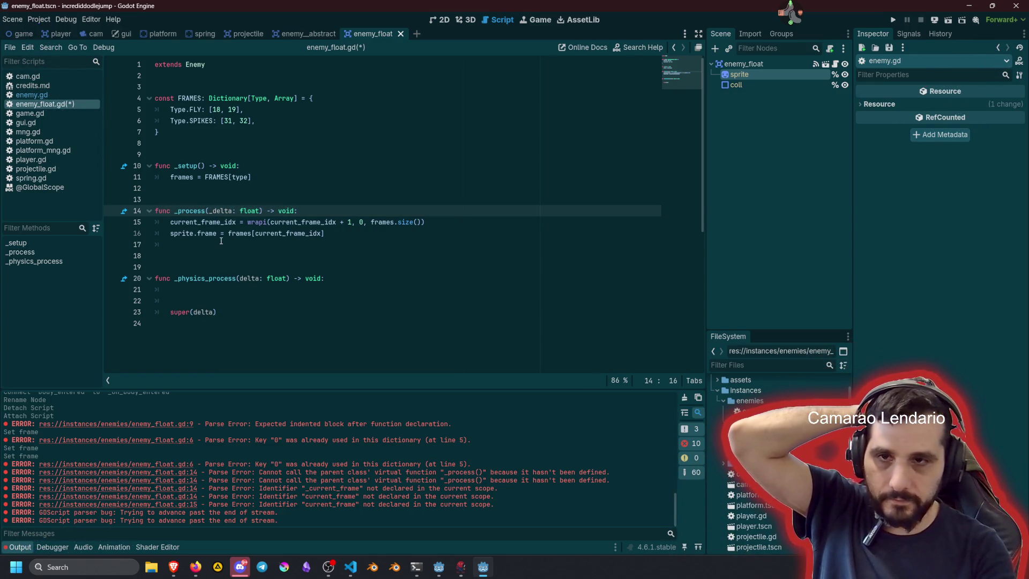
double_click(195, 65)
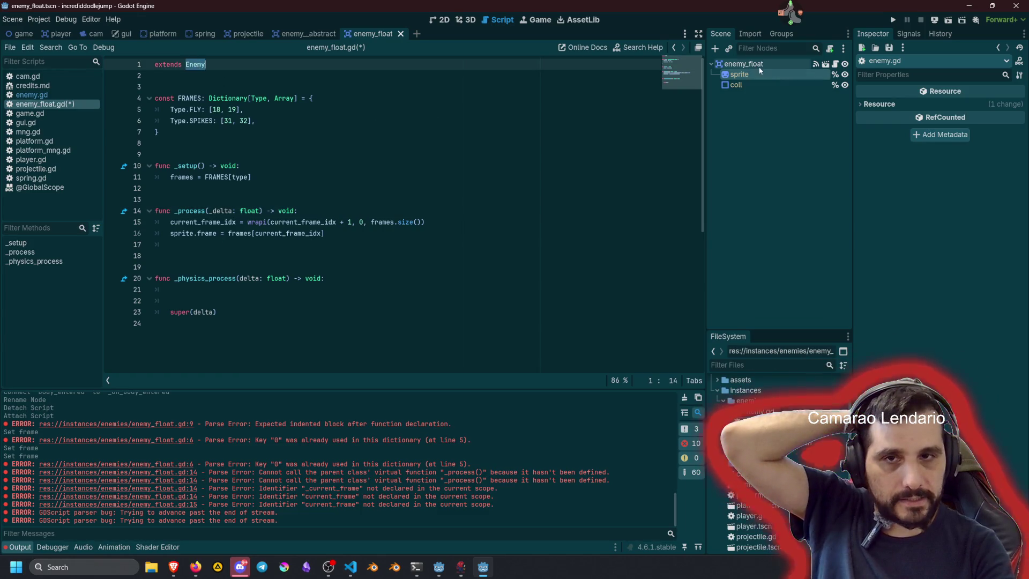
Step: Remove the surplus indented blank line before _physics_process
left_click(300, 221)
left_click(297, 241)
key("BackSpace")
key("BackSpace")
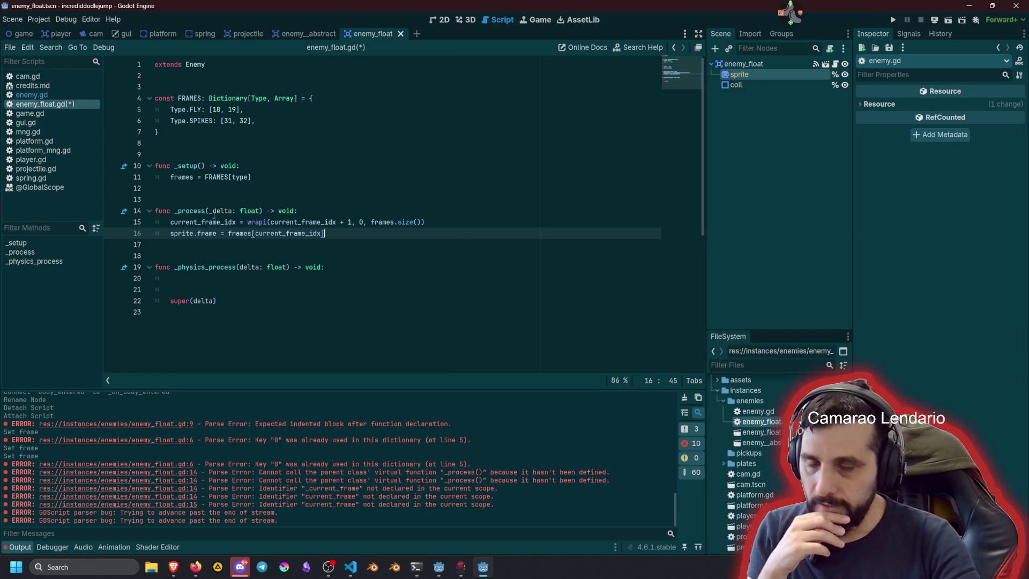
left_click(200, 275)
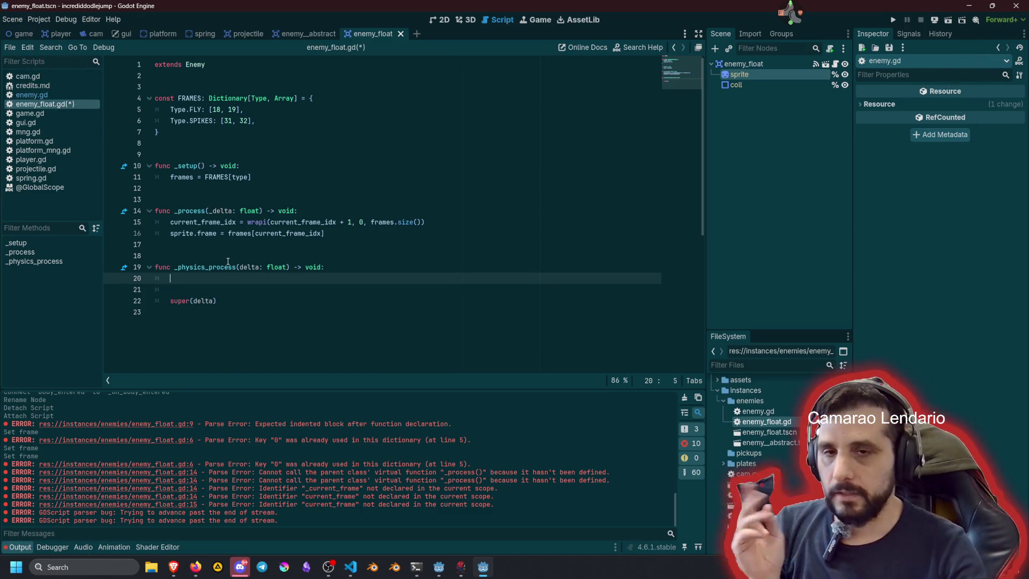
left_click(263, 163)
Step: Add 'dir.x = 1 if Mng.rng.randf() > 0.5 else -1' at the top of _setup
key("Return")
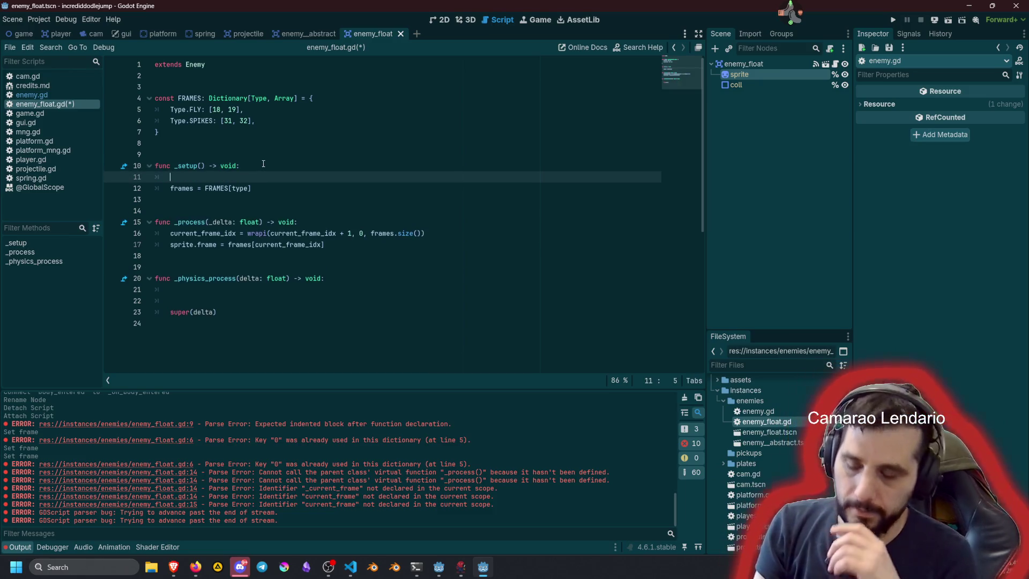
type("dir")
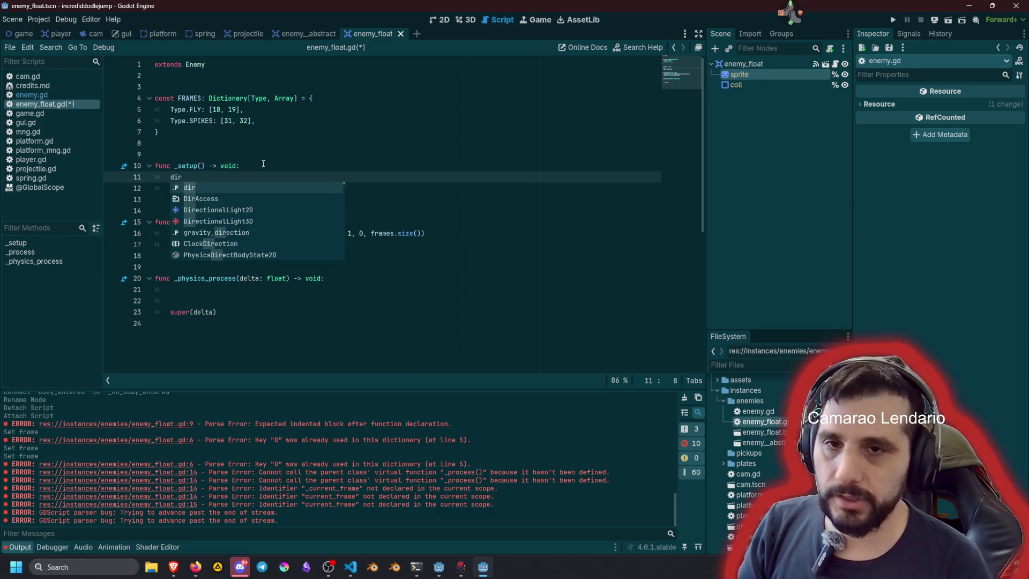
type(".x = ")
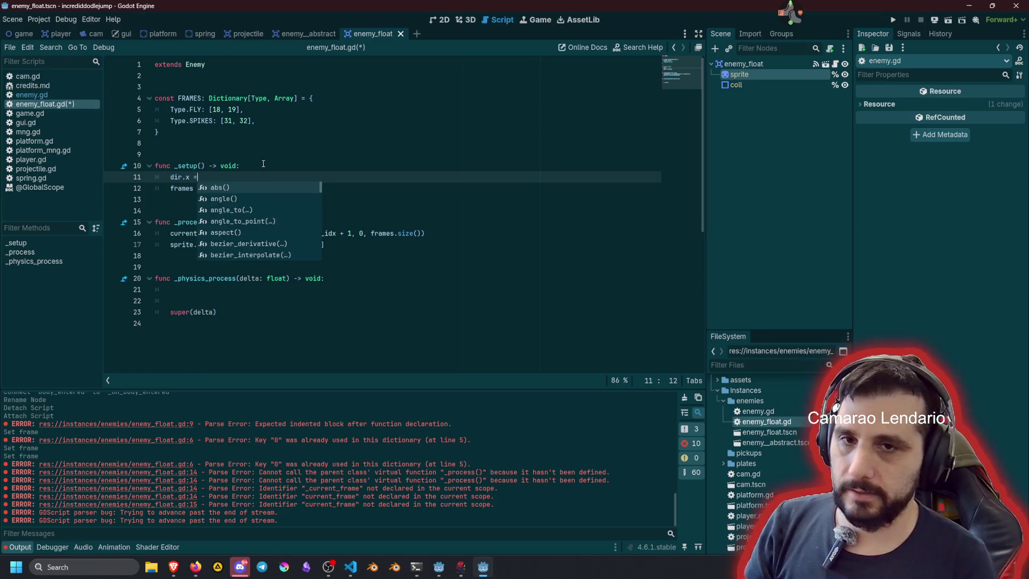
type("1 ")
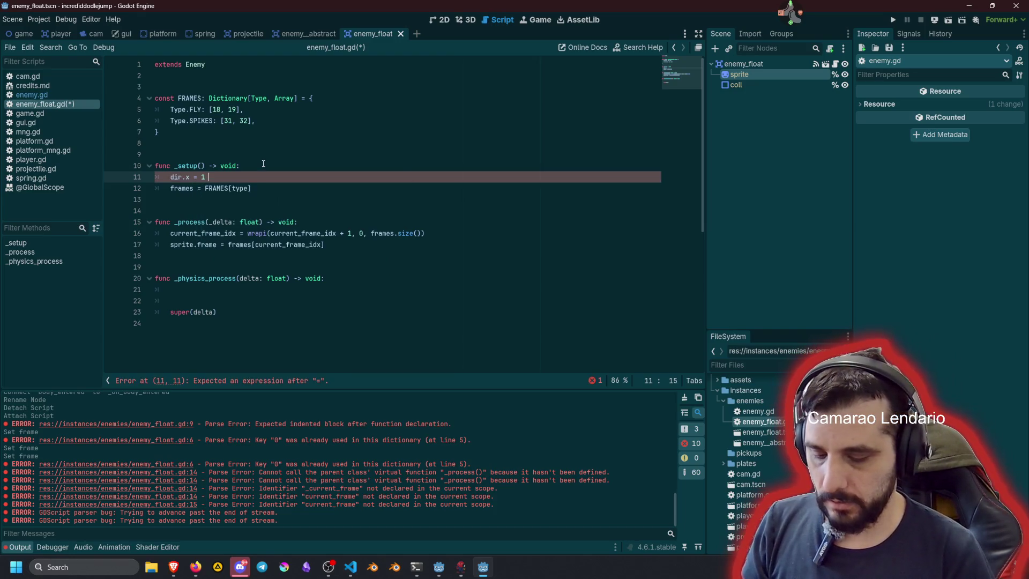
type("if Mng.rng.")
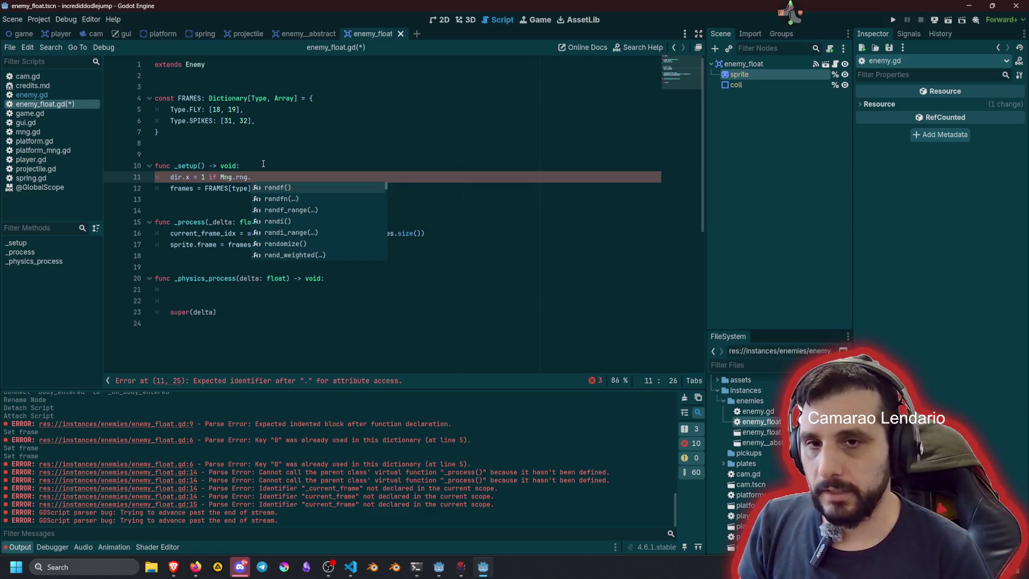
key("Return")
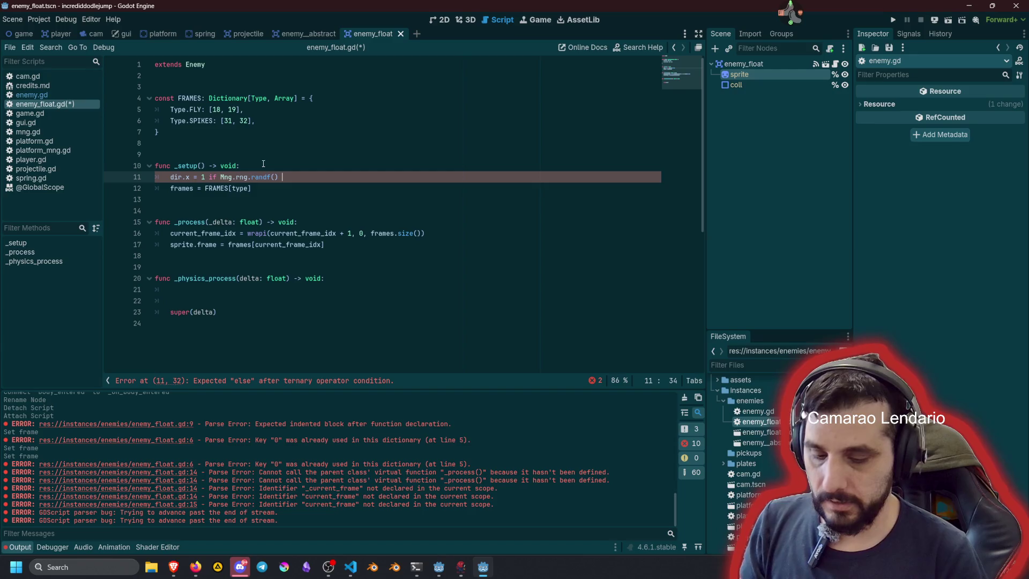
type("0.0")
key("BackSpace")
type("5")
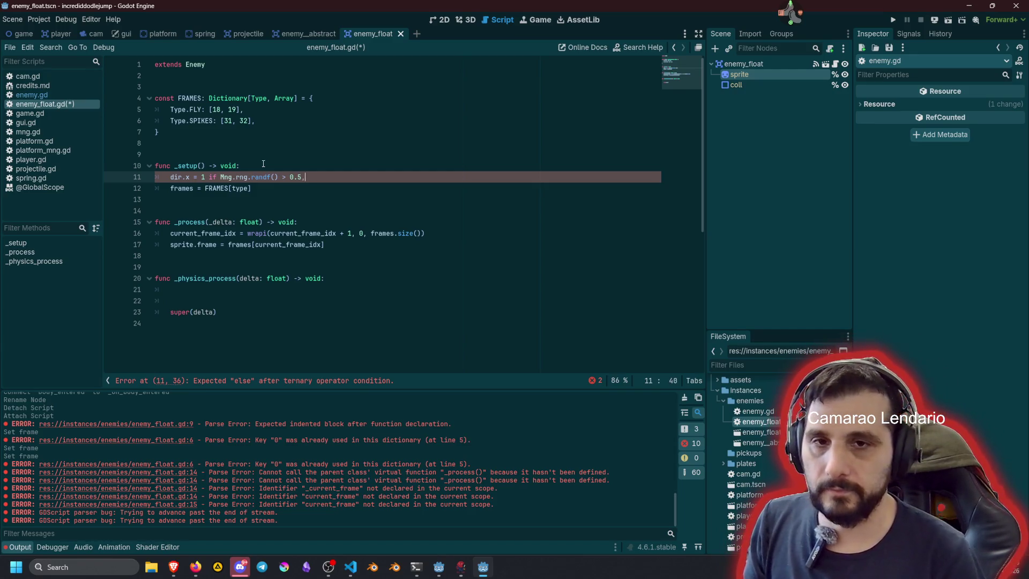
type(" else -1")
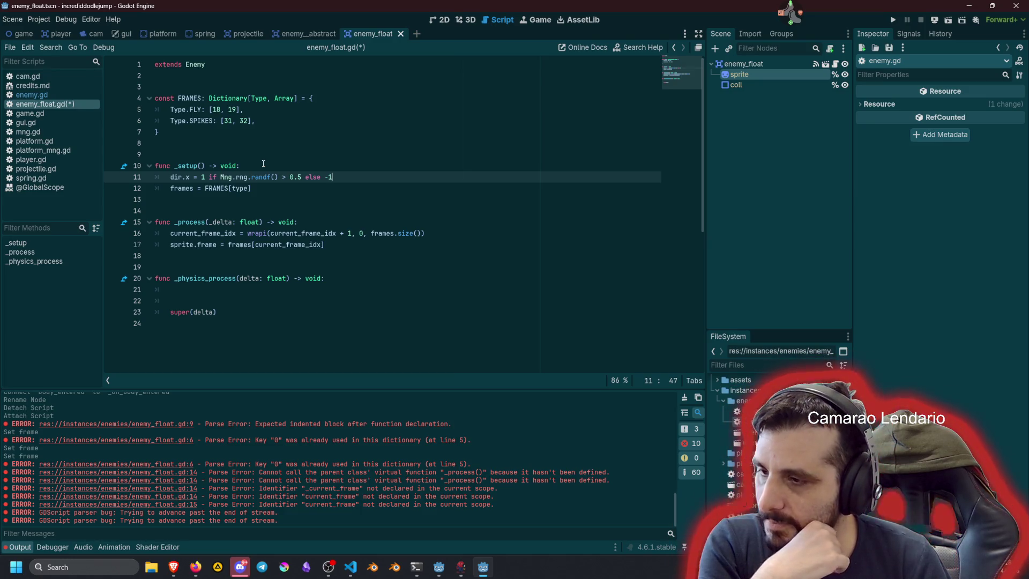
Step: Move the frames assignment above the dir.x line with Alt+Up
key("Down")
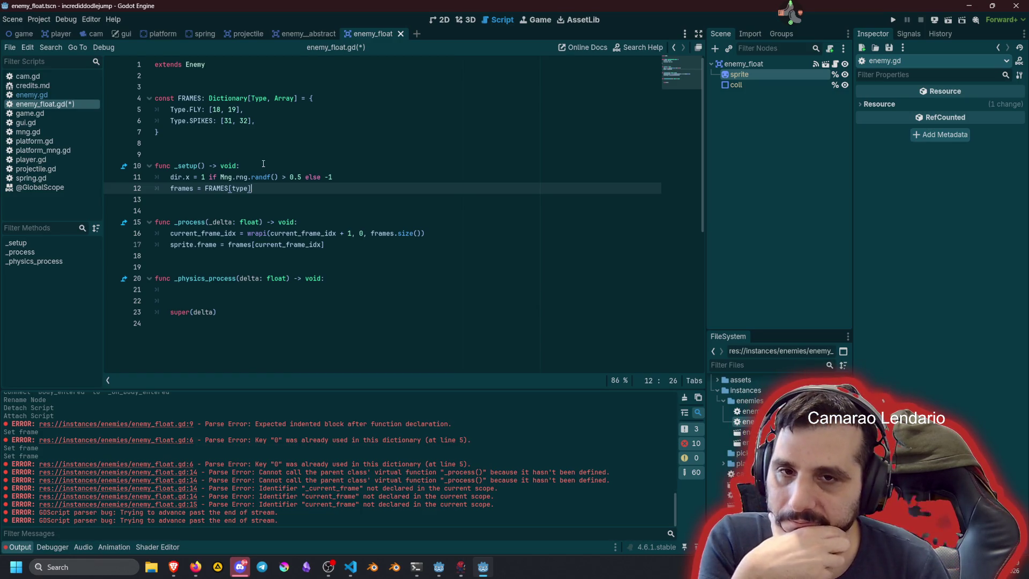
key("Up")
key("Down")
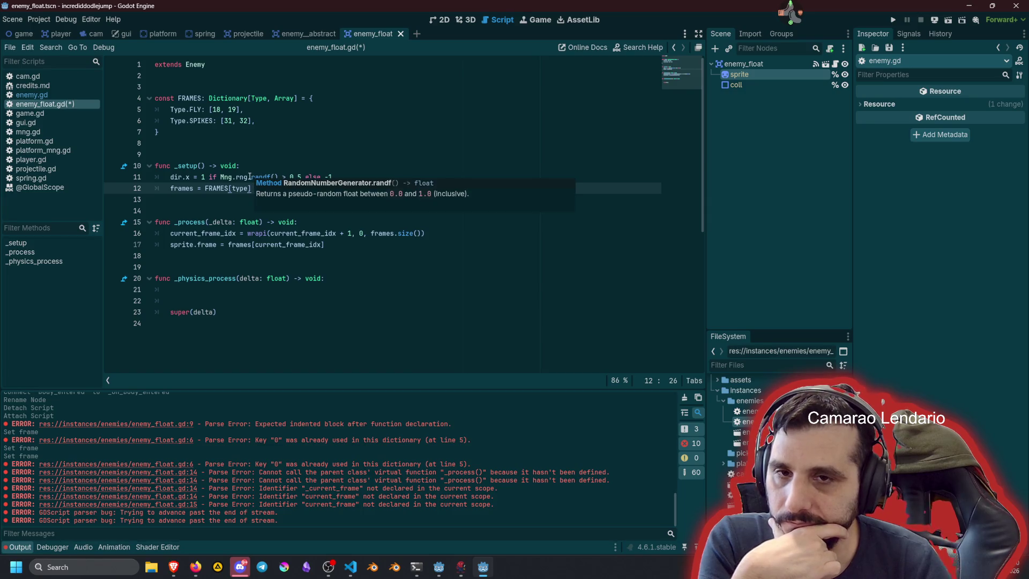
left_click(194, 189)
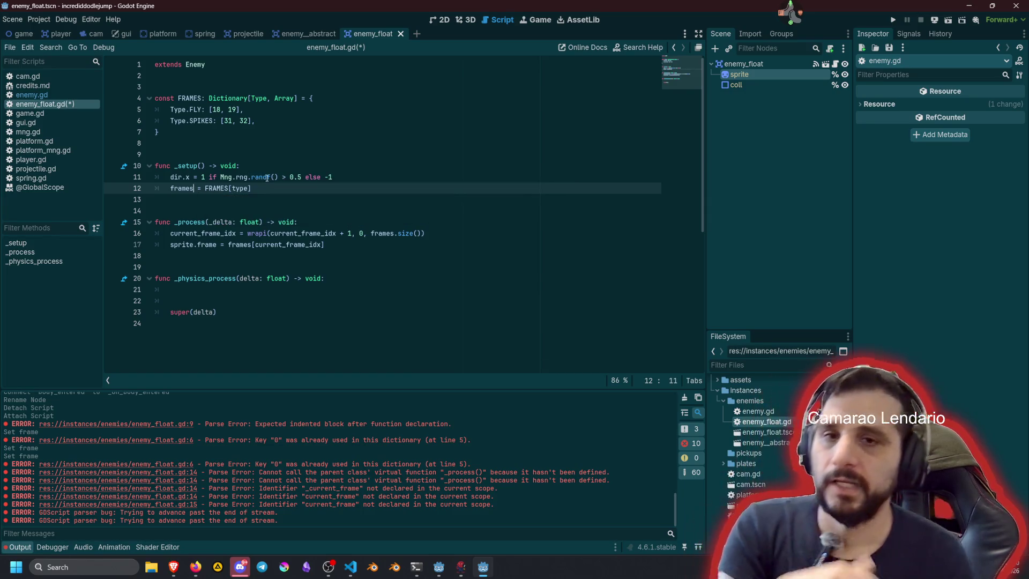
key("alt+Up")
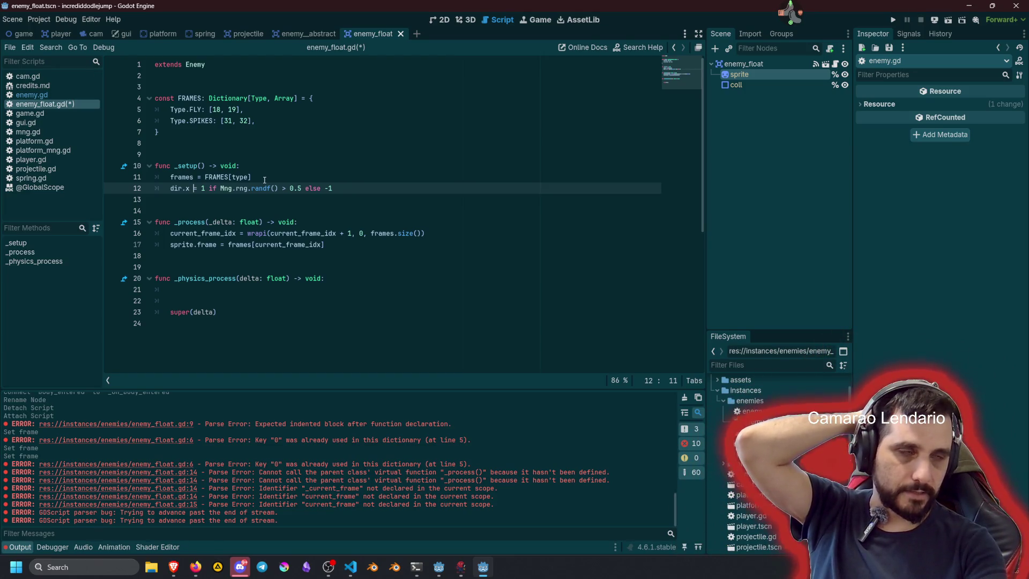
left_click(71, 94)
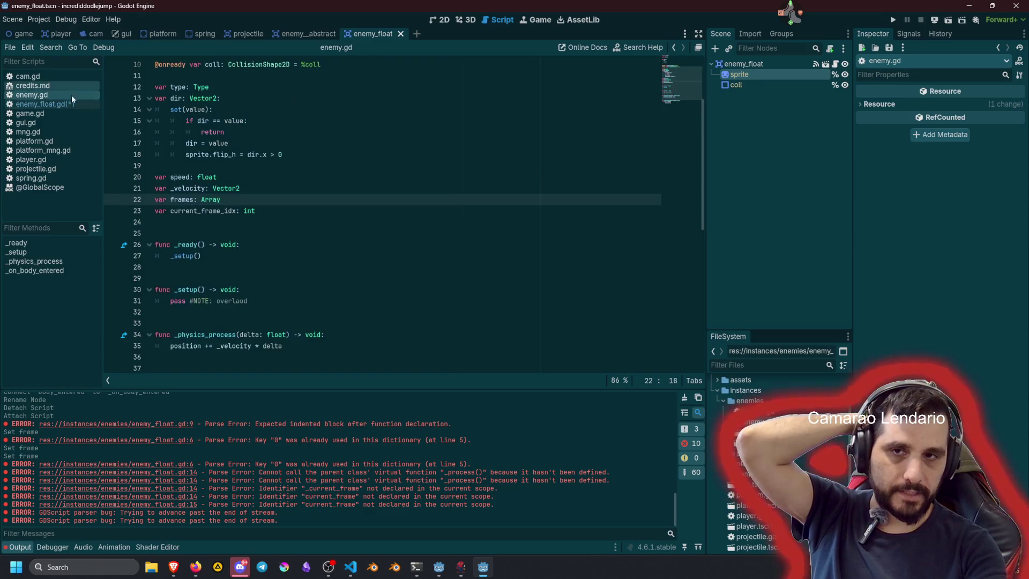
Step: Add '_velocity = speed * dir' above super(delta) in _physics_process, with a blank line before it
scroll(220, 308, "down", 2)
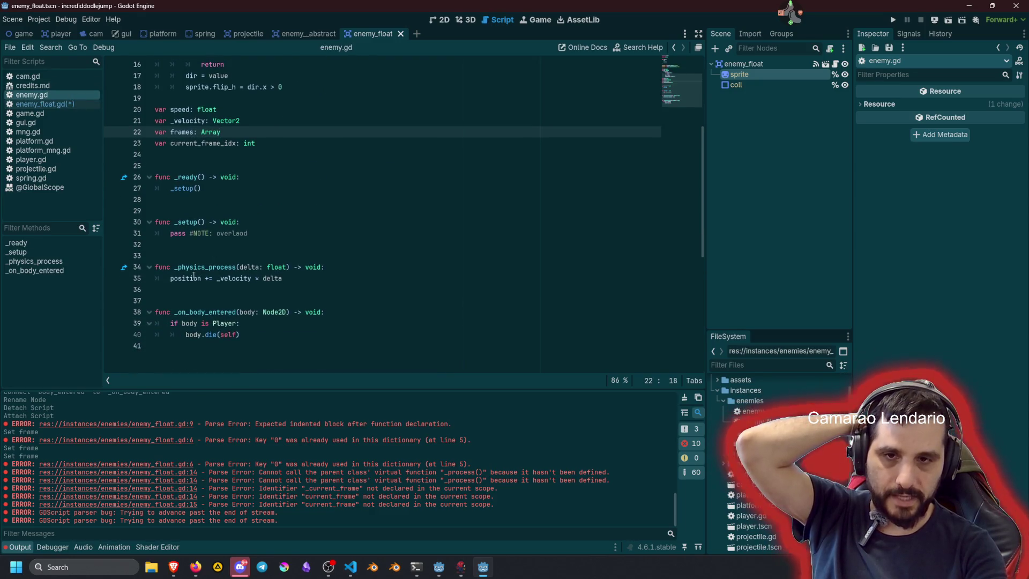
double_click(193, 278)
double_click(235, 278)
key("alt+Left")
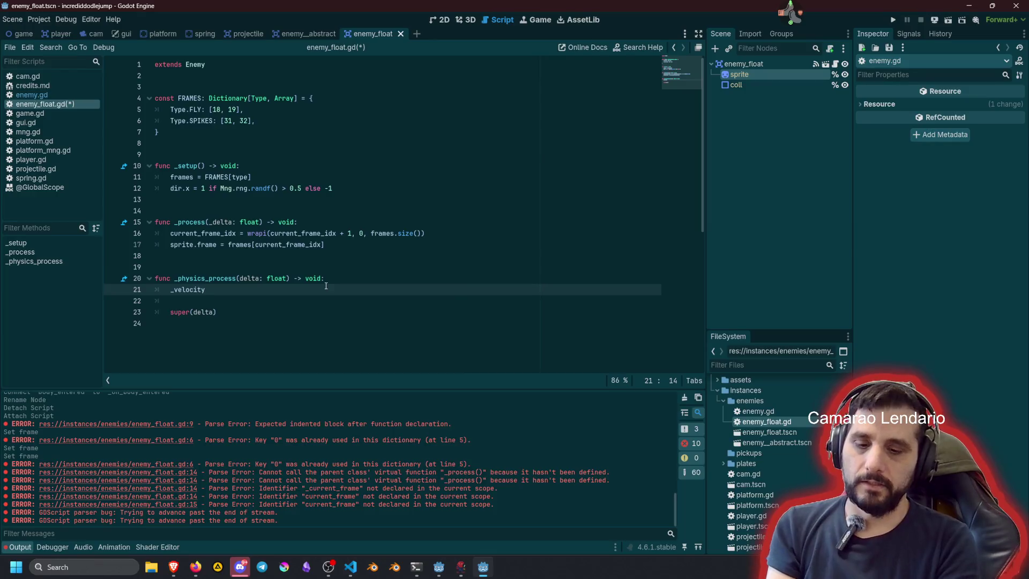
type(" = speed")
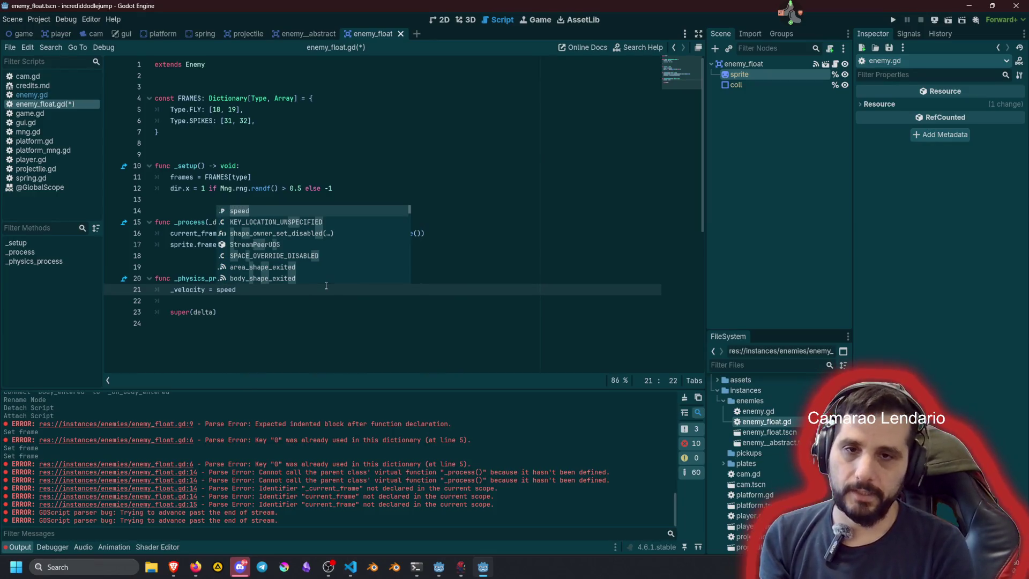
type(" * ")
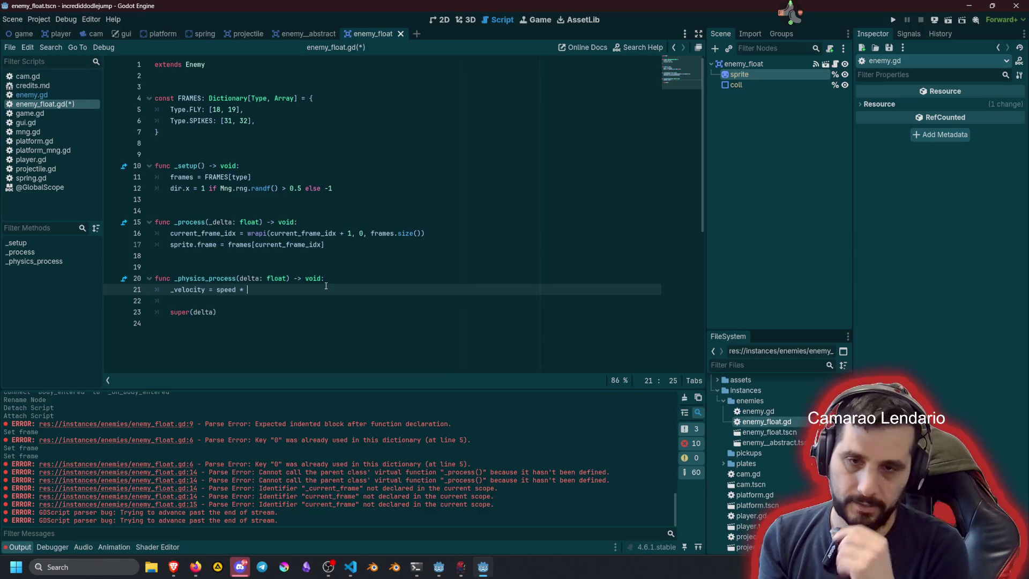
type("dir")
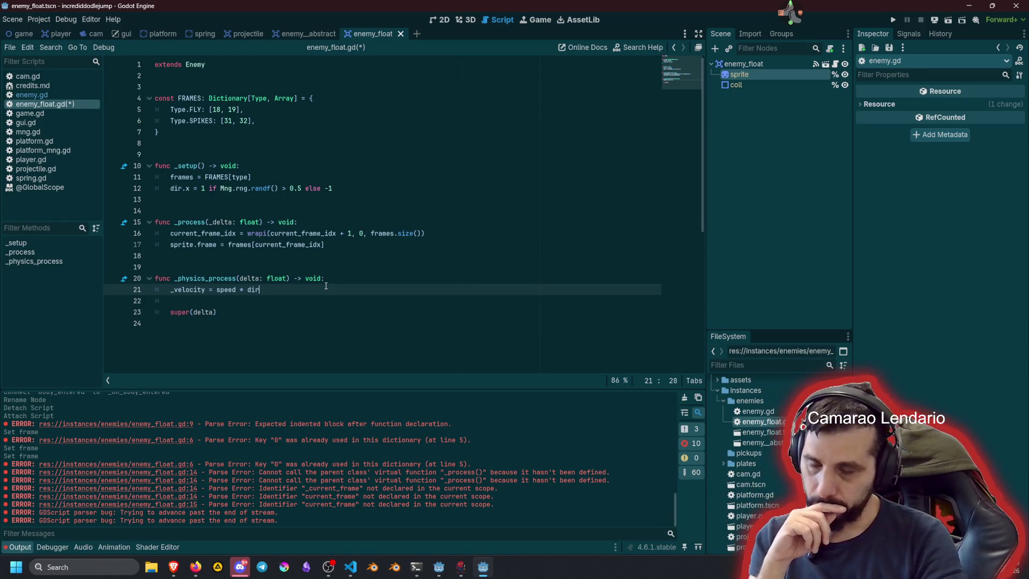
key("Home")
key("Return")
key("Up")
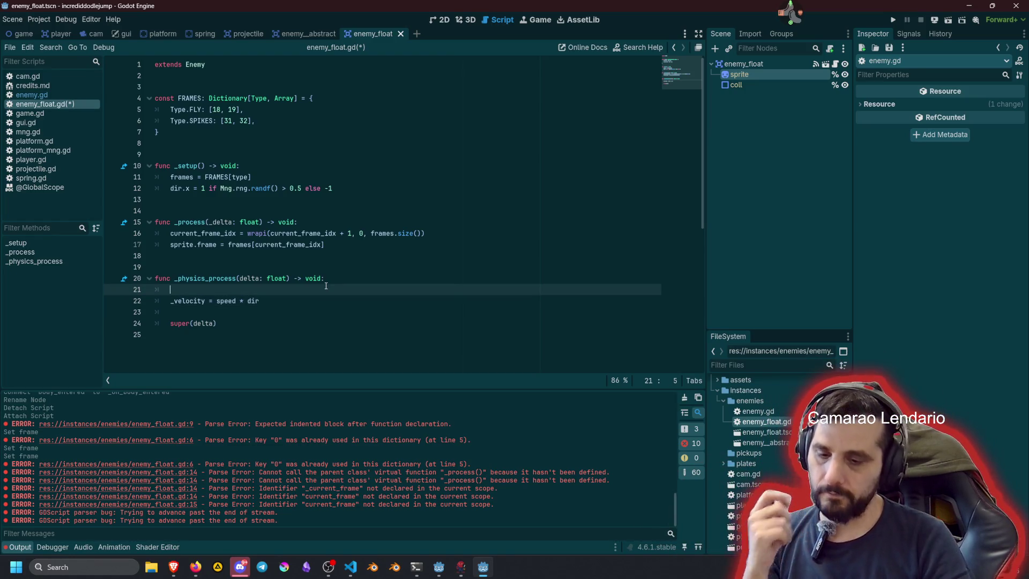
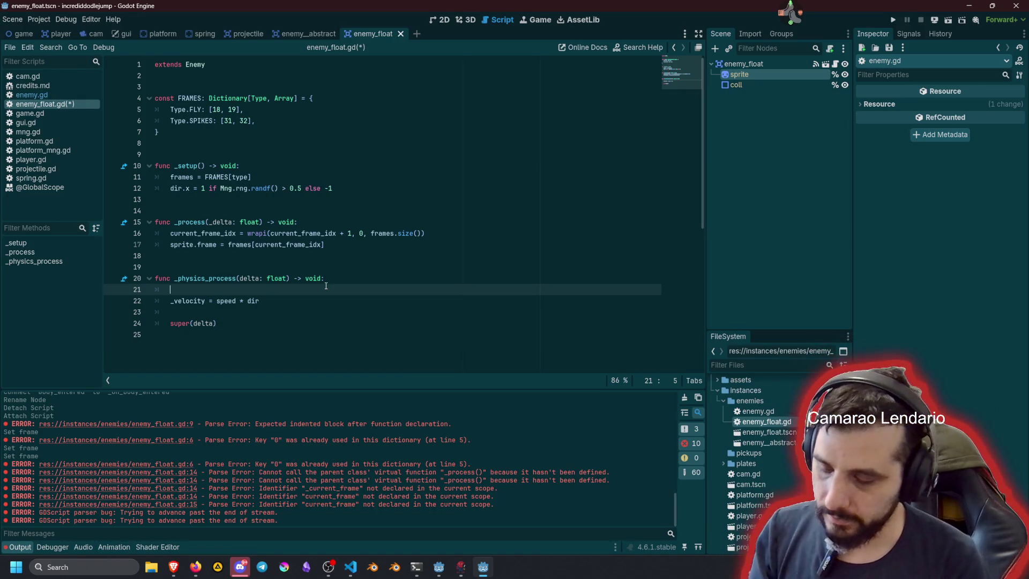
Step: On line 21, start the condition 'if dir.x > 0.0 and global_position' using autocomplete
type("if dir.x ")
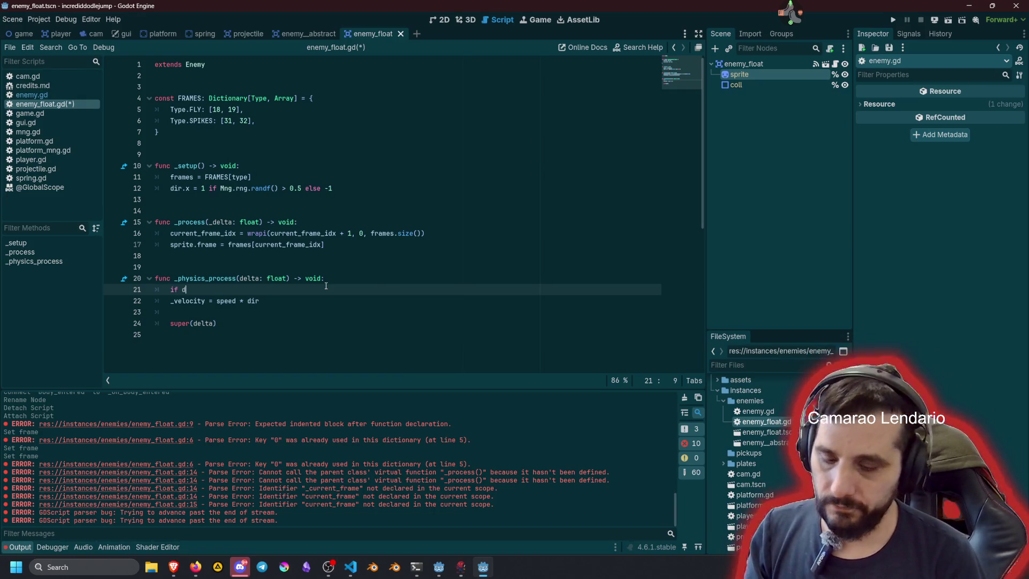
type("<0")
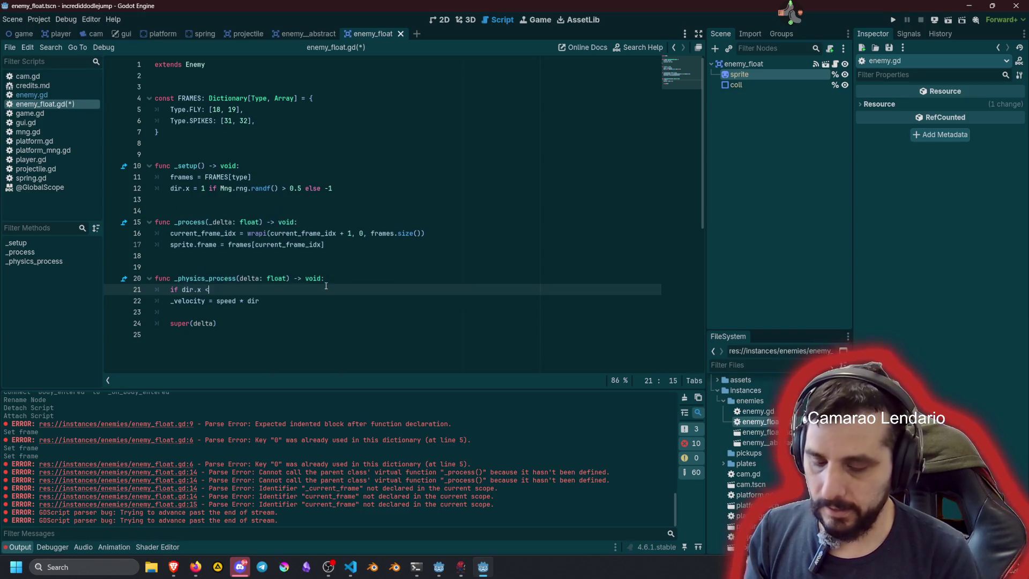
key("BackSpace")
type("0")
key("Left")
key("Left")
key("BackSpace")
type("> 0")
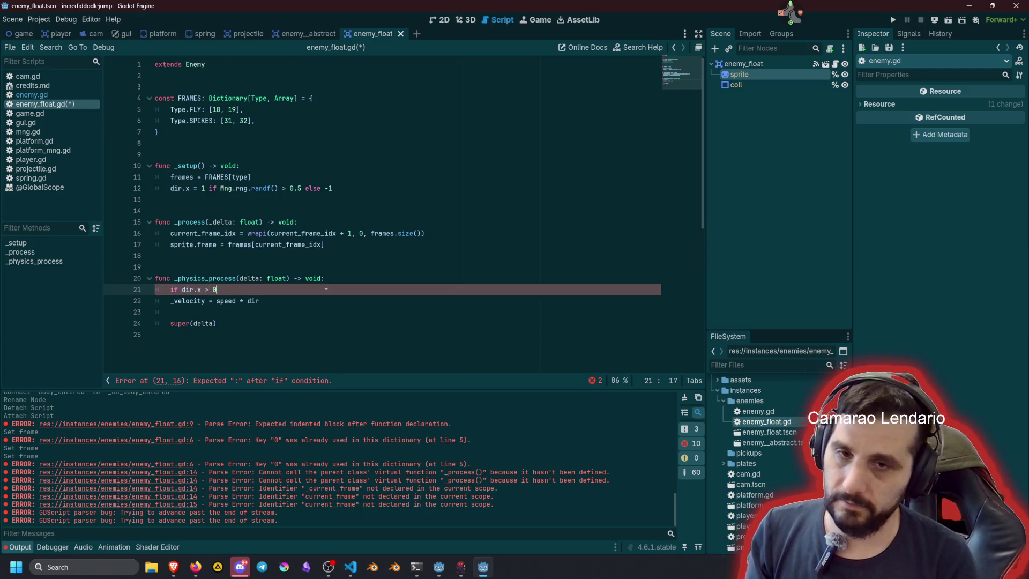
type(".0")
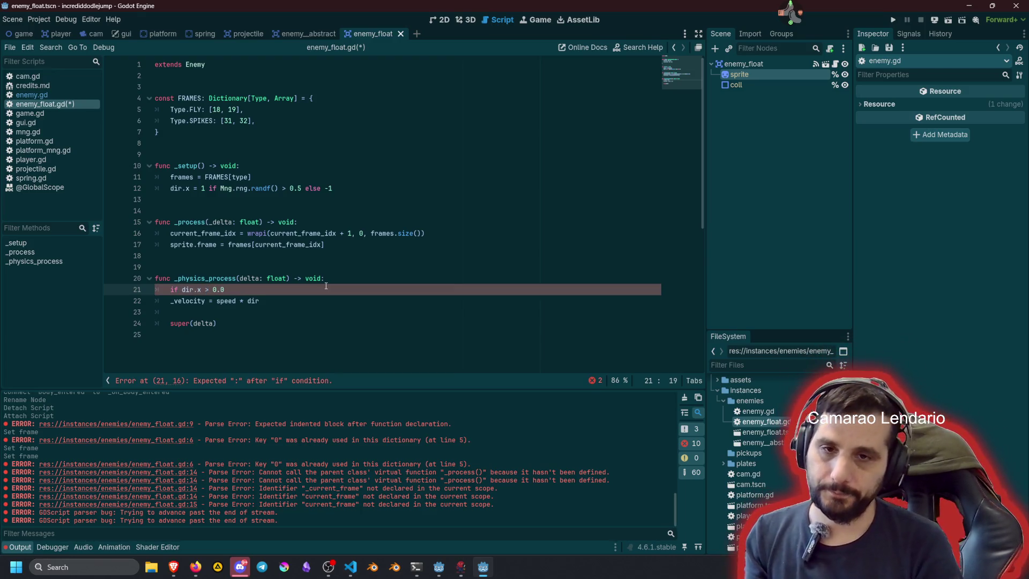
type(" and posi")
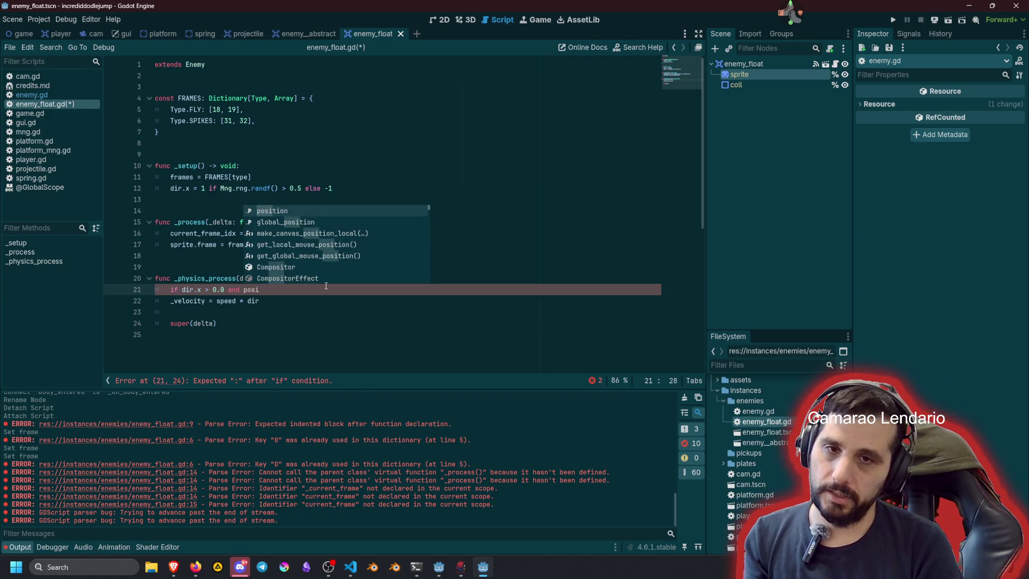
key("Down")
key("Return")
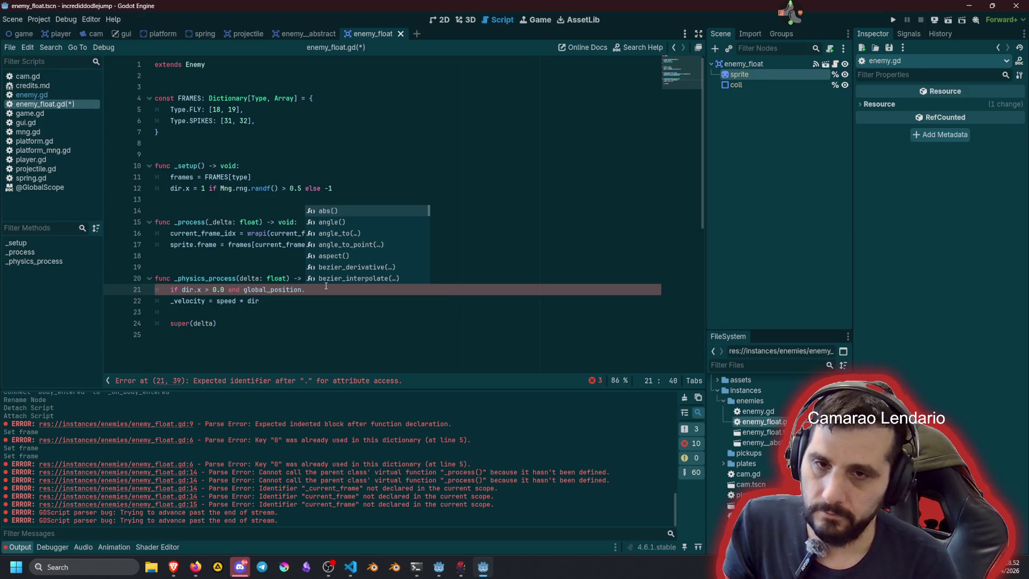
left_click(244, 333)
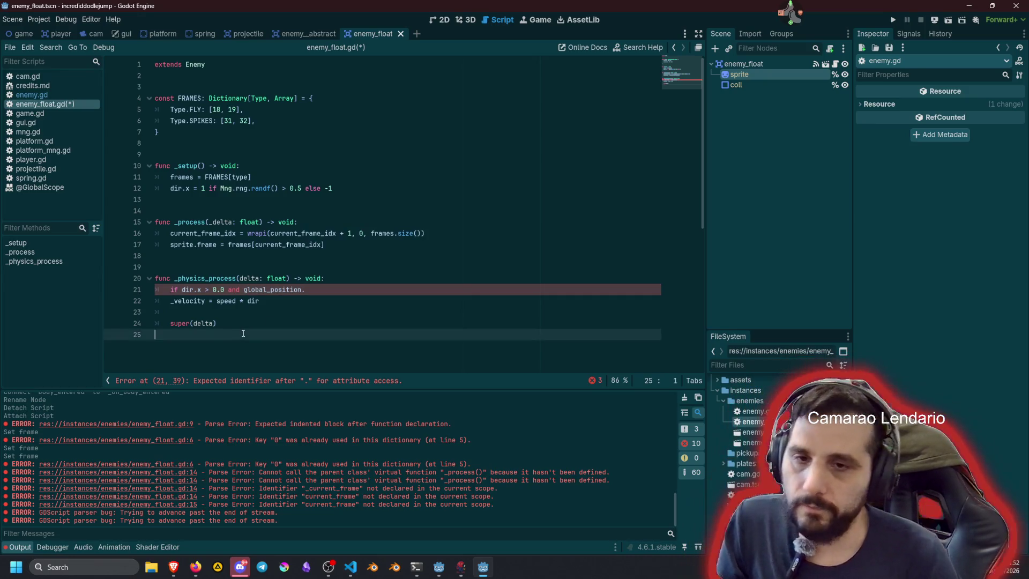
Step: Declare 'func _process_float_h() -> void:' below _physics_process, with no delta parameter
key("Return")
type("f")
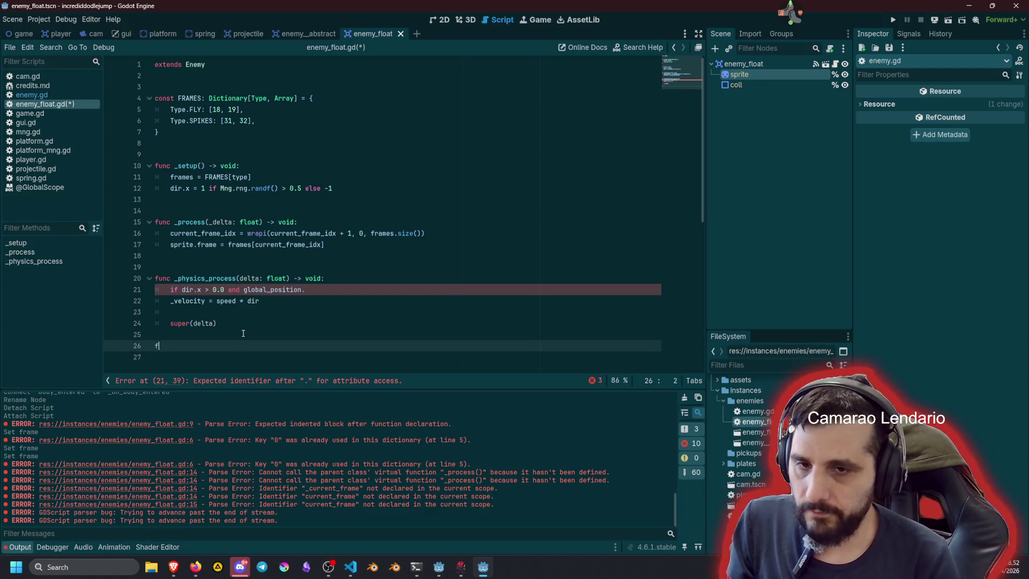
type("unc _process_")
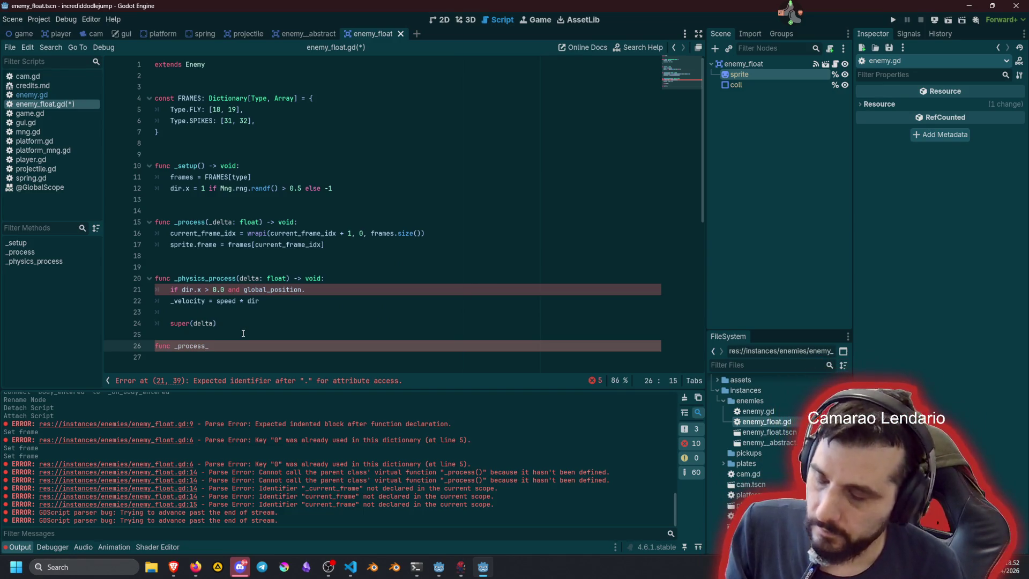
type("float_h(")
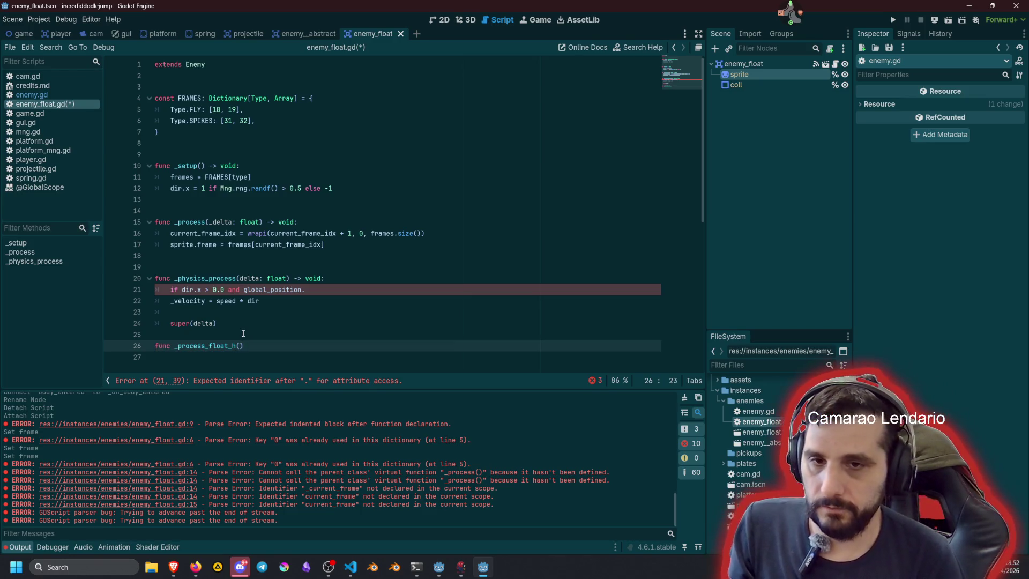
type("delta")
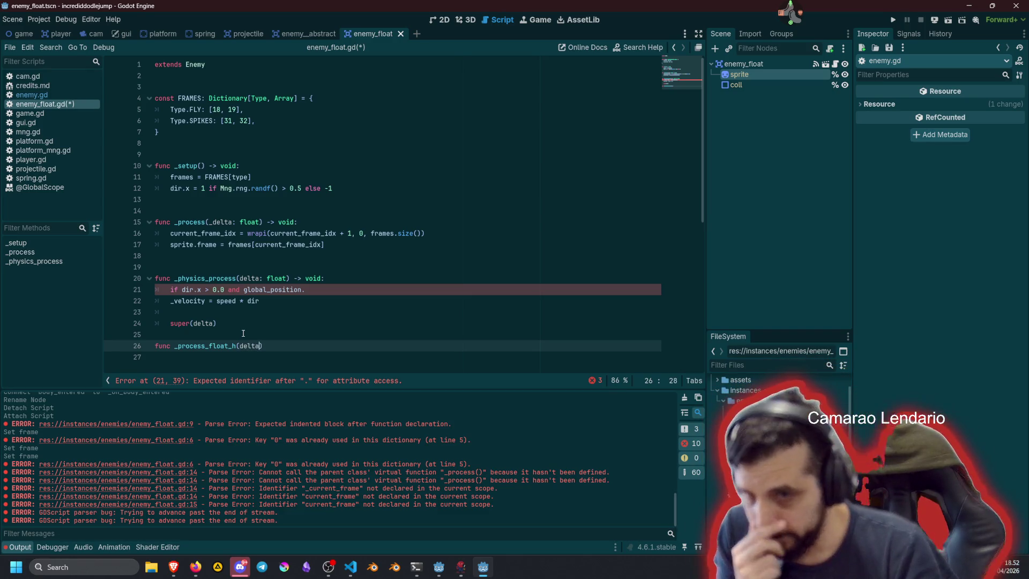
type(")")
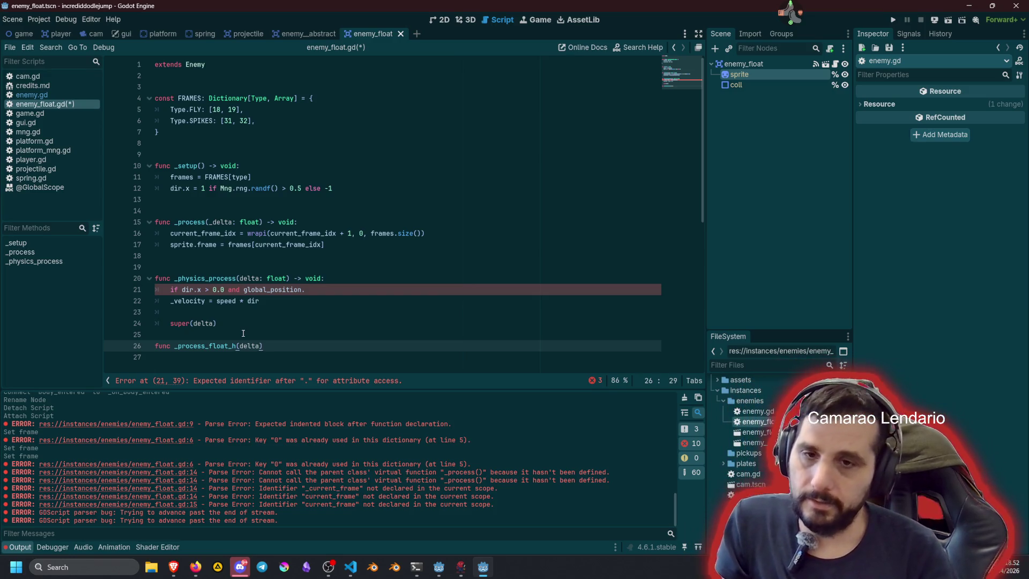
key("ctrl+shift+Left")
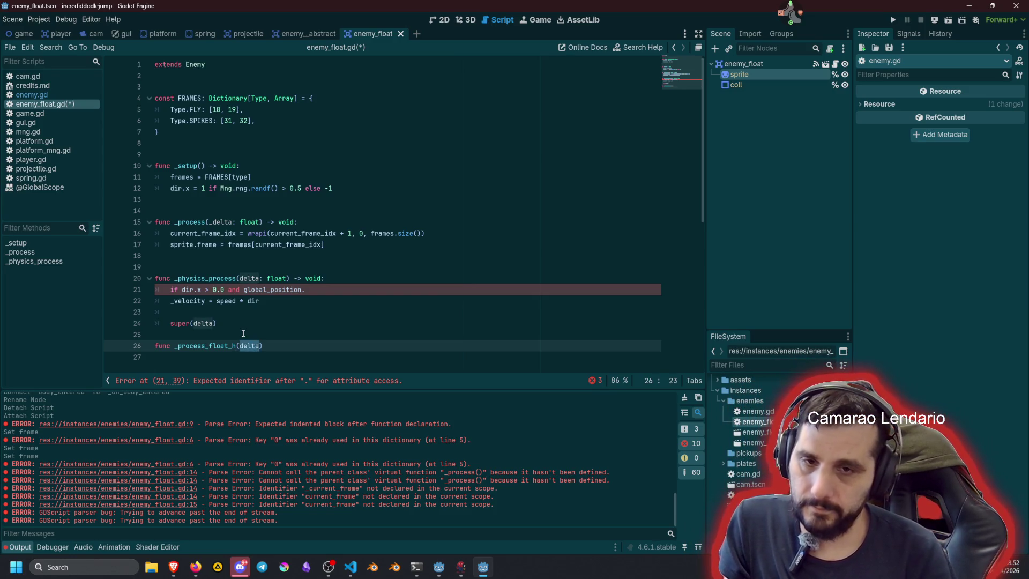
key("BackSpace")
type("() -> void:")
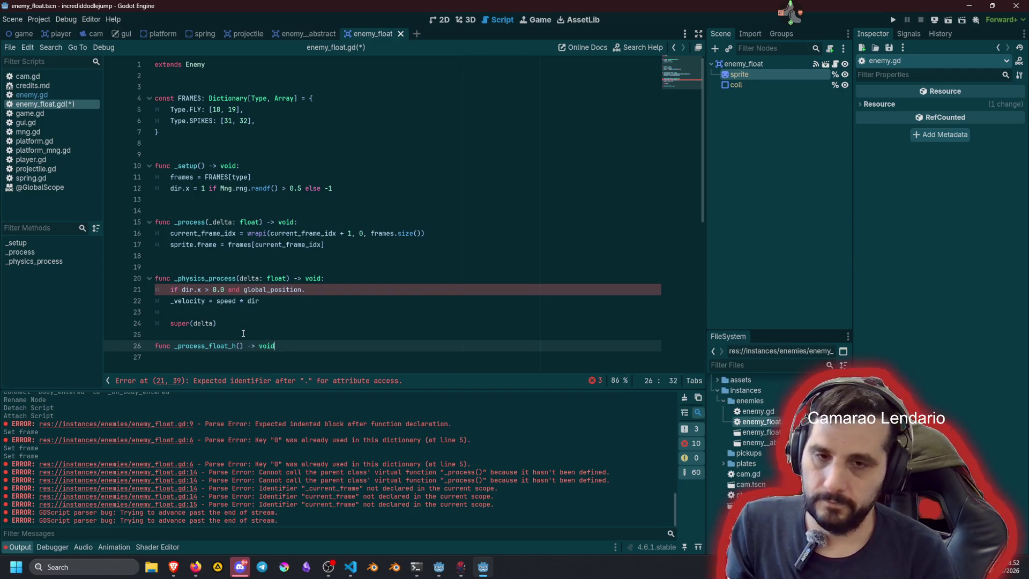
key("Return")
key("Up")
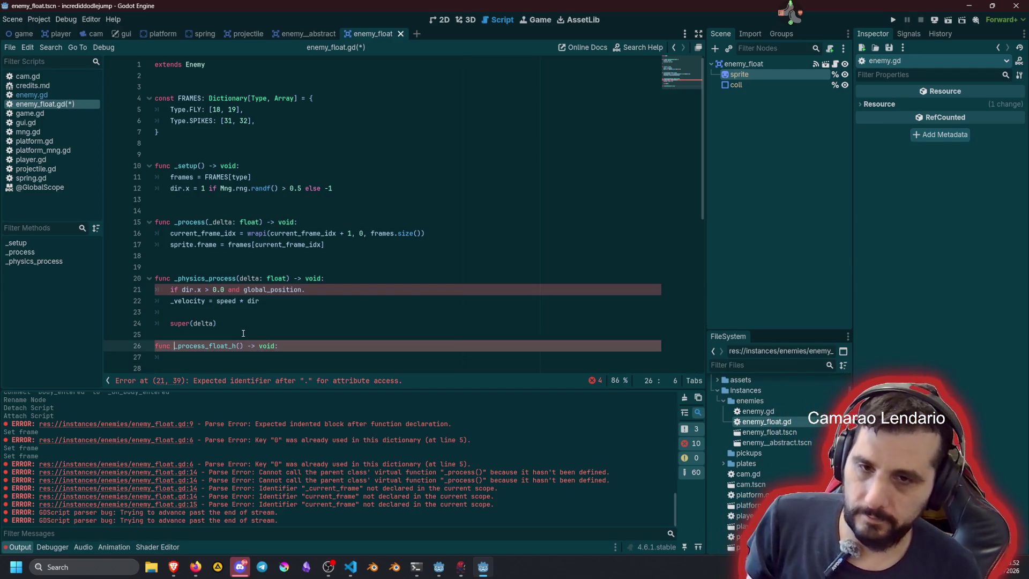
left_click(242, 333)
key("Up")
key("Up")
key("Up")
key("Home")
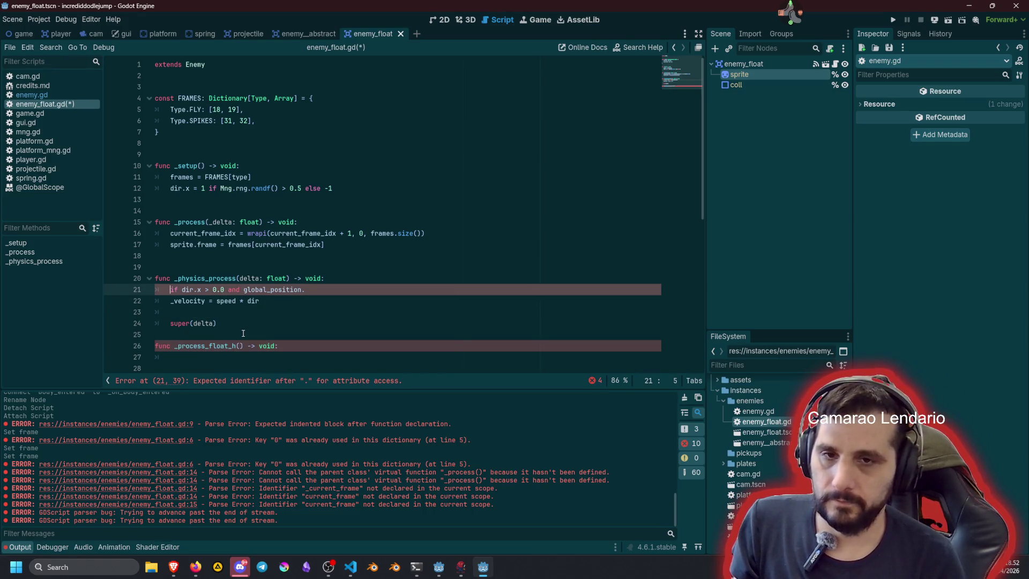
Step: Move the dir.x if line from _physics_process into _process_float_h and tidy the blank lines
key("shift+End")
key("alt+Down")
key("alt+Down")
key("alt+Down")
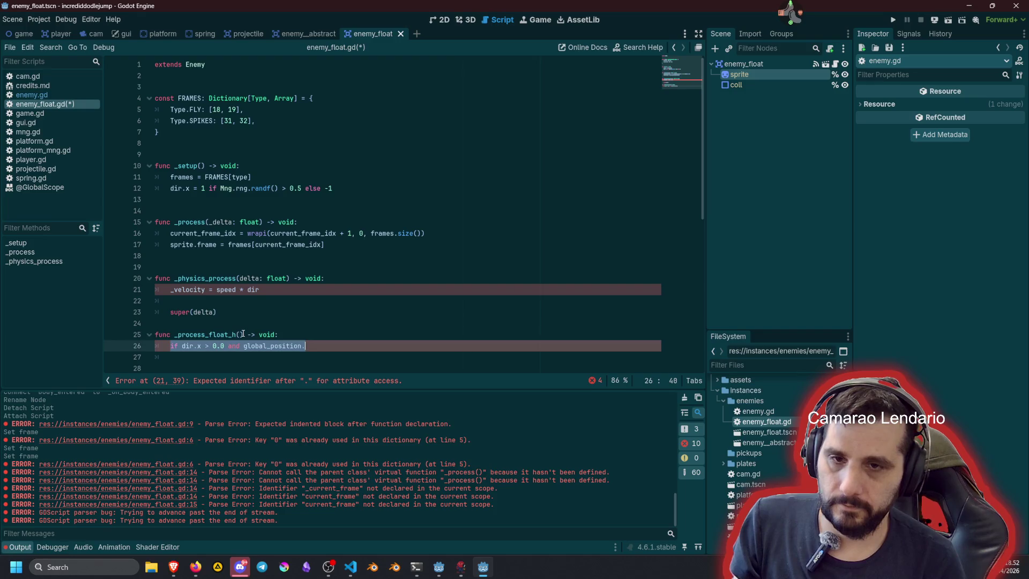
key("Up")
key("Up")
key("Return")
key("Up")
key("Up")
key("Up")
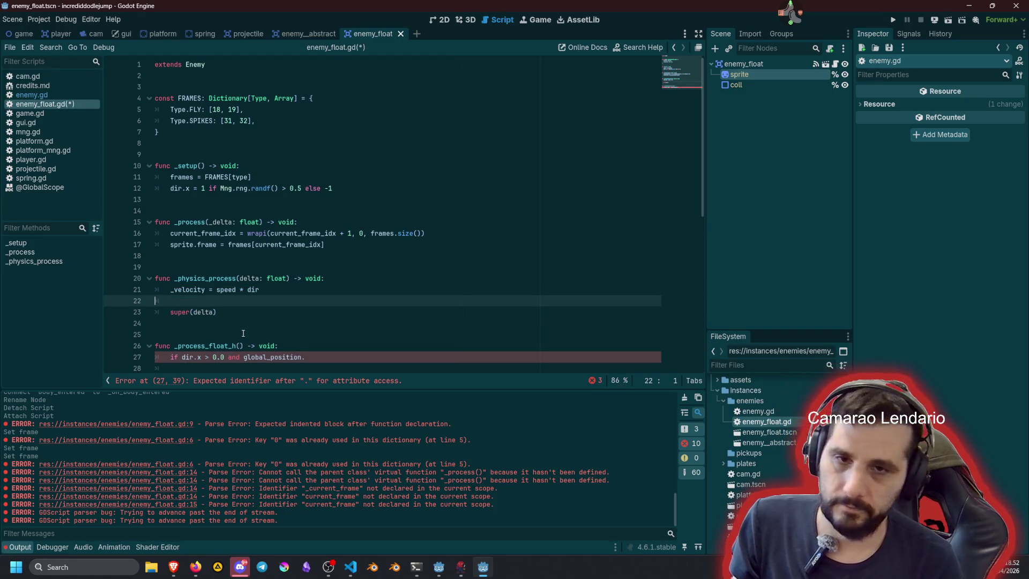
key("alt+Down")
key("Up")
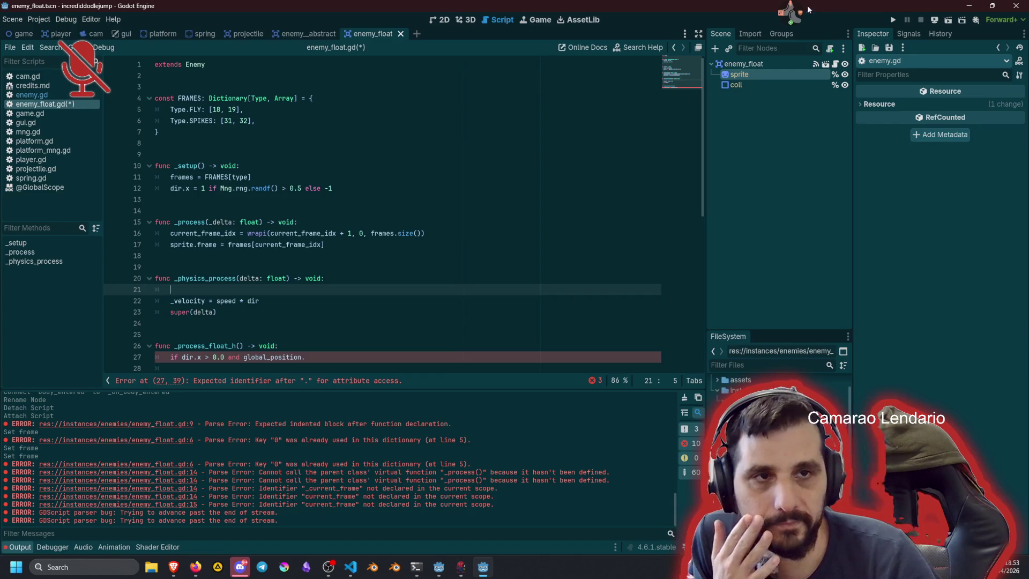
Step: Extend the condition with 'global_position.x > -Mng.viewport_half_size.x'
left_click(790, 12)
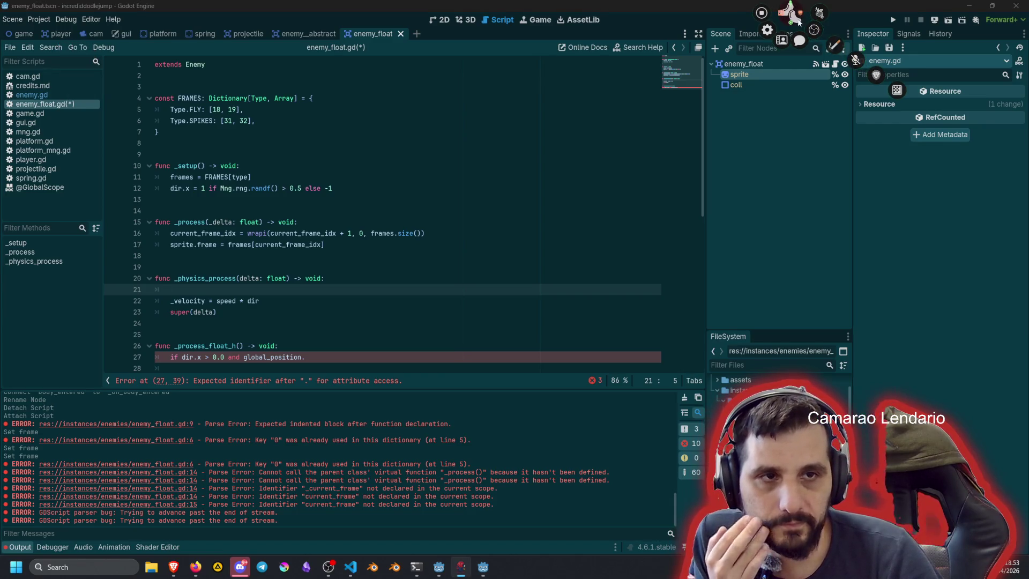
left_click(246, 267)
left_click(250, 291)
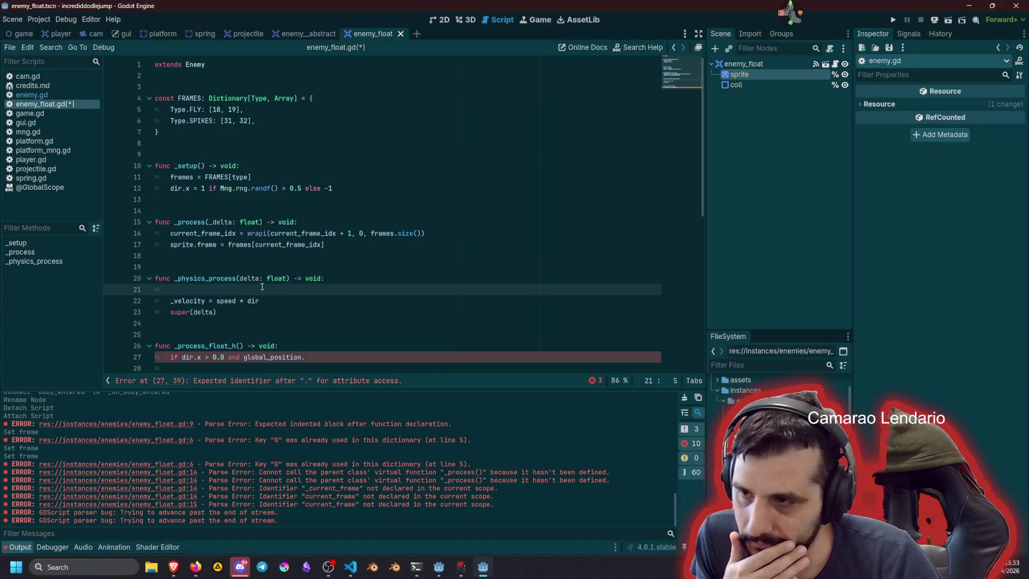
scroll(262, 283, "down", 3)
left_click(261, 275)
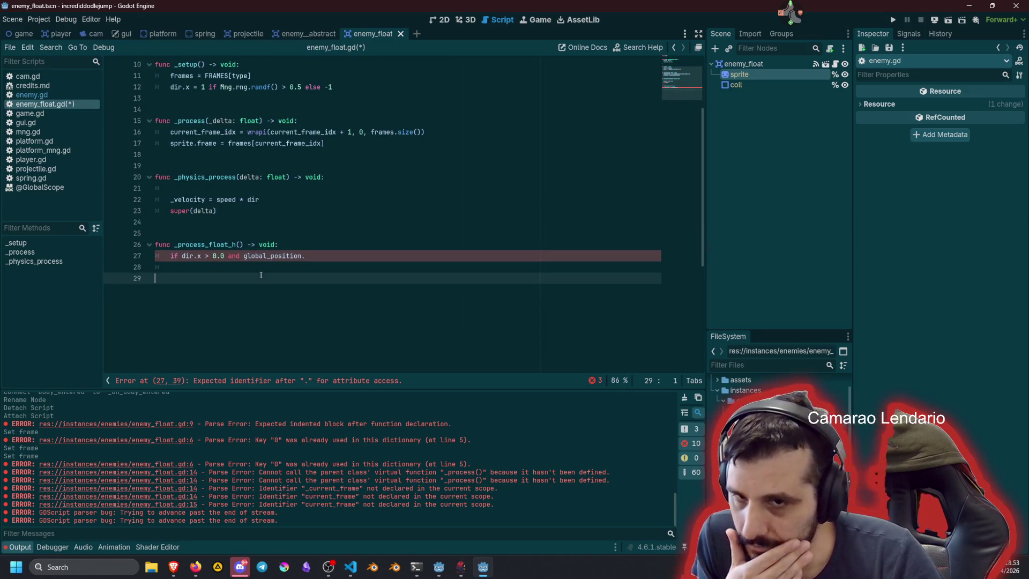
left_click(271, 267)
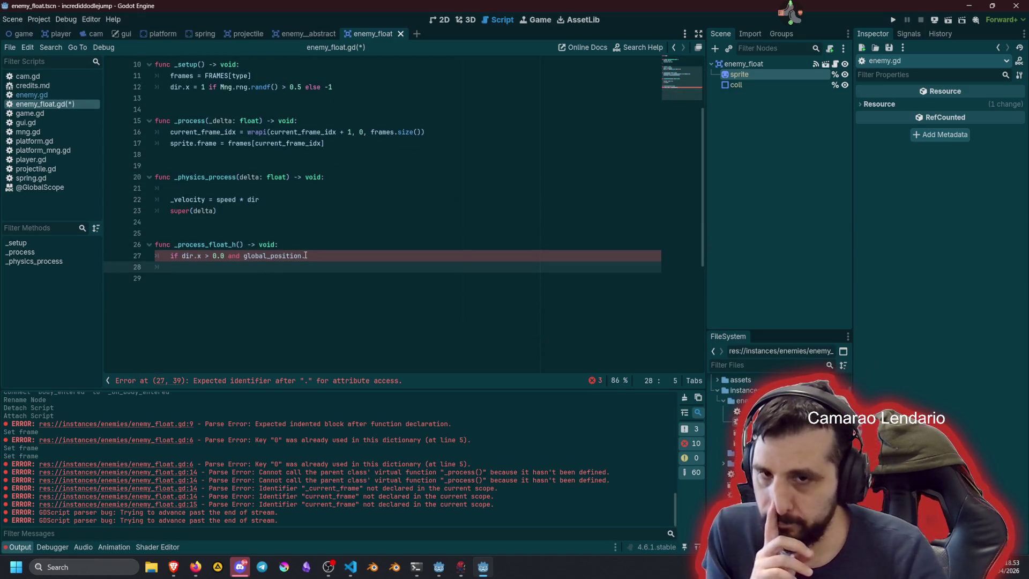
left_click(335, 255)
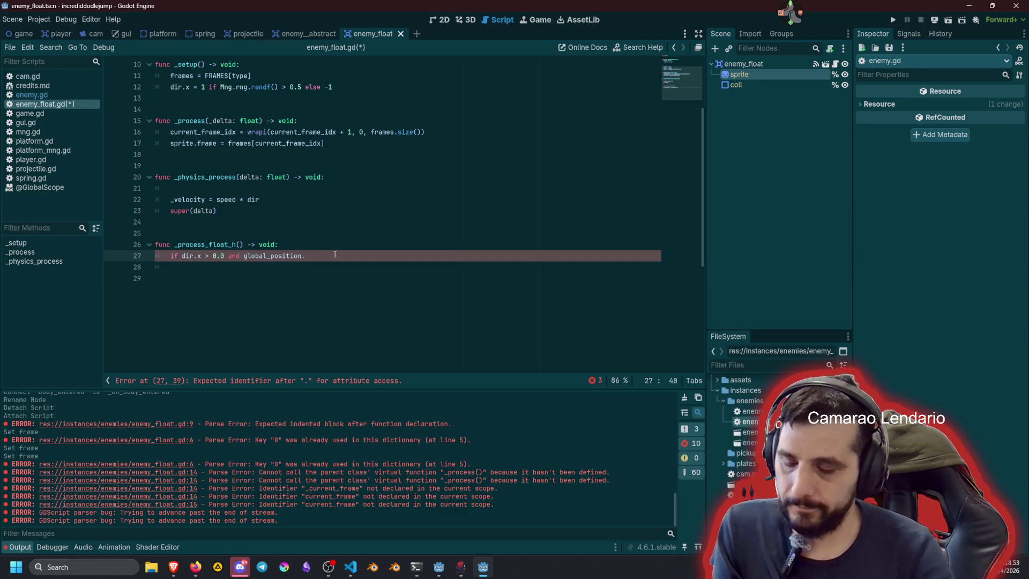
type("x ")
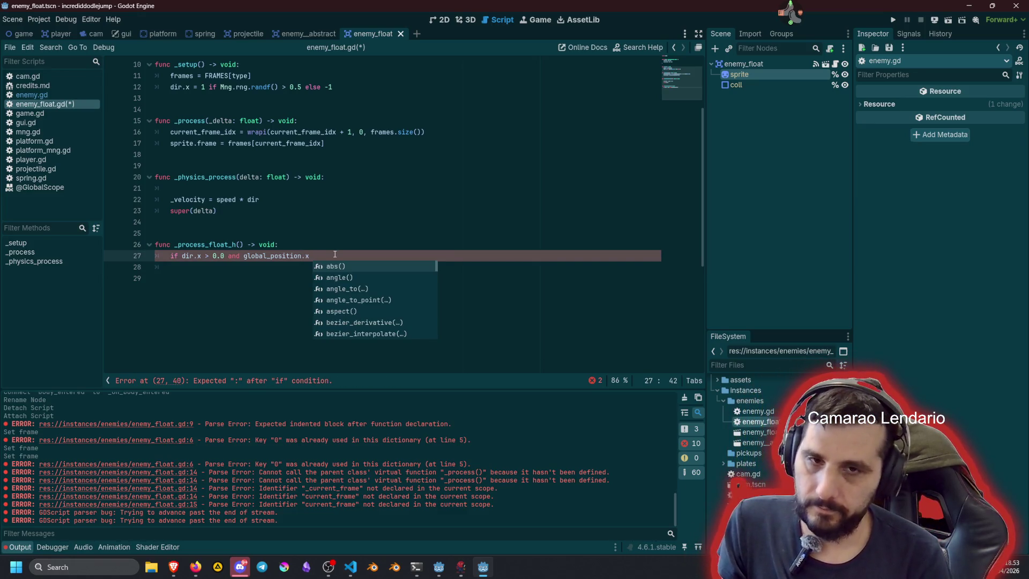
type("<")
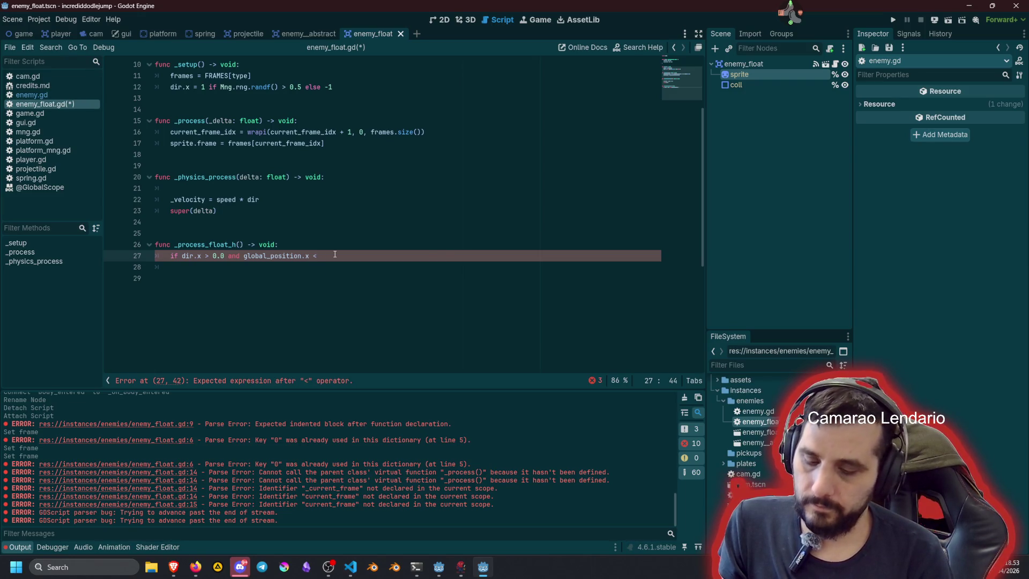
type("Mn")
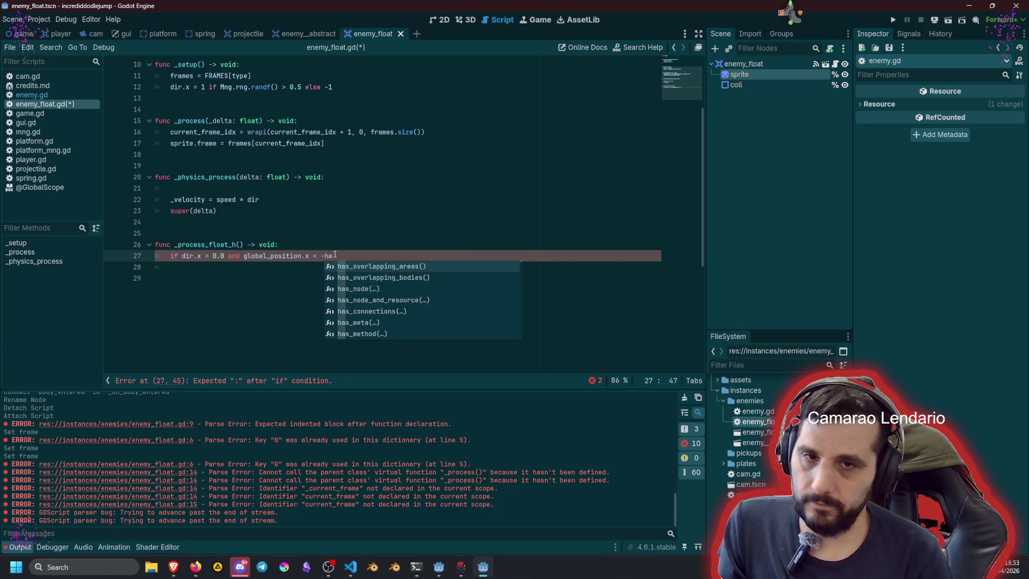
type("g.h")
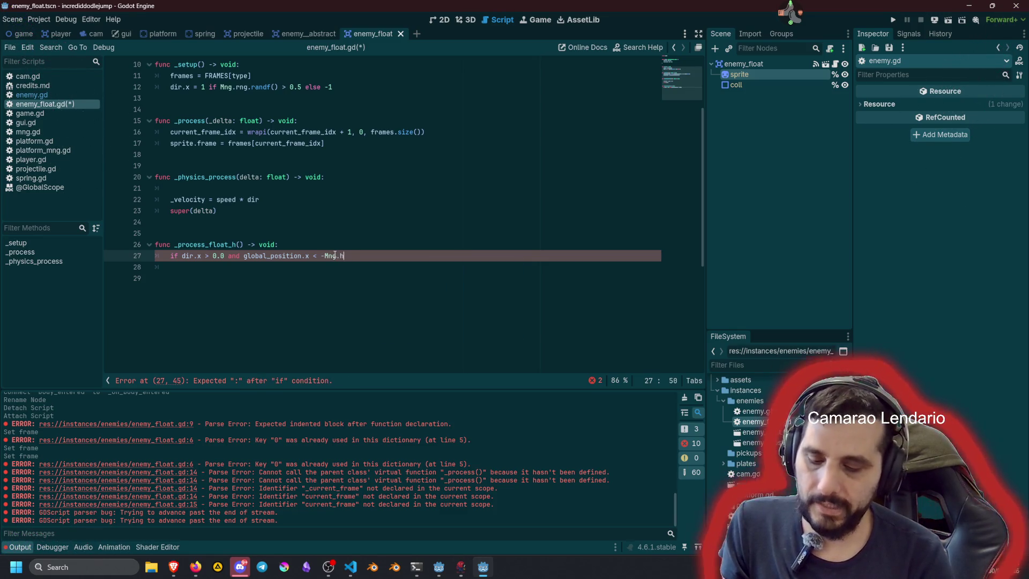
type("al")
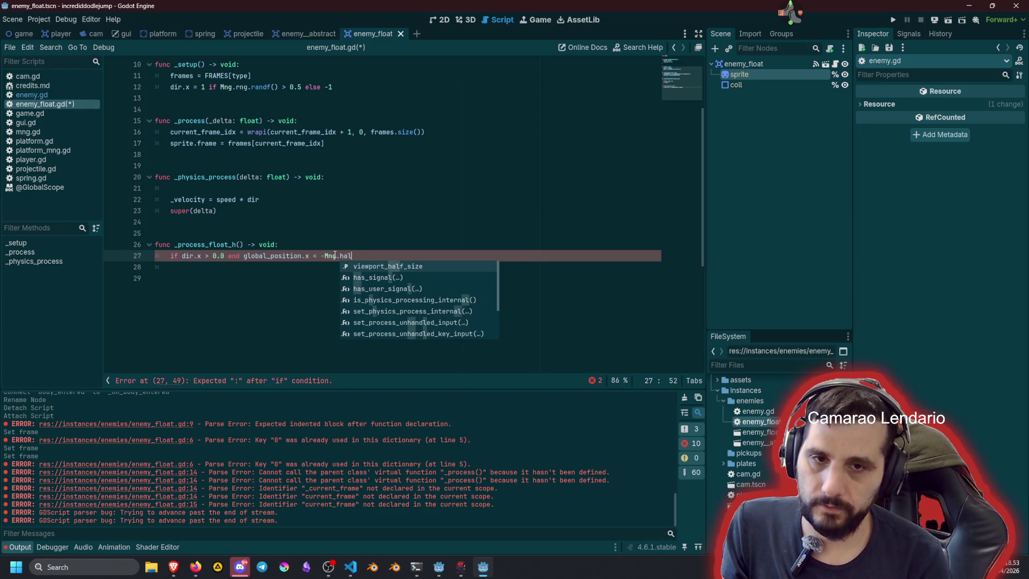
key("Return")
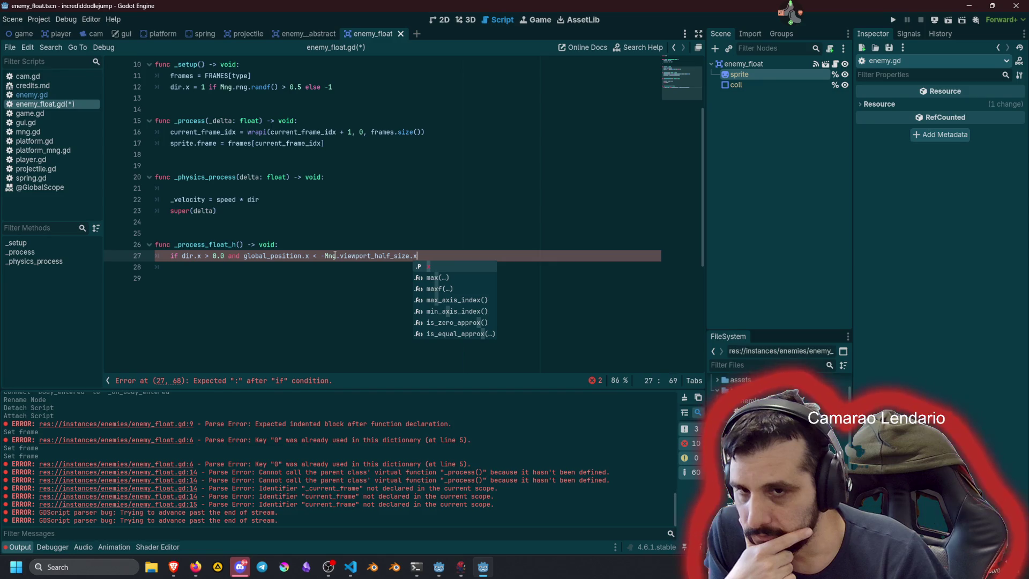
left_click(315, 256)
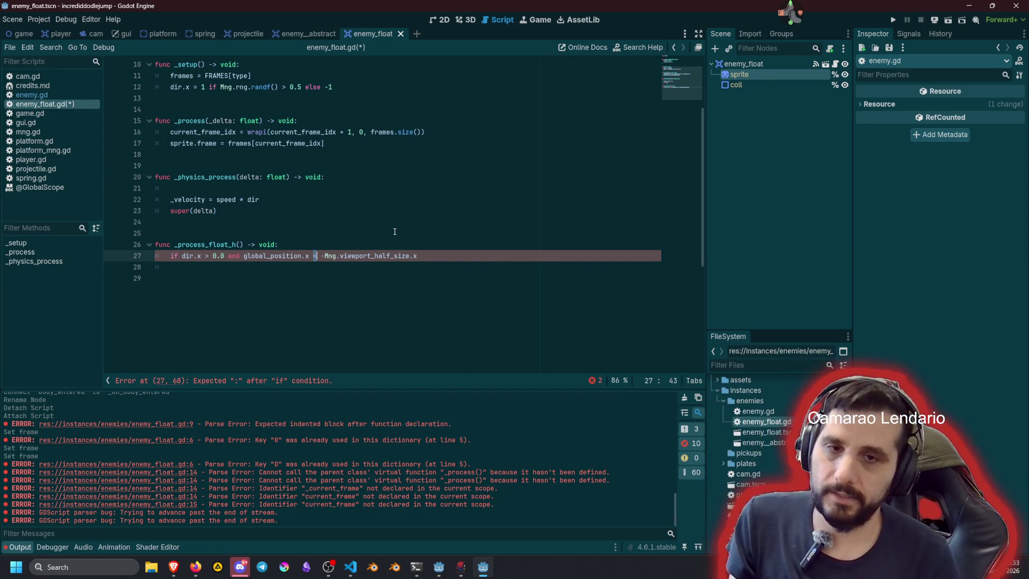
type(">")
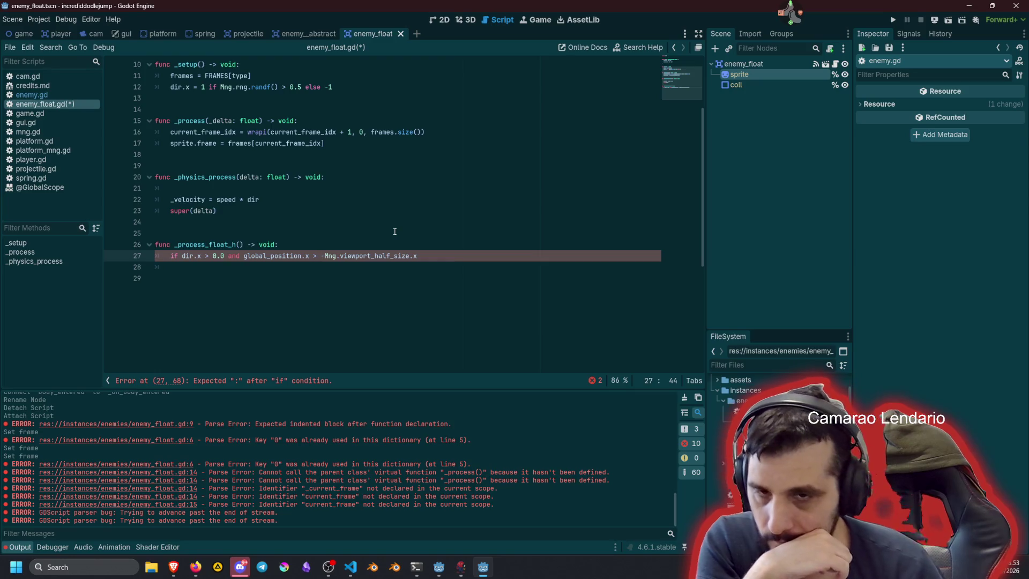
Step: Paste a _process_float_h() call as the first line of _physics_process
double_click(201, 245)
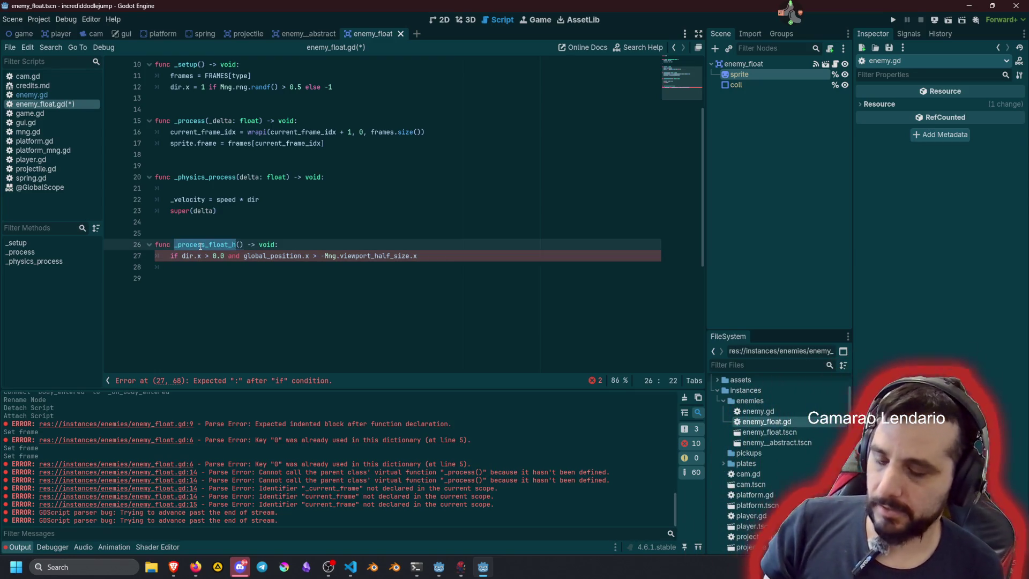
key("shift+Right")
key("shift+Right")
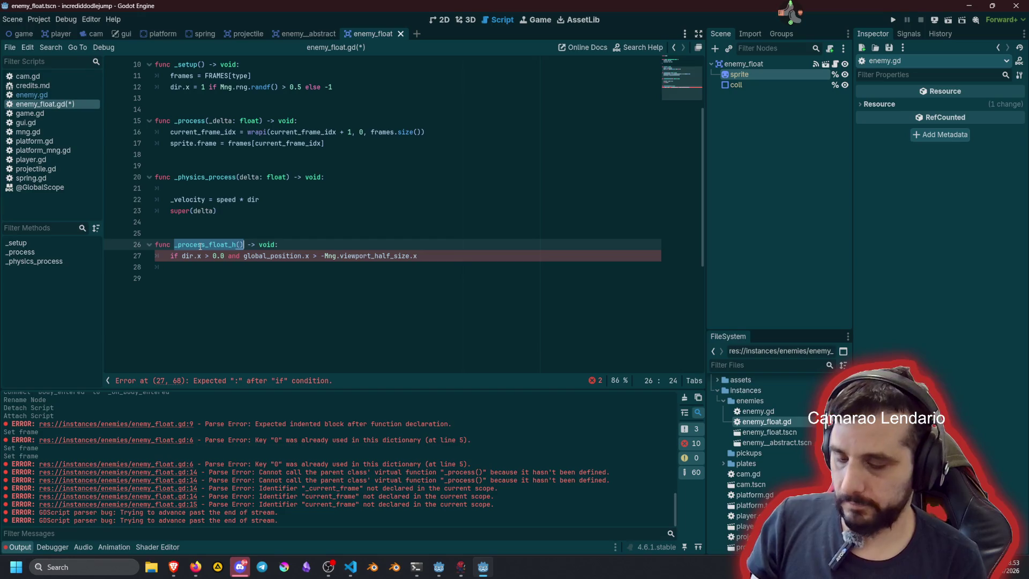
key("ctrl+c")
key("Up")
key("Up")
key("Up")
key("ctrl+v")
key("Down")
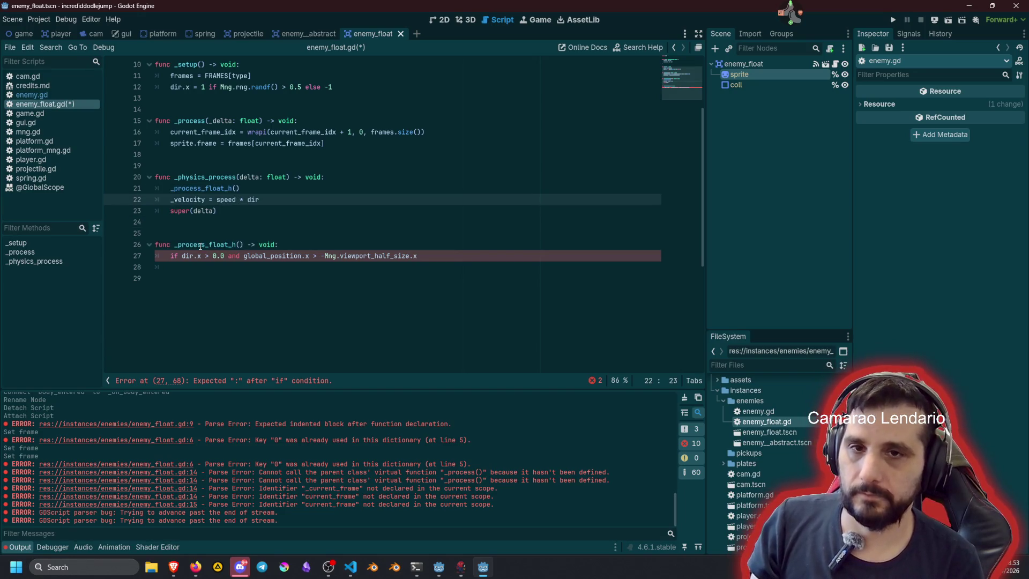
key("Up")
Step: Rename the call and the definition to _process_bounce_left_right with a second caret
key("ctrl+d")
key("ctrl+d")
key("Right")
key("Left")
key("shift+Left")
key("shift+Left")
key("shift+Left")
type("bounce_left")
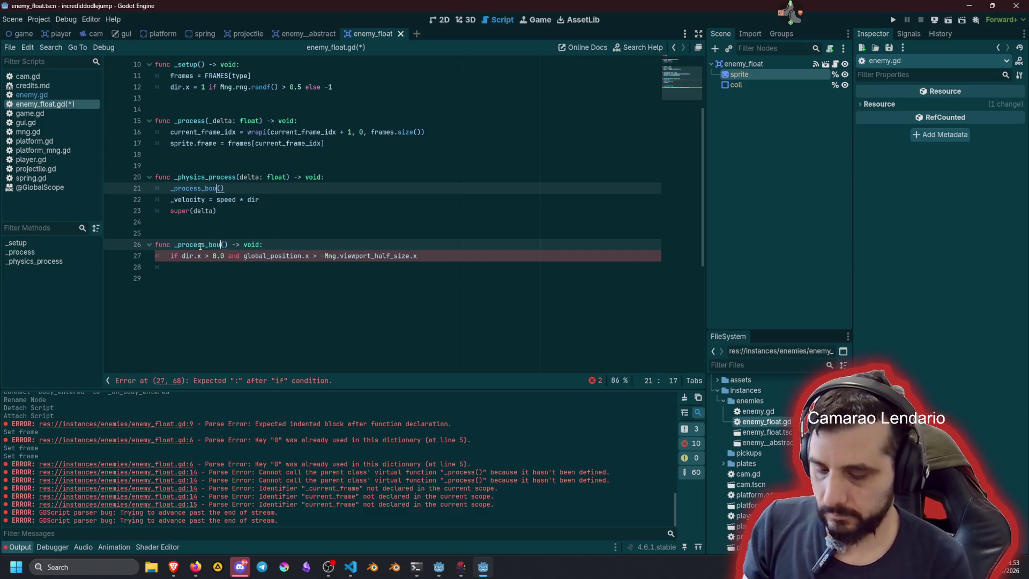
type("_right")
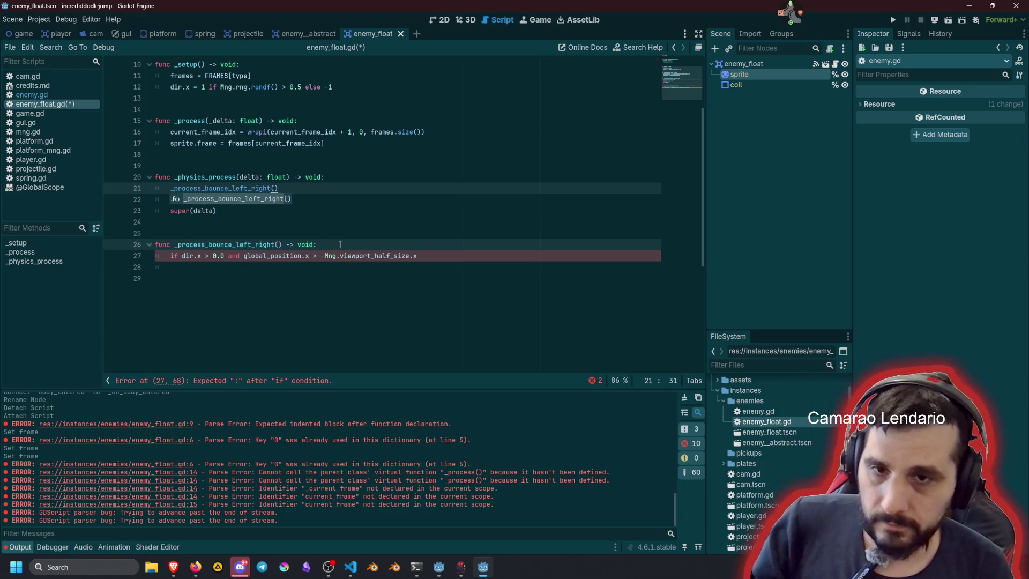
key("Escape")
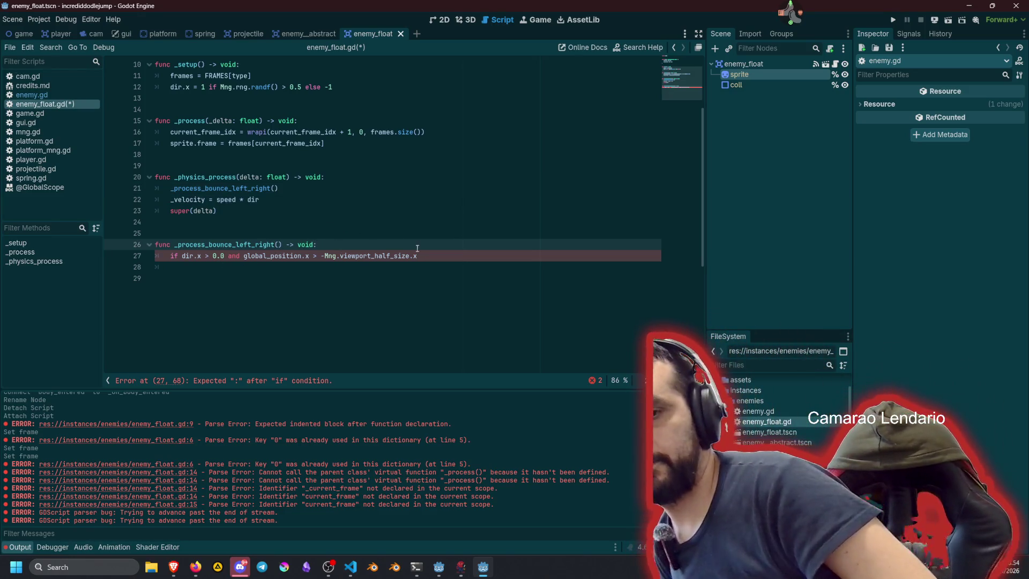
Step: Compare against positive Mng.viewport_half_size.x and give the if the body 'dir.x = -dir.x'
left_click(417, 250)
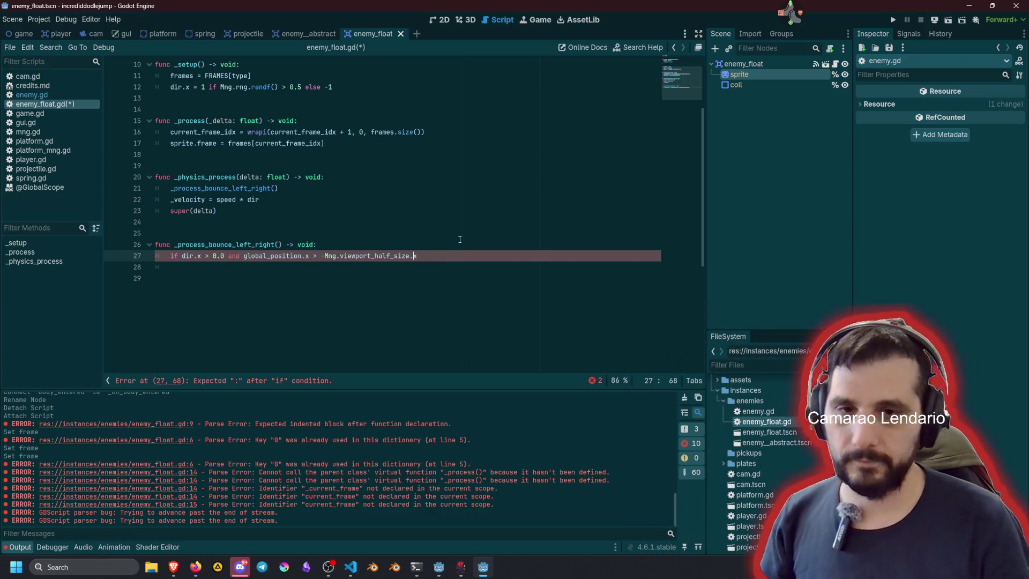
key("BackSpace")
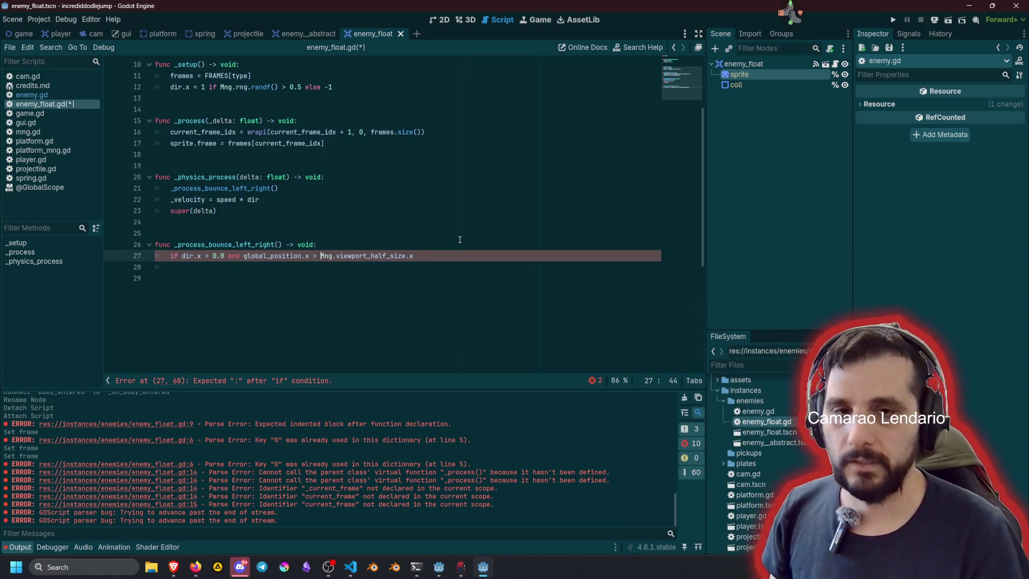
key("End")
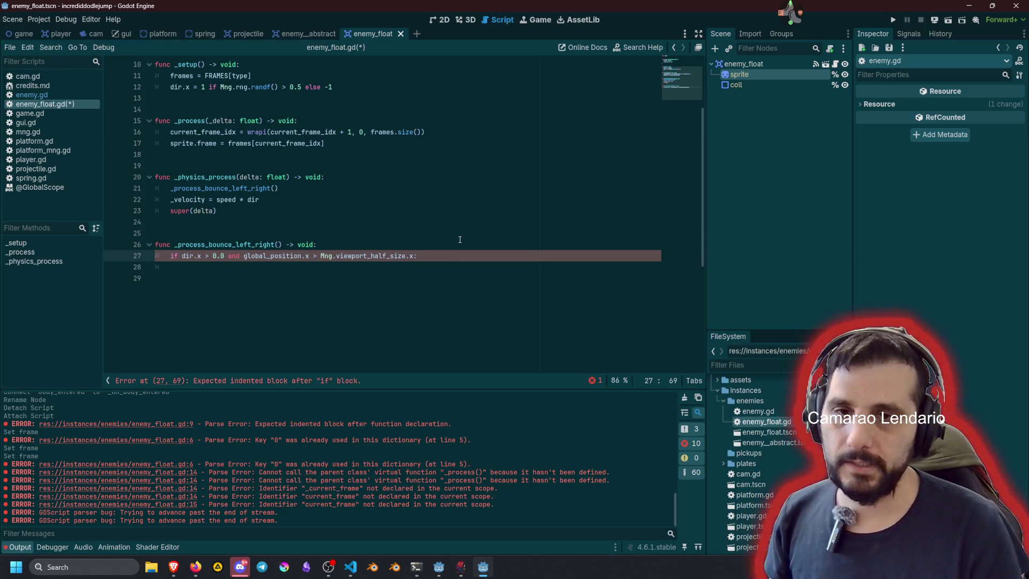
key("Return")
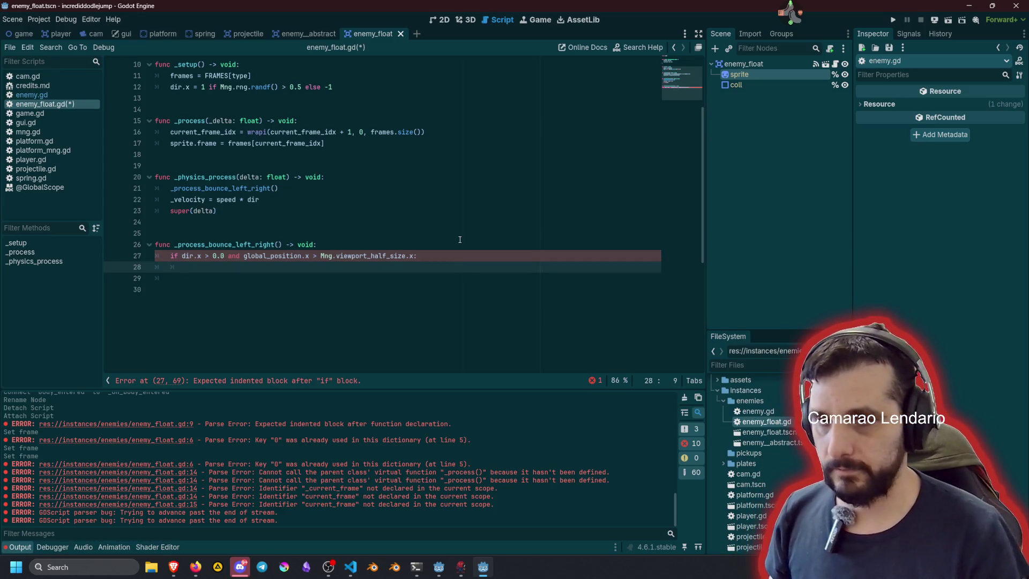
key("Up")
key("ctrl+Left")
key("ctrl+shift+Right")
key("shift+Right")
key("shift+Right")
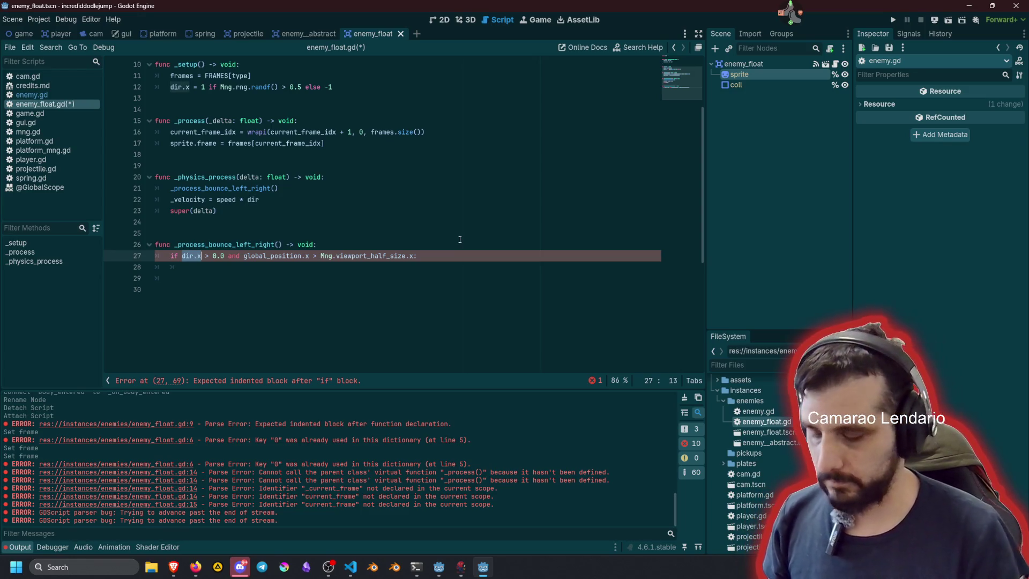
key("ctrl+c")
key("Down")
key("ctrl+v")
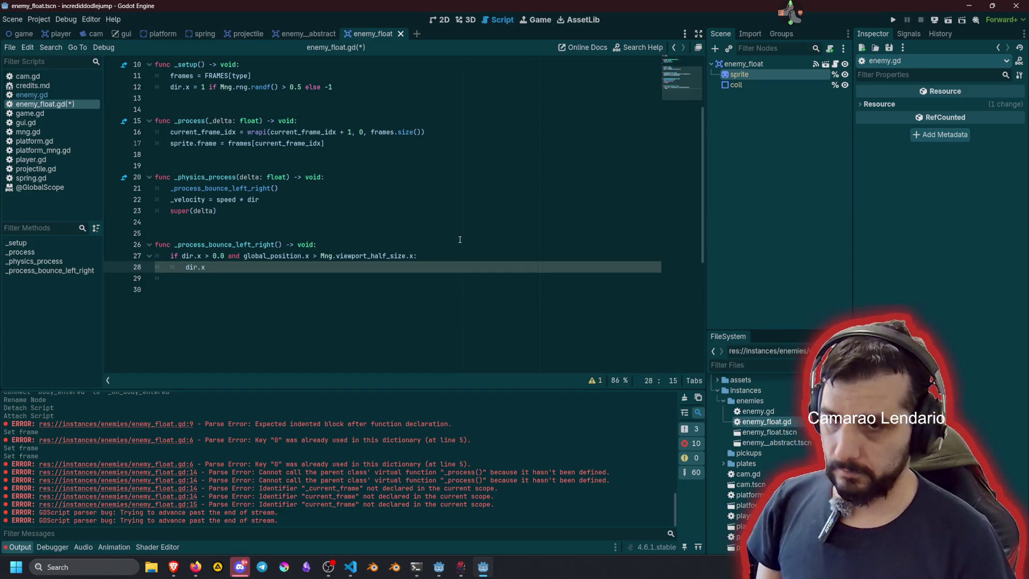
type("=")
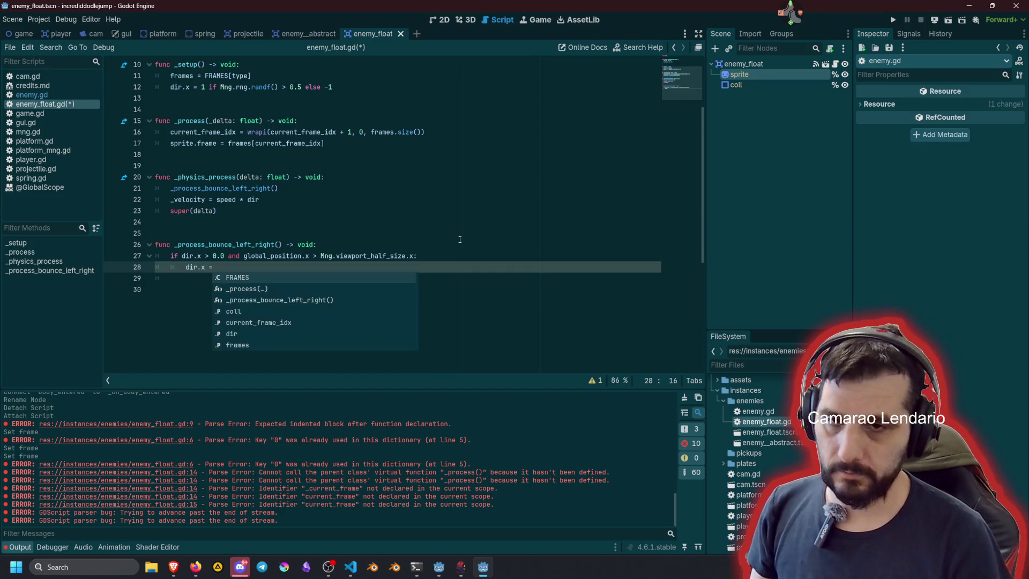
type(" -dir.x")
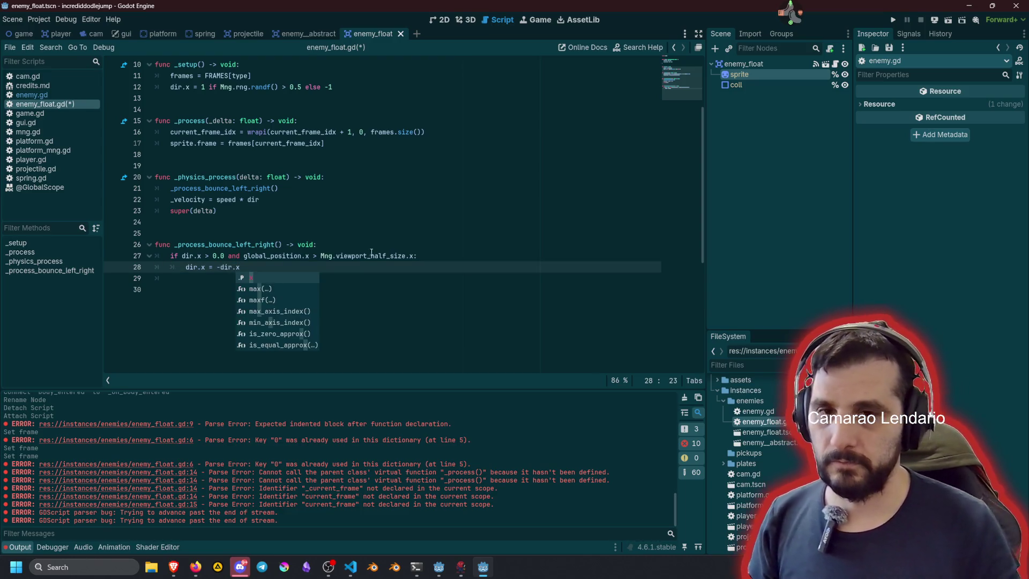
Step: Add 'or \' and copy the right-edge condition onto an indented continuation line
left_click(182, 256)
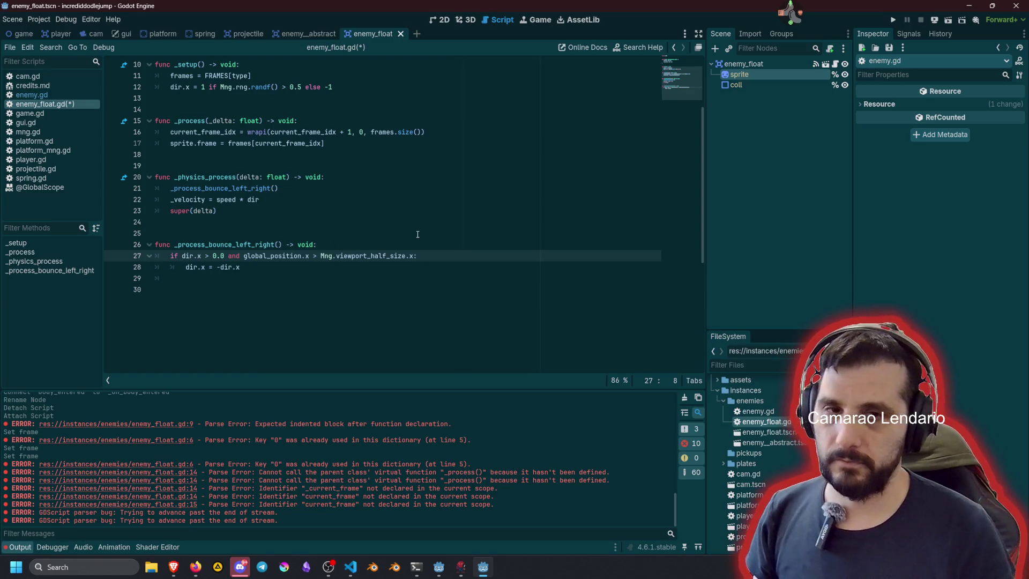
key("Left")
type("or")
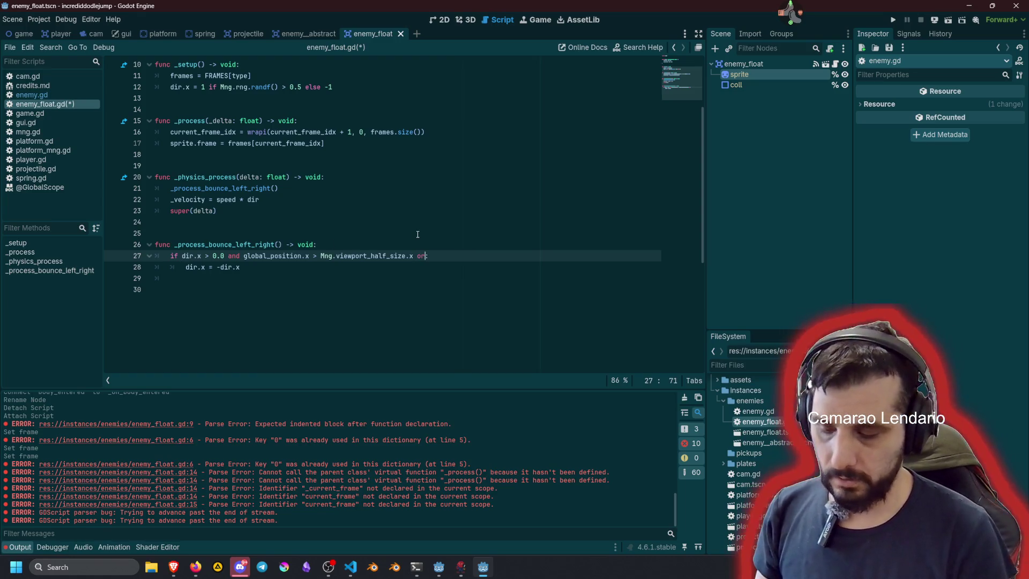
type("\\")
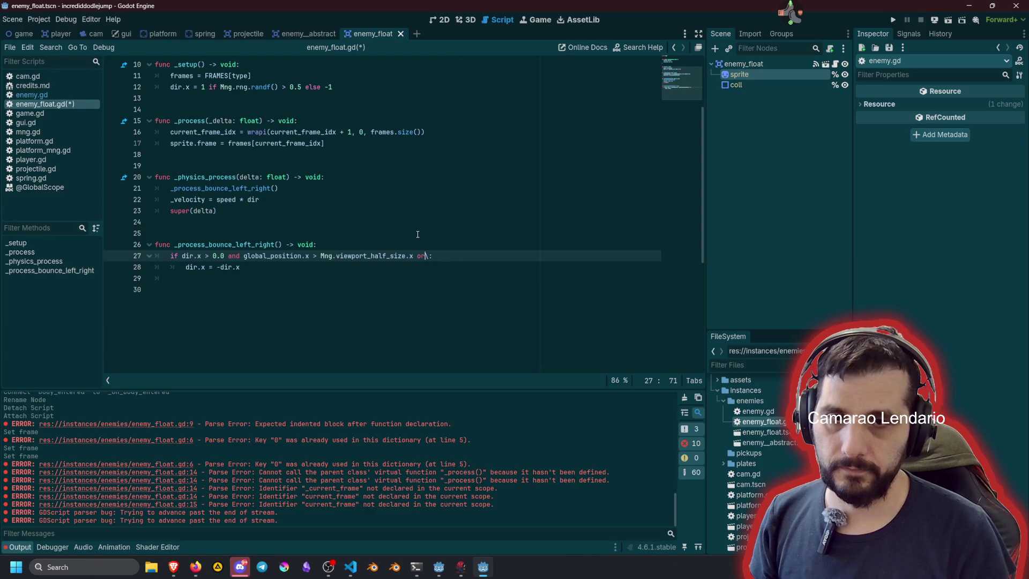
key("Return")
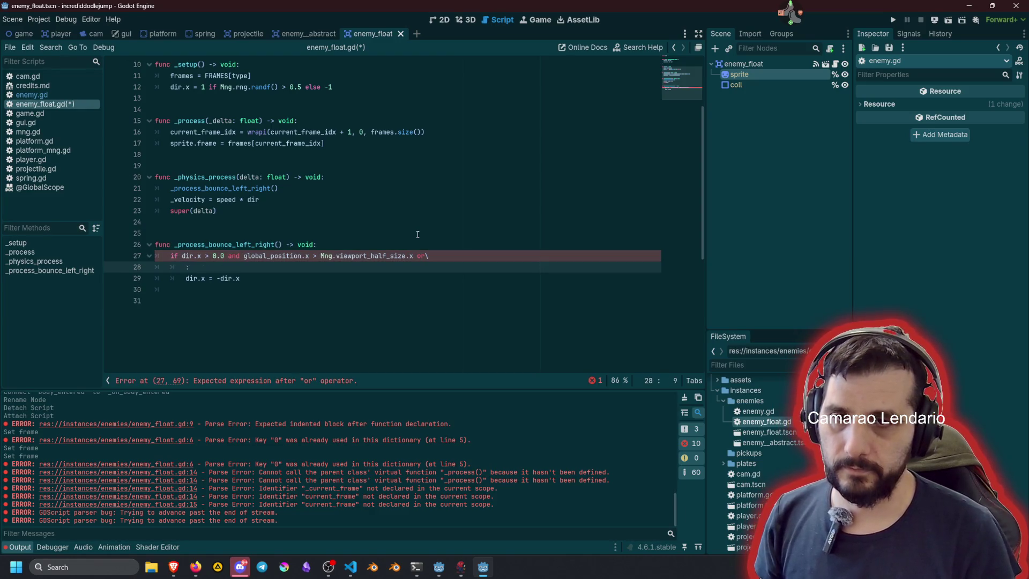
key("Tab")
key("Up")
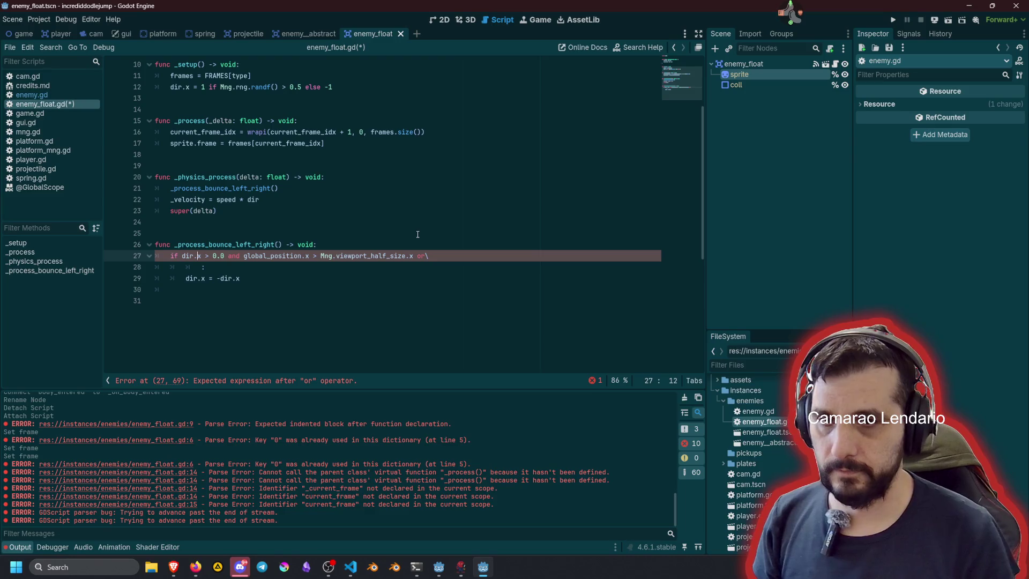
key("shift+End")
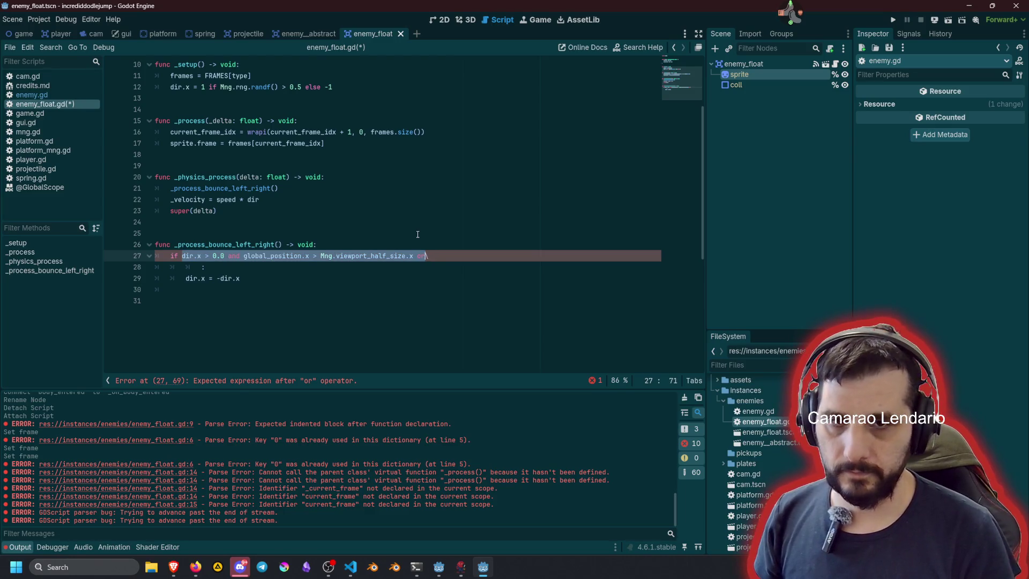
key("Left")
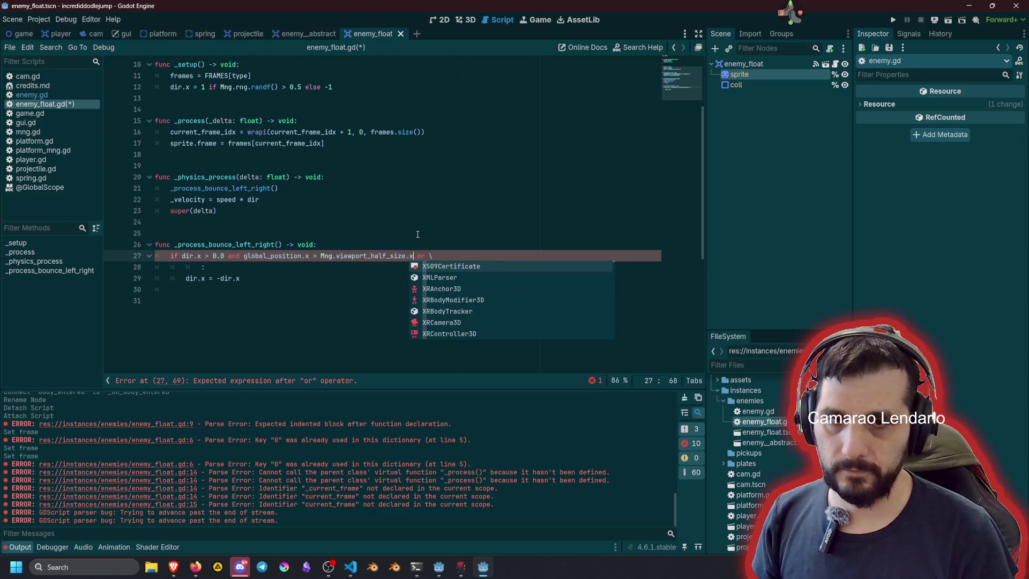
key("shift+Home")
key("Right")
key("Right")
key("Right")
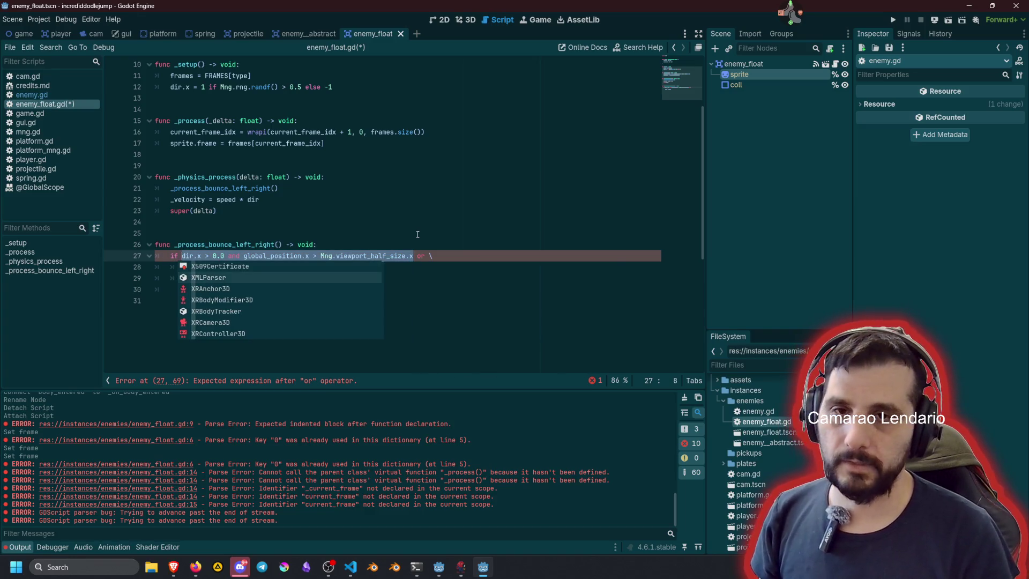
key("Escape")
key("Down")
key("ctrl+v")
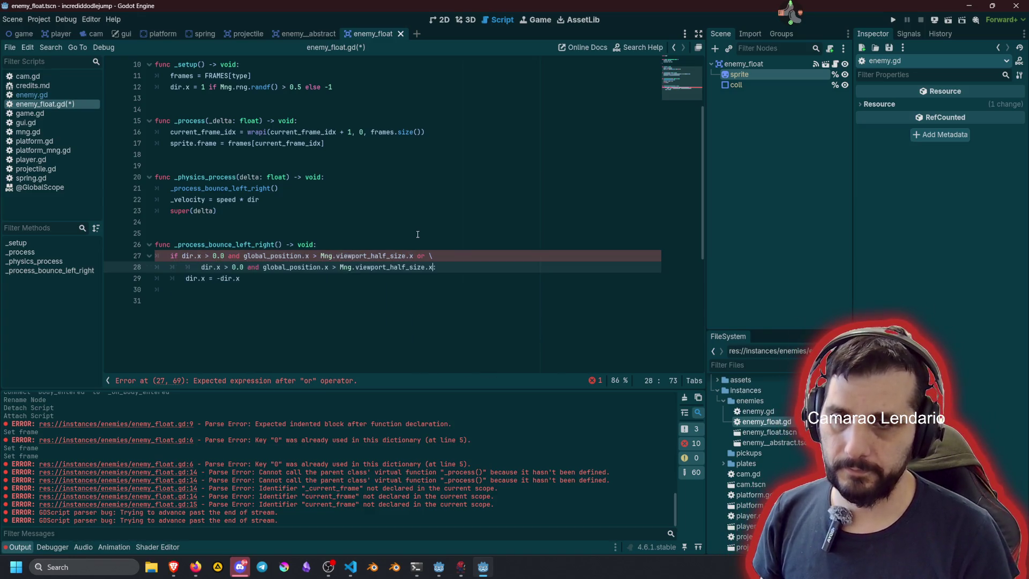
type(":")
Step: Edit the second line to 'dir.x < 0.0 and global_position.x < -Mng.viewport_half_size.x'
left_click(226, 266)
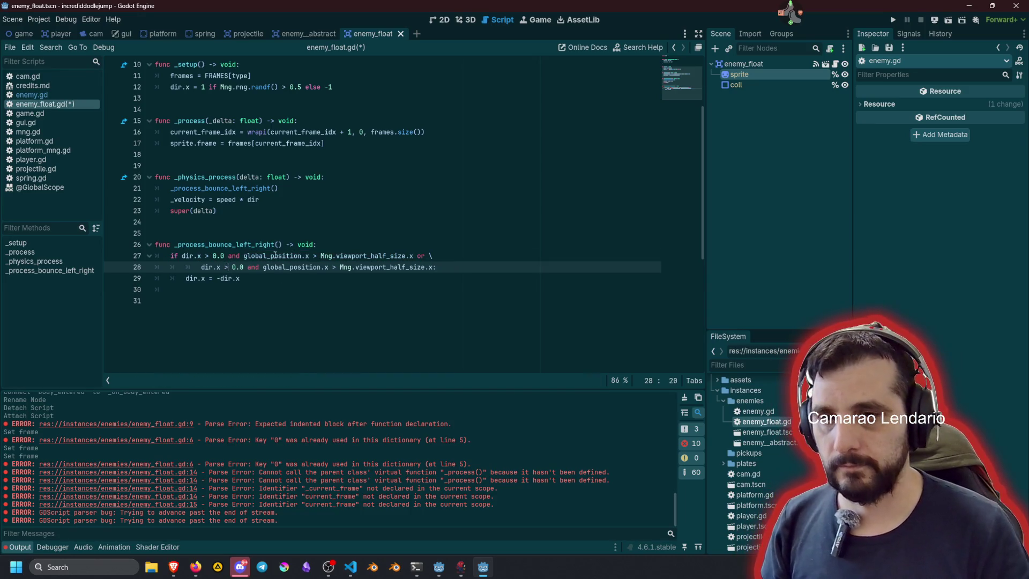
key("BackSpace")
key("BackSpace")
type("<")
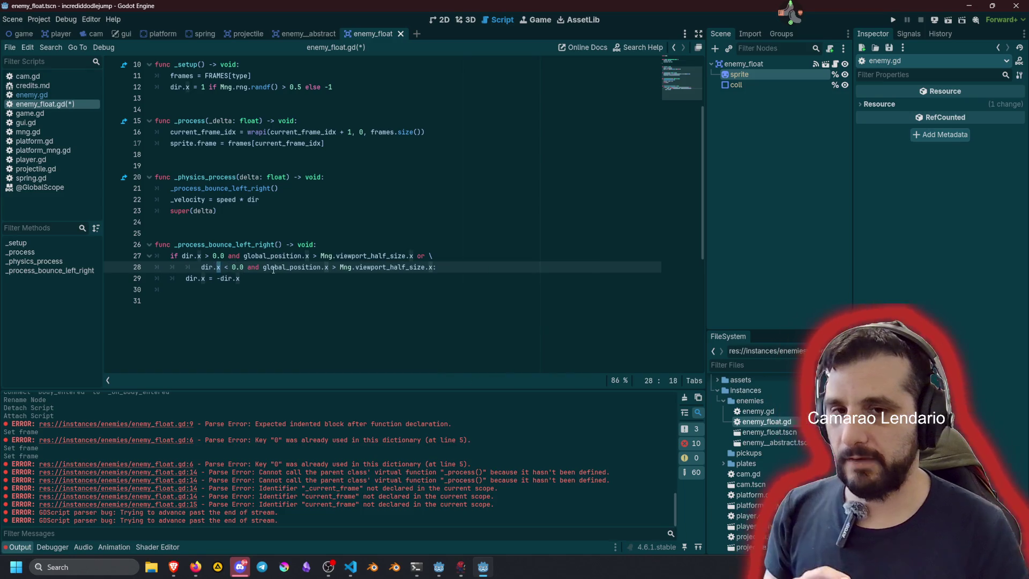
double_click(274, 268)
left_click(338, 266)
key("BackSpace")
type("<")
key("Right")
key("Right")
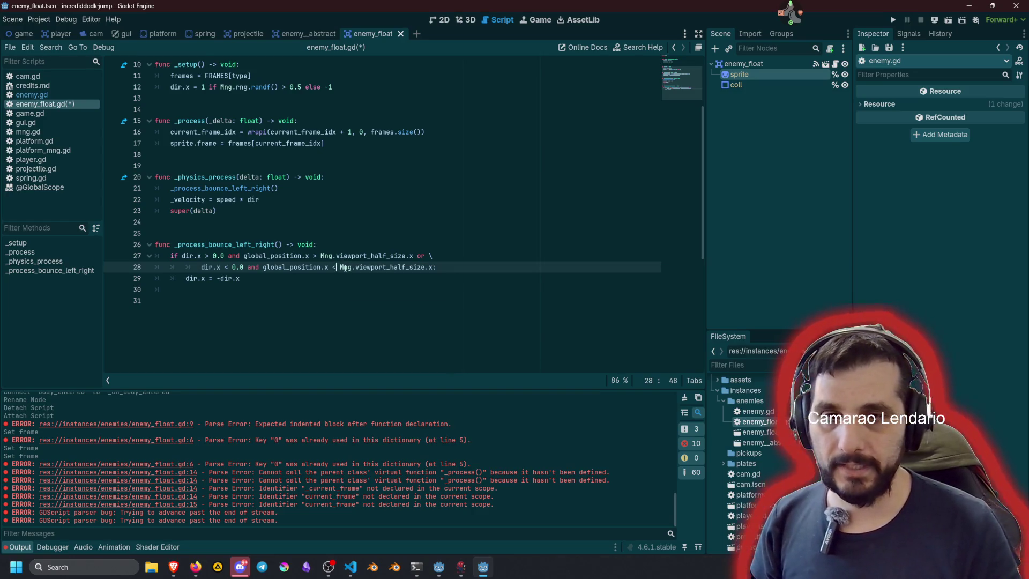
type("-")
key("End")
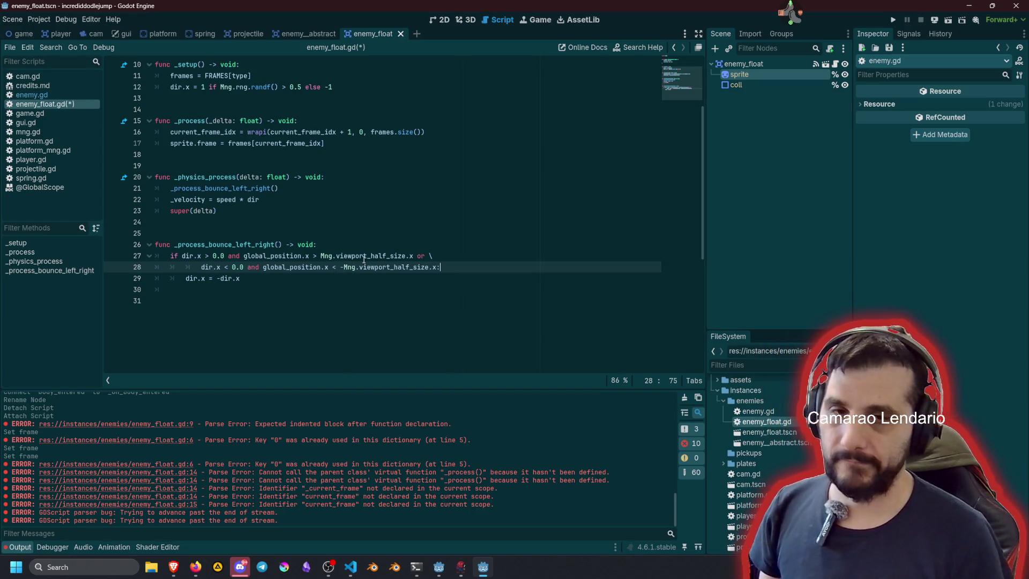
Step: Delete the trailing blank line and save enemy_float.gd
left_click(239, 278)
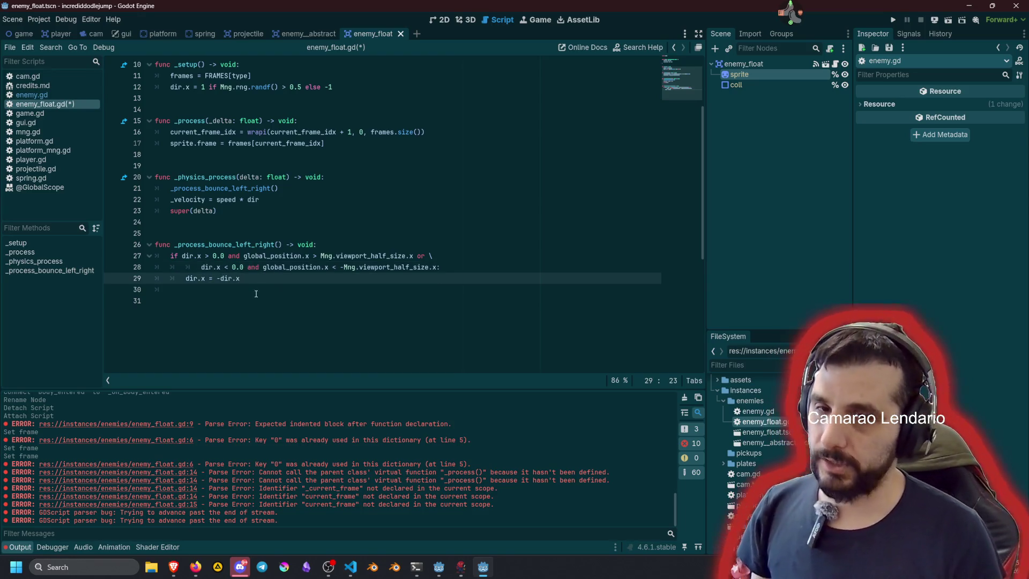
left_click(256, 294)
key("BackSpace")
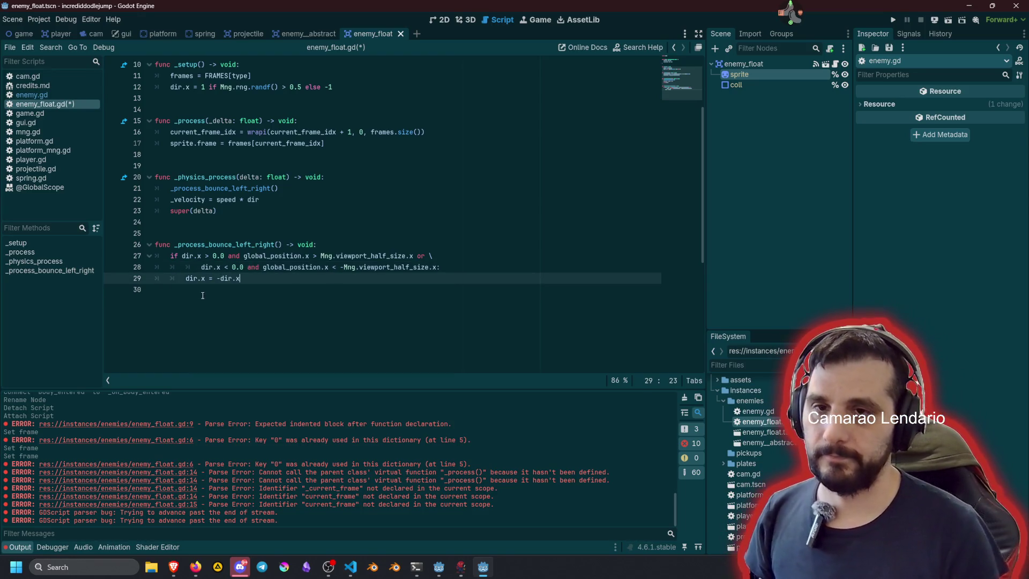
left_click(273, 222)
key("ctrl+s")
left_click(302, 177)
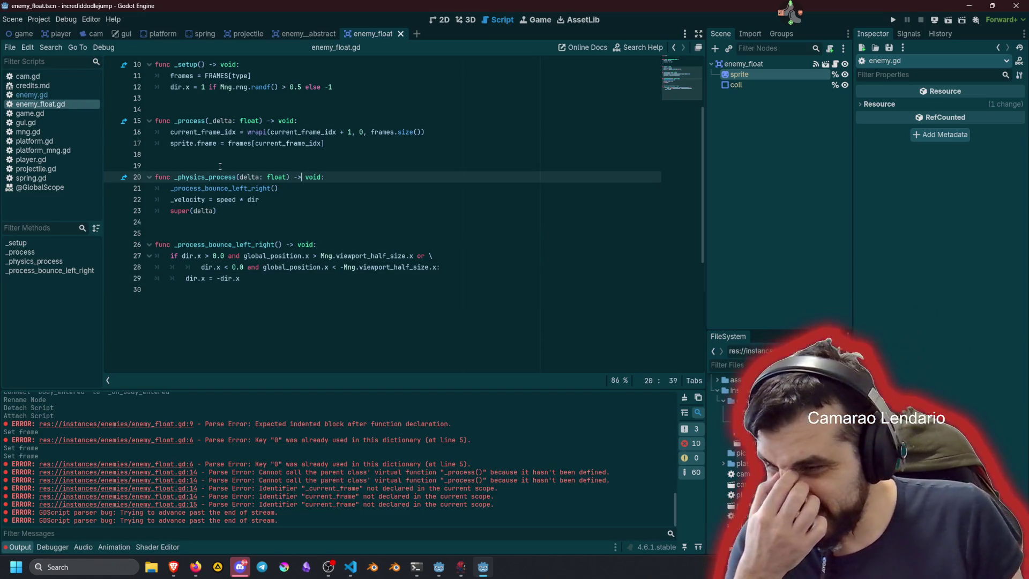
Step: Insert 'type = Type.FLY' as the first line of _setup and save enemy_float.gd
scroll(243, 175, "up", 3)
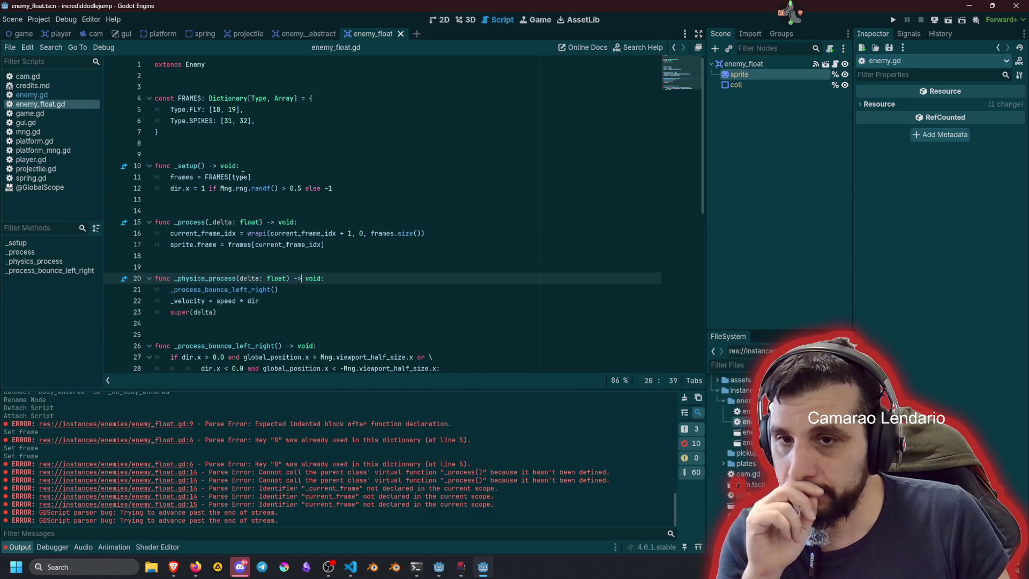
left_click(251, 165)
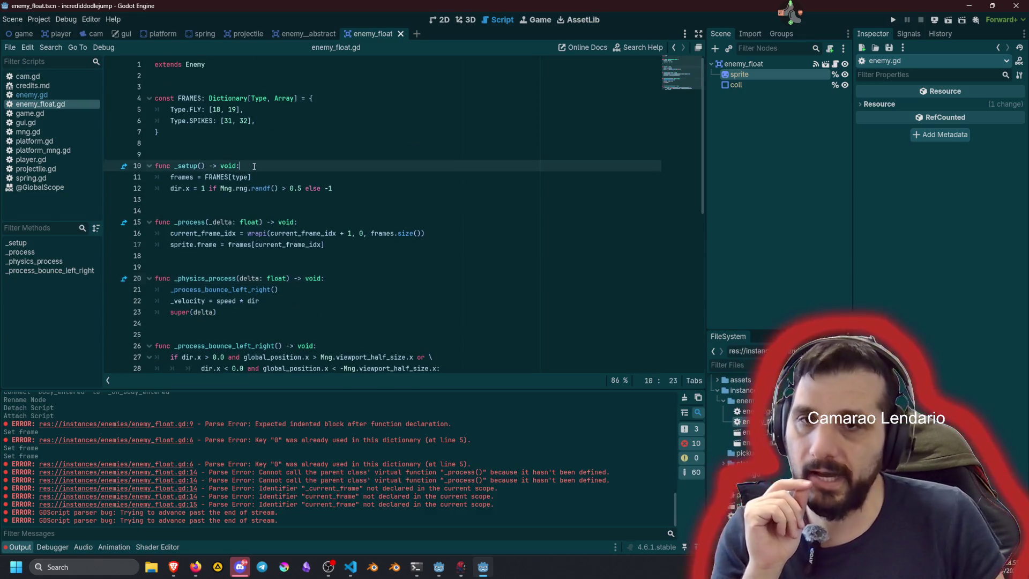
key("Return")
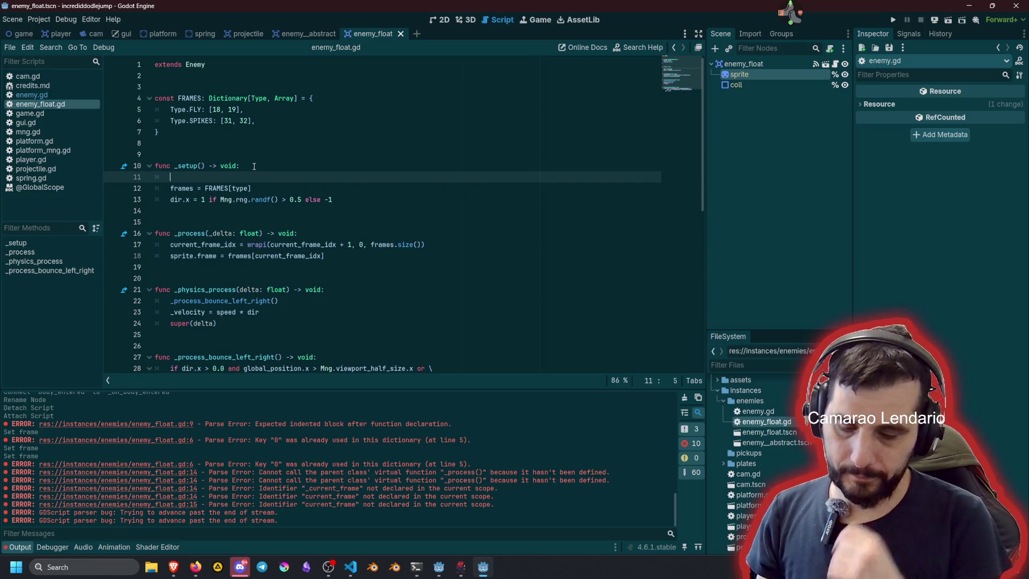
key("Up")
key("Down")
type("type = Type.F")
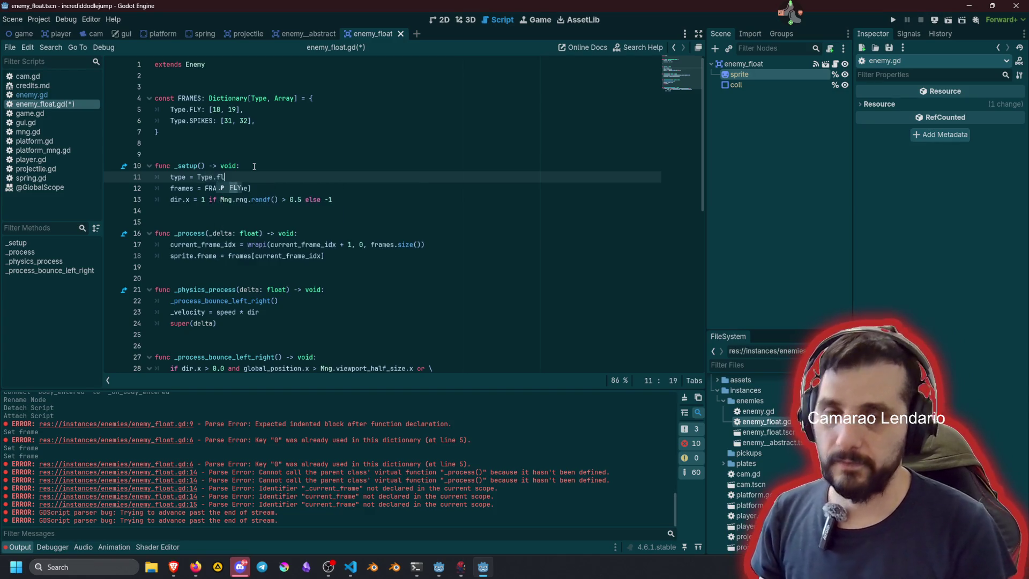
key("Return")
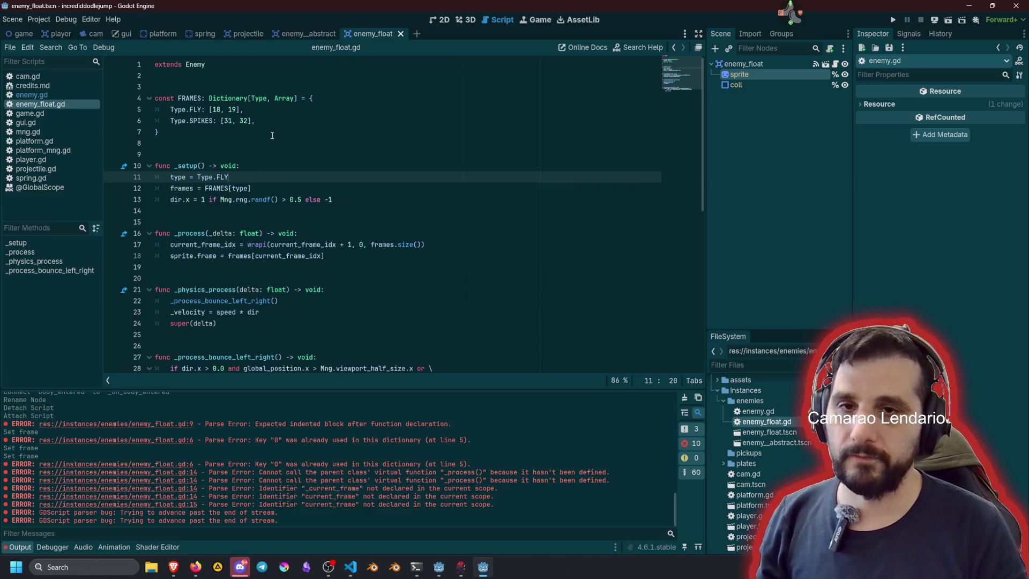
left_click(166, 131)
key("ctrl+s")
left_click(21, 35)
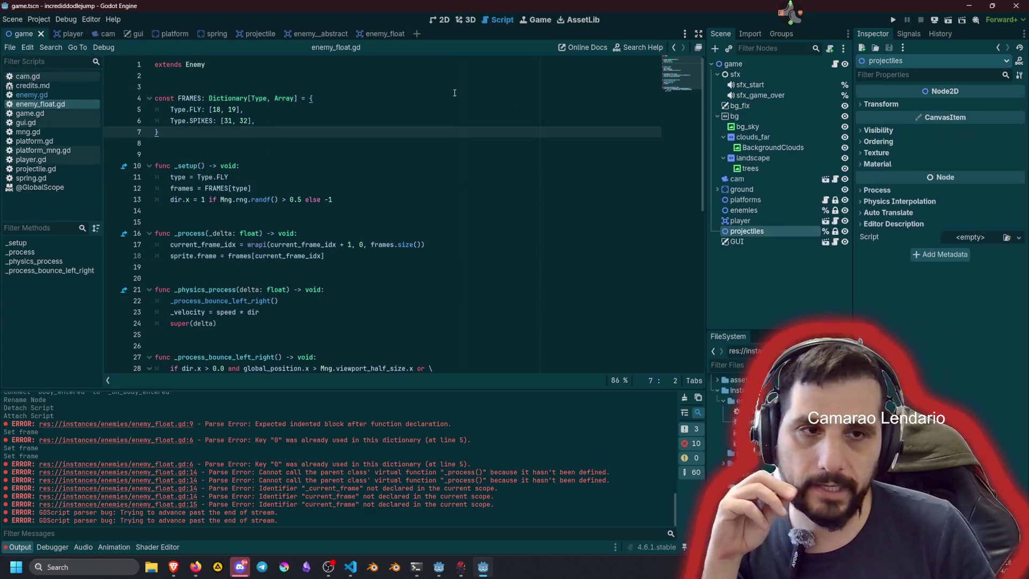
Step: Instance enemy_float.tscn as a child of the enemies node
left_click(742, 210)
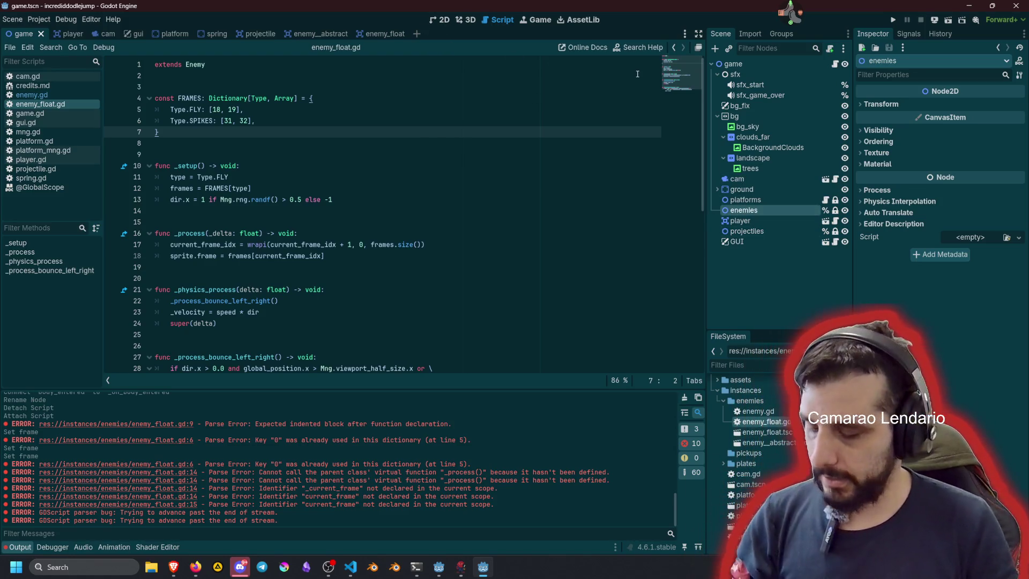
key("ctrl+shift+o")
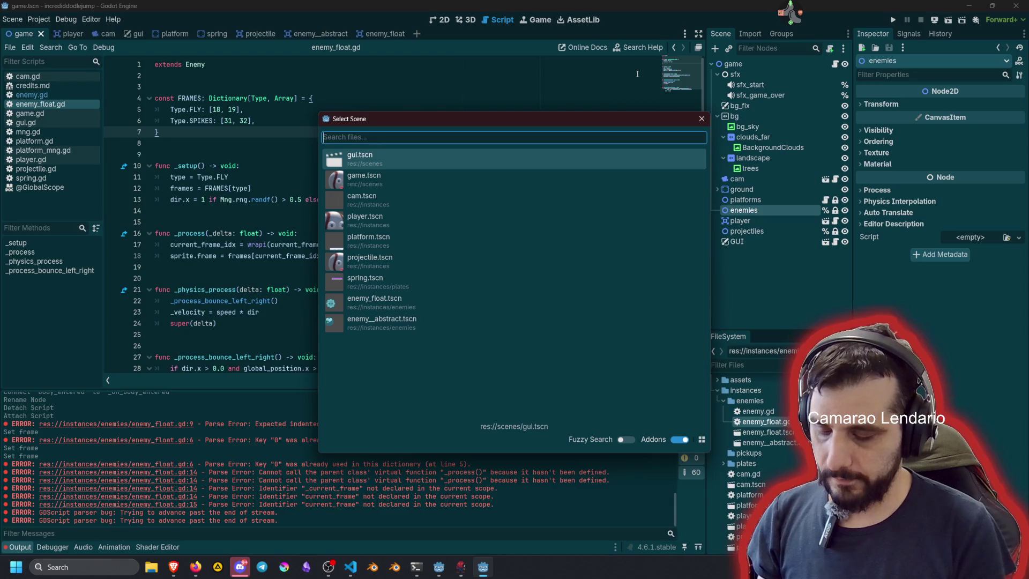
type("float")
key("Return")
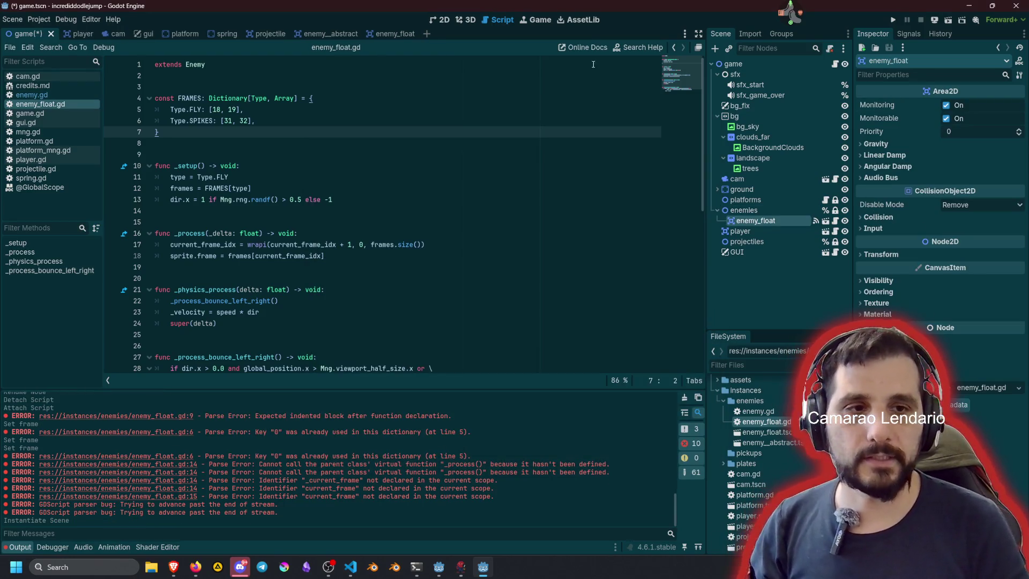
Step: In the 2D view, move the floating enemy up and right, undoing an accidental sky move
left_click(435, 20)
scroll(381, 199, "up", 3)
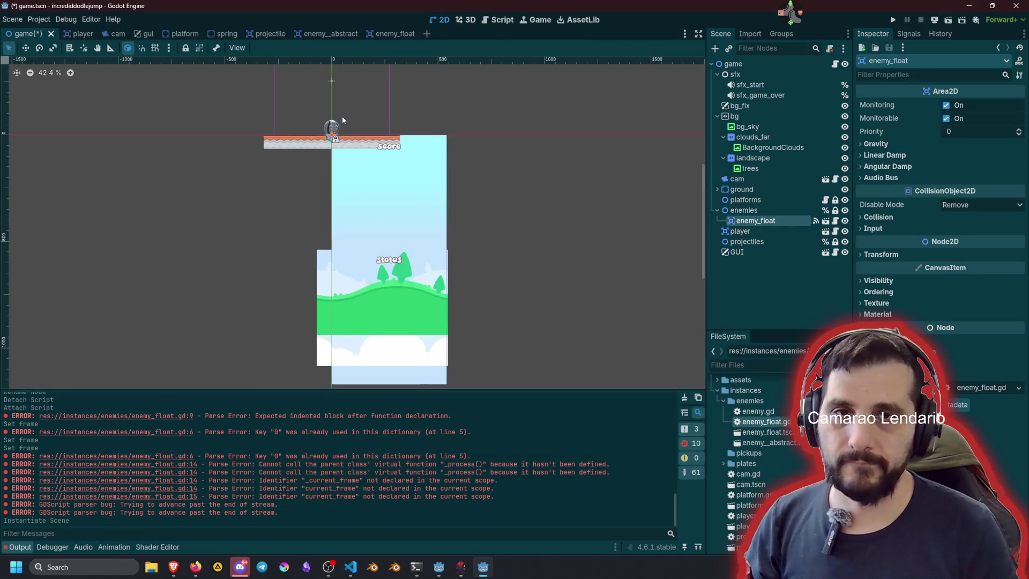
left_click(361, 307)
key("w")
left_click_drag(373, 315, 386, 202)
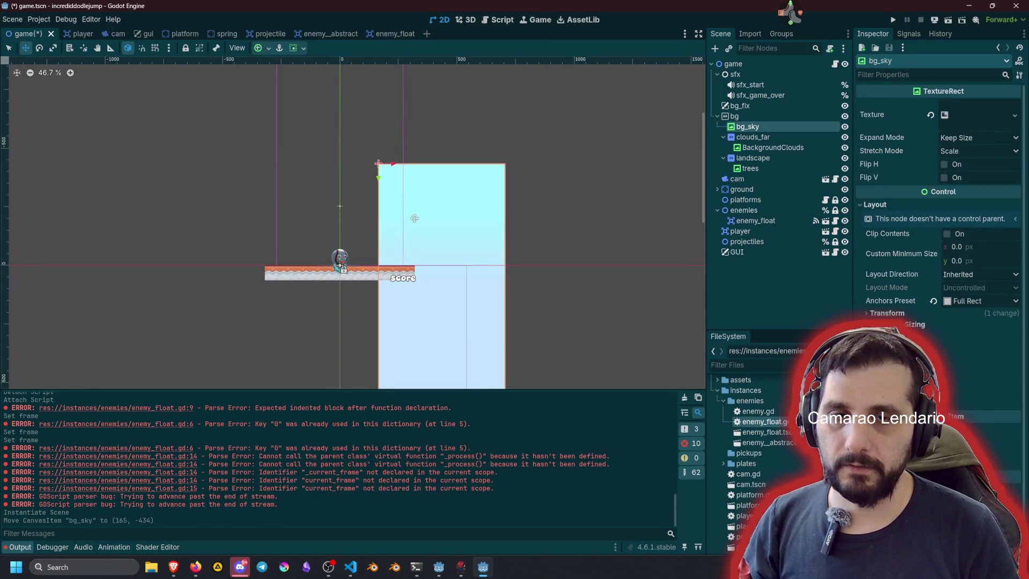
key("ctrl+z")
left_click(749, 221)
left_click_drag(578, 223, 598, 176)
Step: Run the game with F5, stop it, and jump to the projectile.gd error
key("F5")
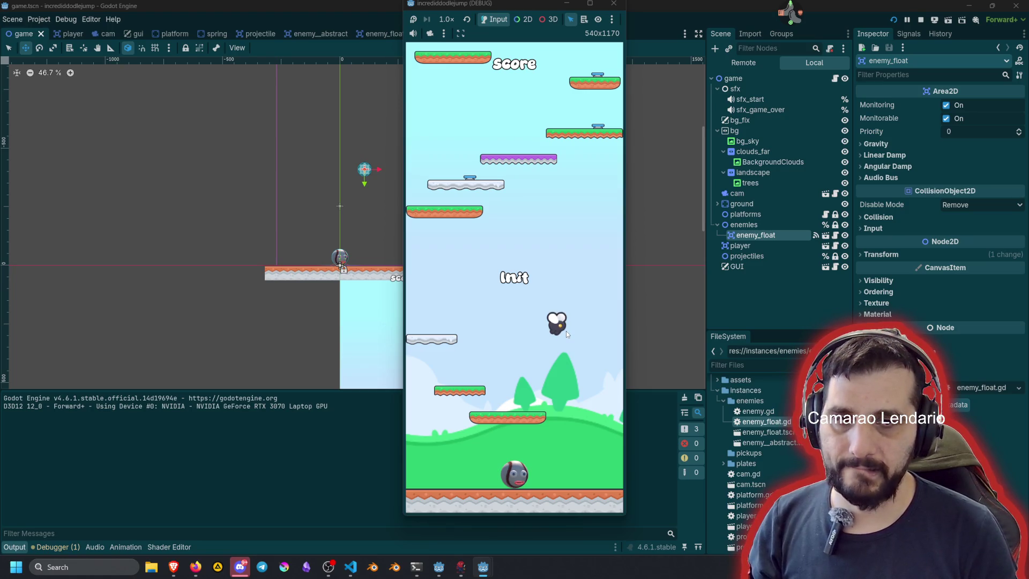
left_click(55, 547)
left_click(69, 422)
double_click(105, 452)
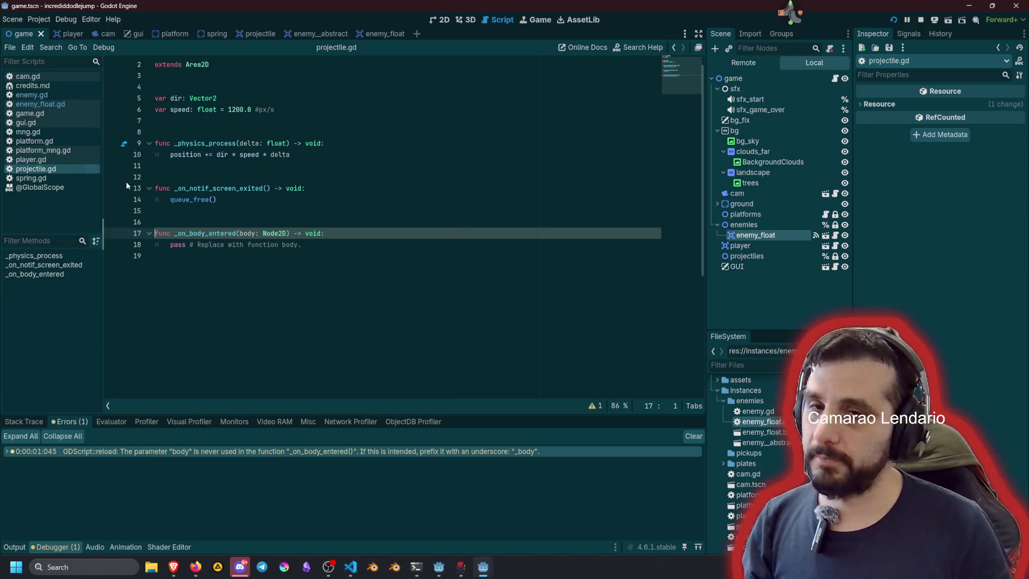
Step: Replace 'pass' in _on_body_entered with 'if body is Enemy:' and 'body.die()'
left_click(326, 247)
key("shift+Home")
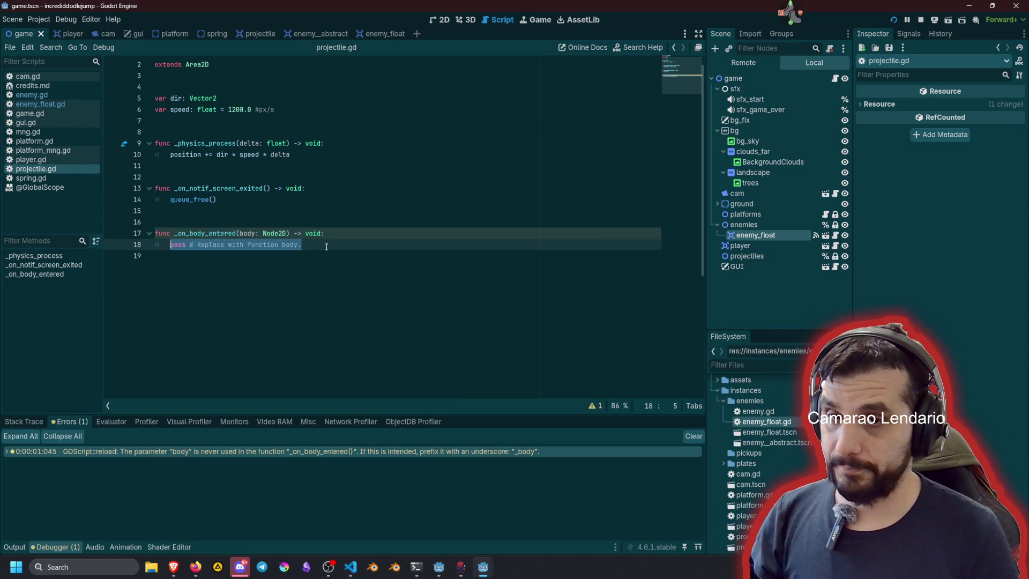
type("if body")
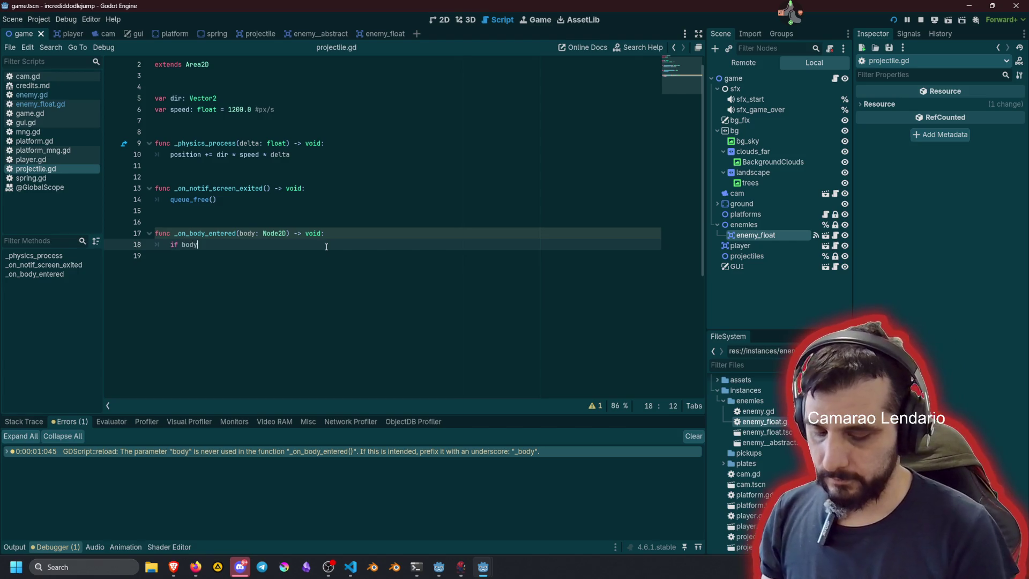
type(" is Enemy:")
key("Return")
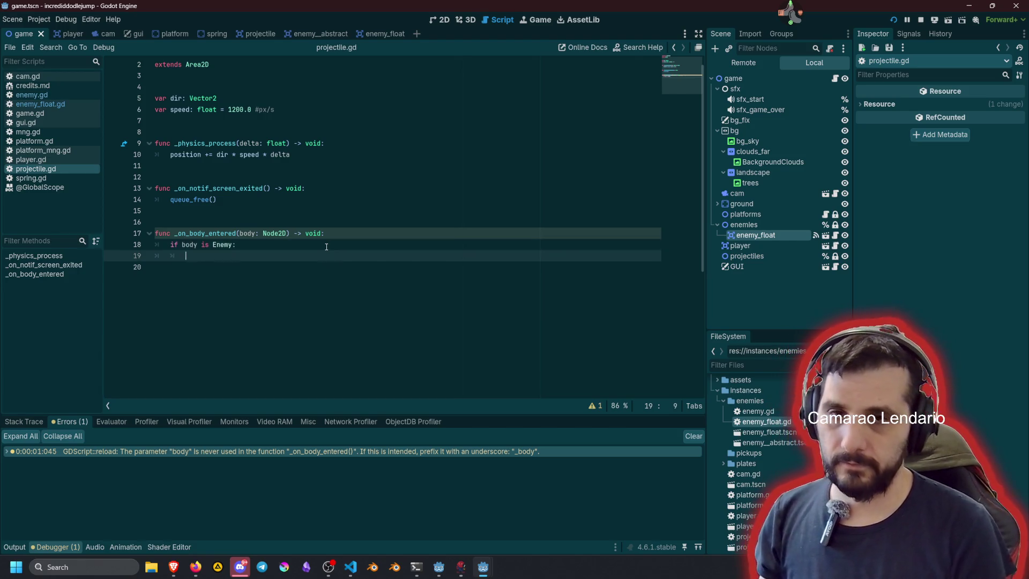
type("body")
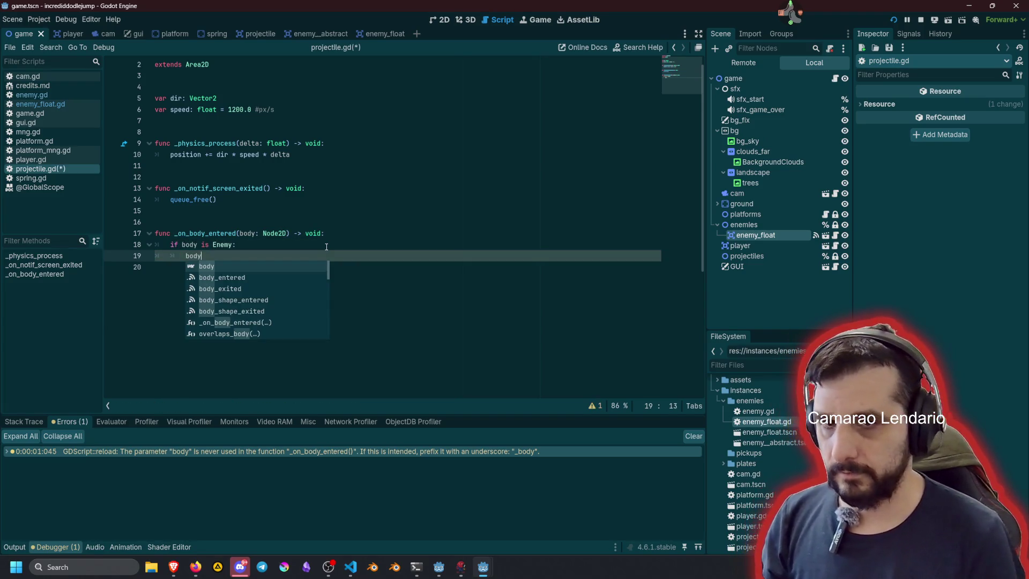
type(".die")
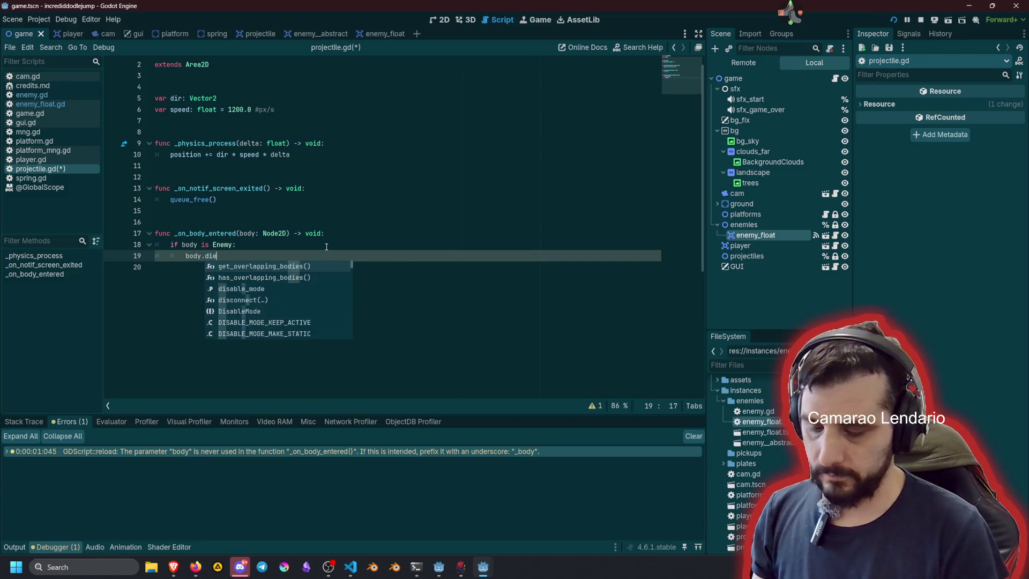
type("()")
key("shift+Home")
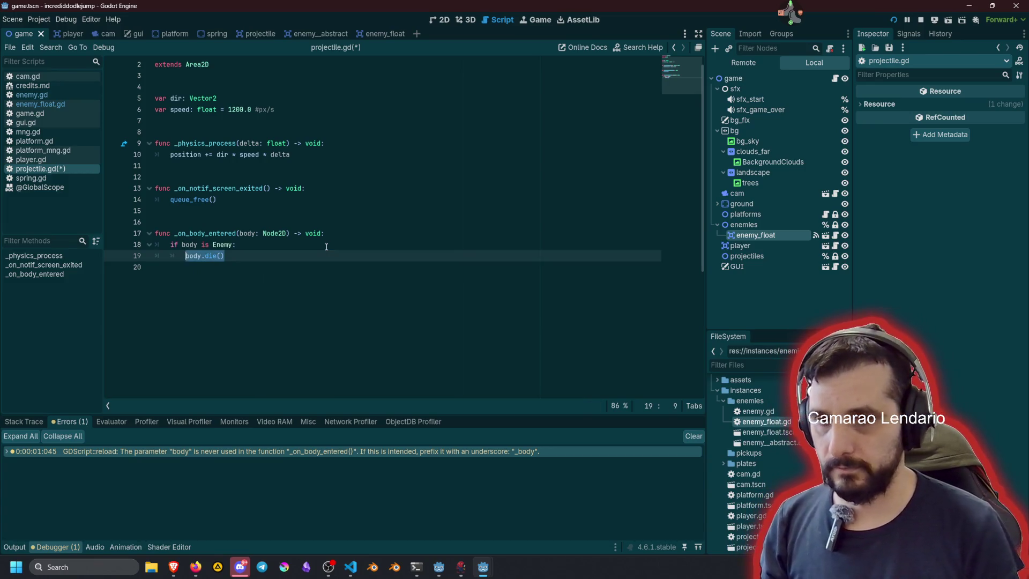
key("End")
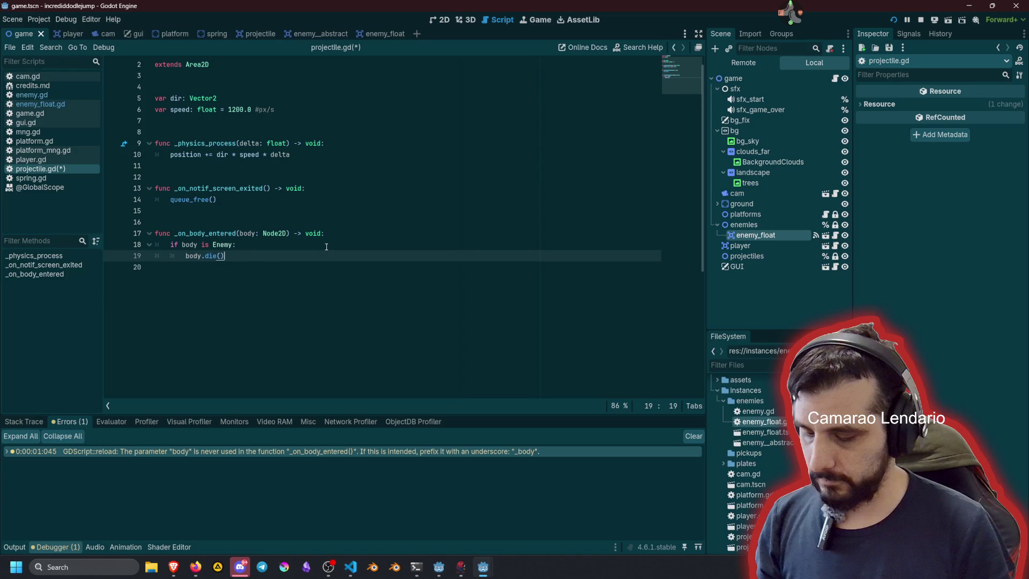
key("shift+Left")
key("shift+Left")
key("shift+Left")
left_click(335, 236)
left_click(223, 244, "ctrl")
left_click(203, 298)
Step: Add an empty func die() -> void: with a pass body after the _setup function
left_click(277, 244)
left_click(226, 298)
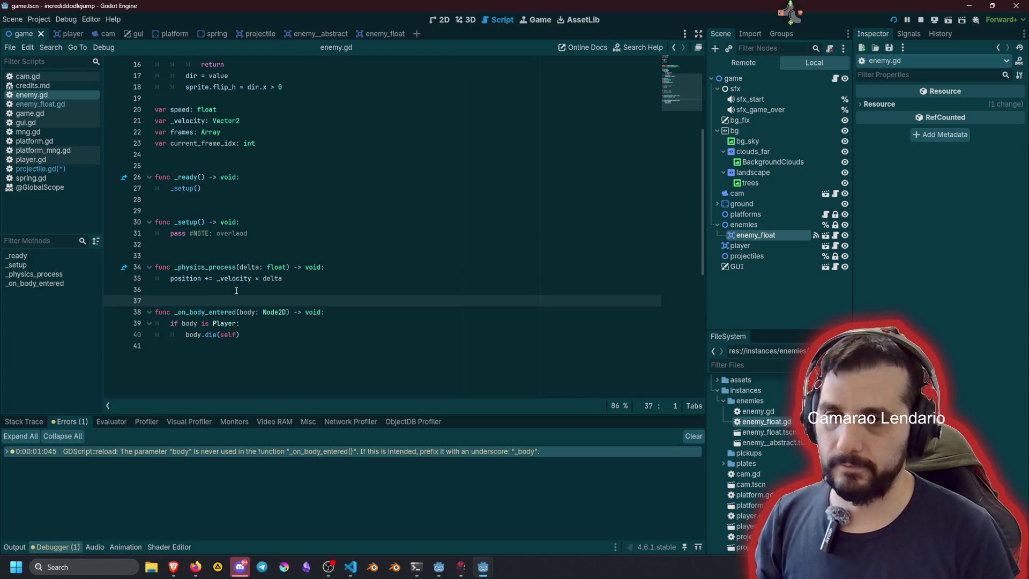
key("Up")
key("Down")
key("Down")
key("Up")
key("Up")
key("Up")
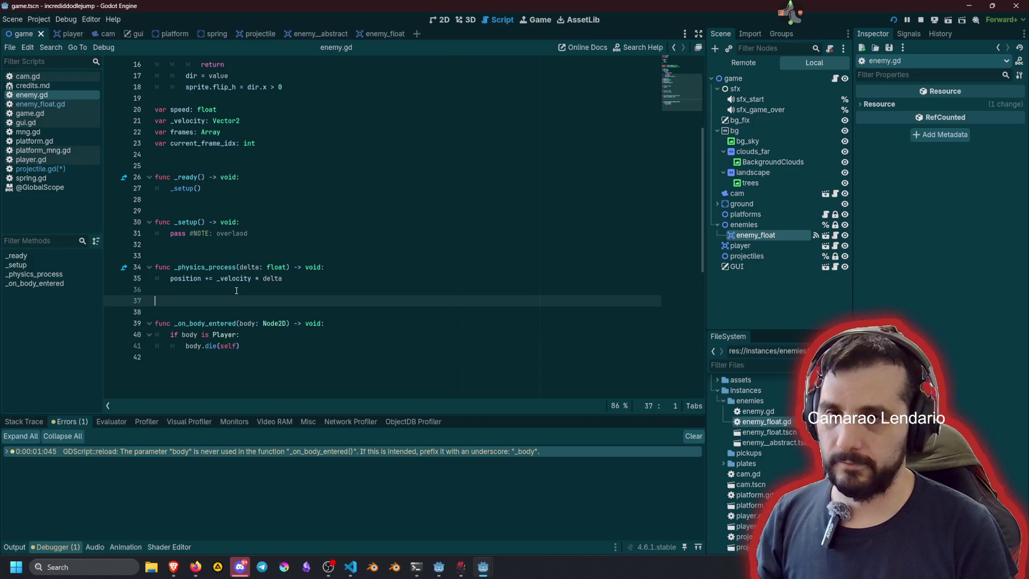
key("Up")
key("Up")
key("Up")
key("Down")
key("Down")
key("Down")
key("Return")
key("Return")
key("Up")
key("Return")
type("func die() ")
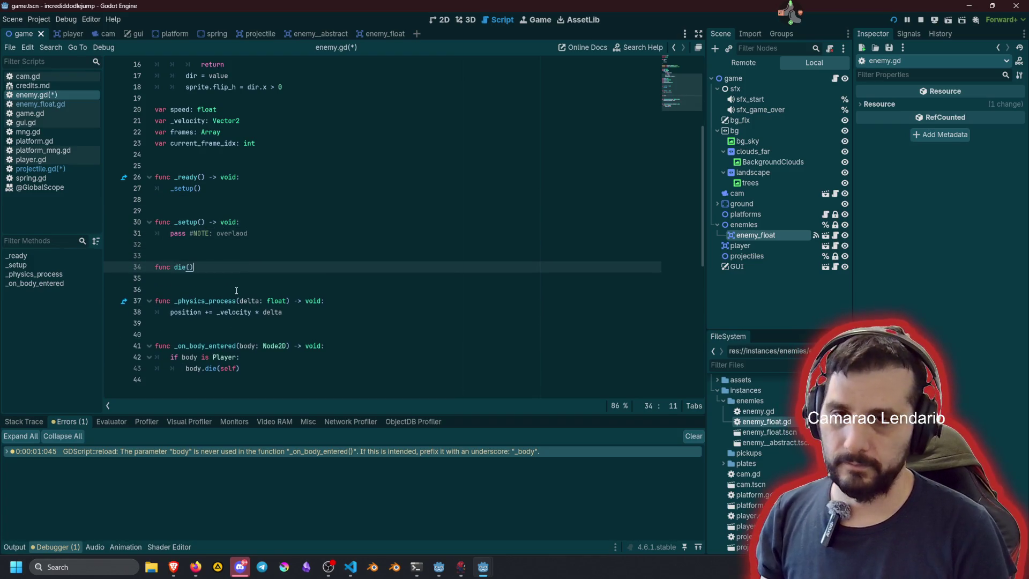
type("-> void:")
key("Return")
type("pass")
Step: Declare var _is_dead: bool after current_frame_idx and have die() set _is_dead to true
key("Up")
key("Up")
key("Up")
scroll(236, 290, "up", 2)
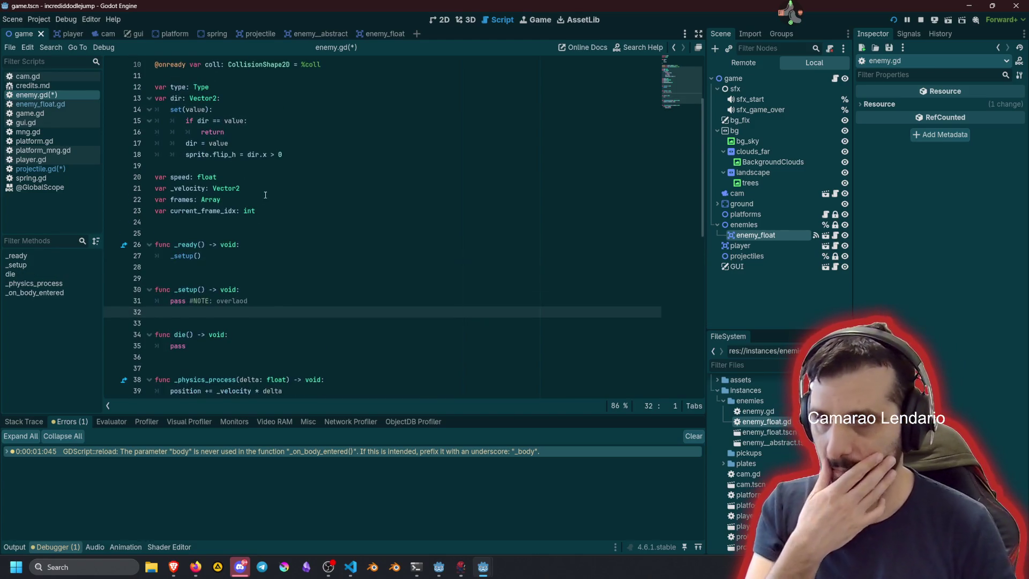
left_click(320, 211)
key("Return")
type("va")
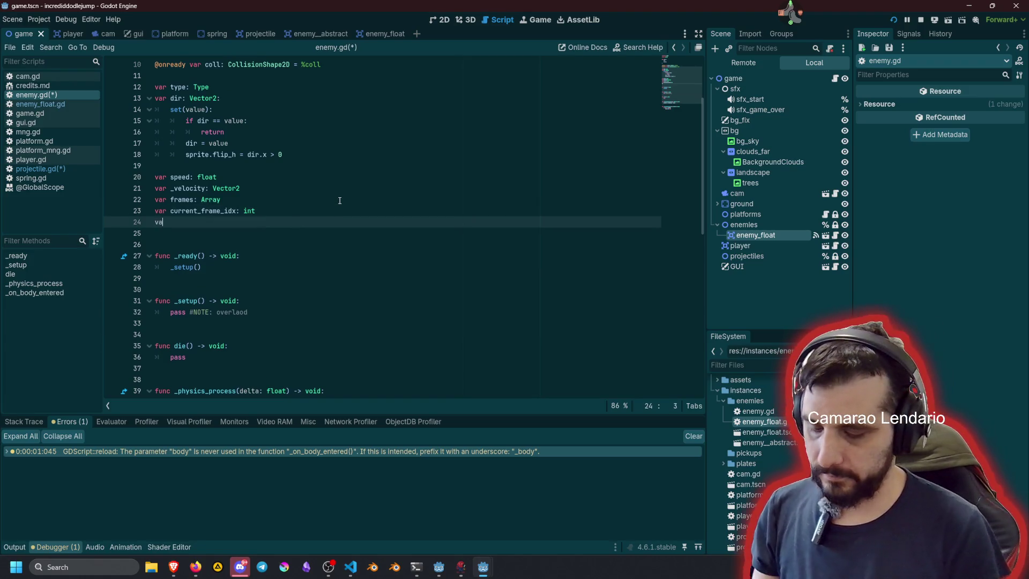
type("r _is_dead")
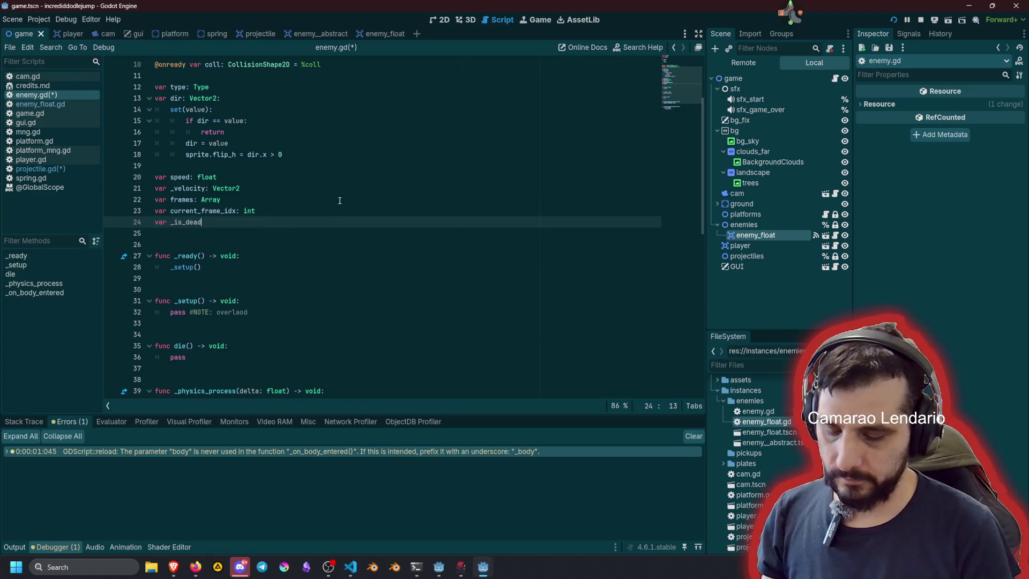
type(": bool")
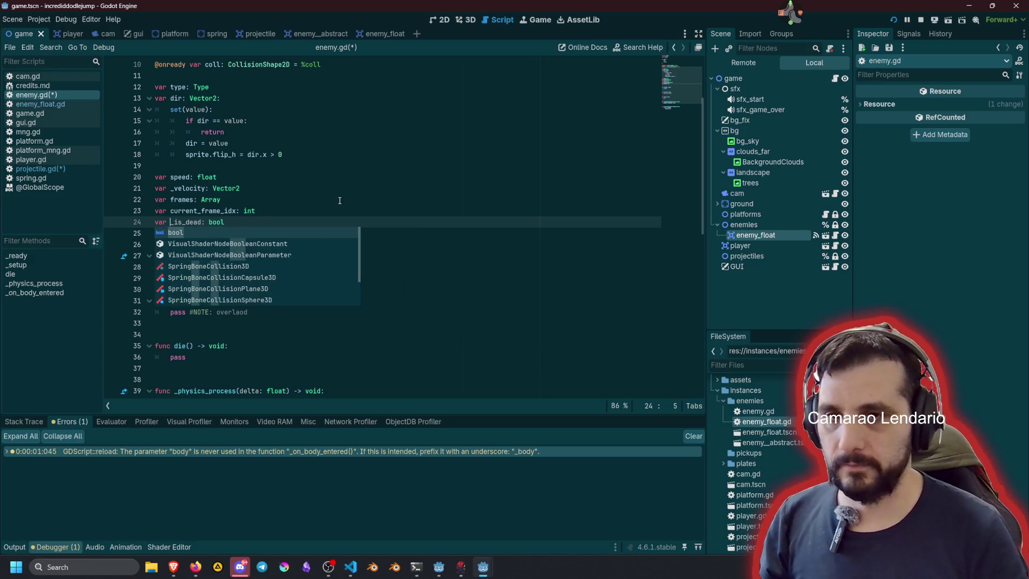
key("ctrl+Left")
key("ctrl+Left")
key("ctrl+c")
scroll(403, 163, "down", 2)
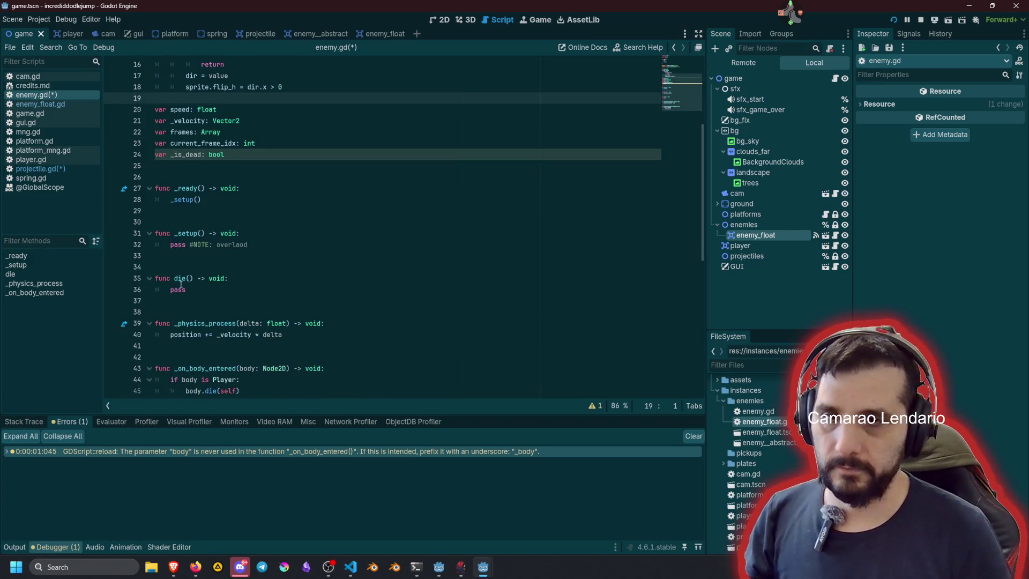
double_click(177, 290)
key("ctrl+v")
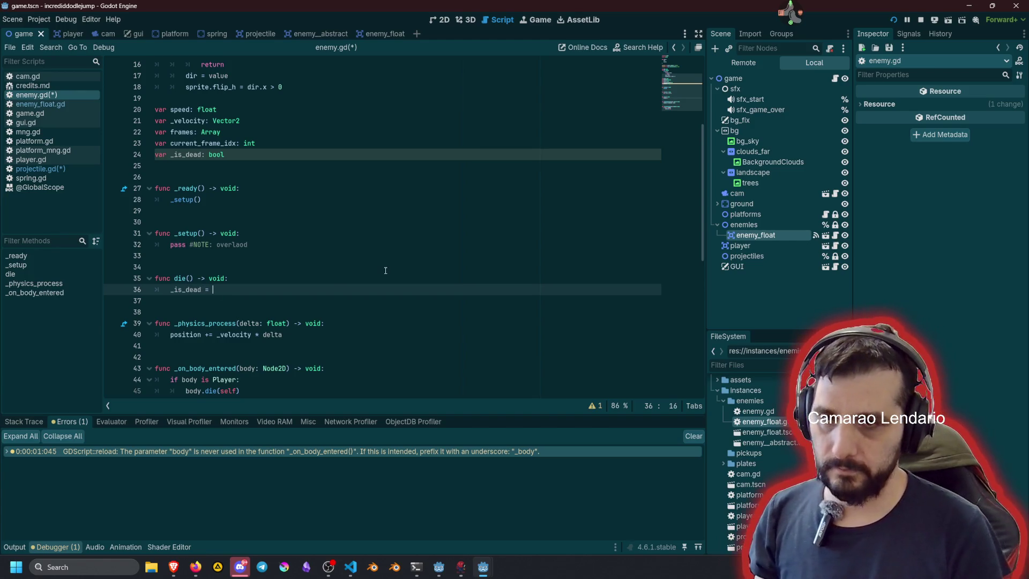
type("true")
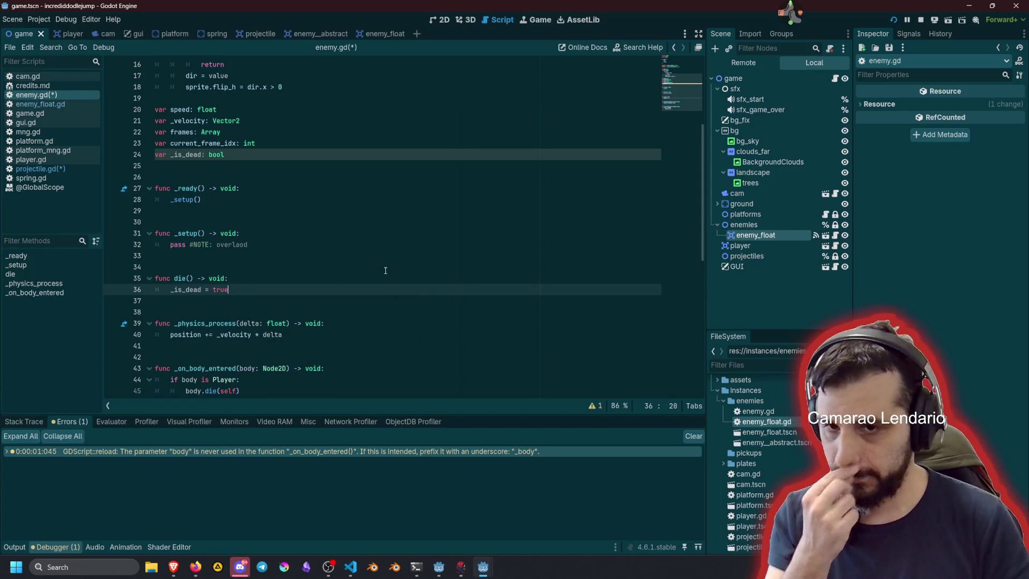
key("Return")
Step: Begin a coll.set_deferred("dis… call on the next line of die()
type("col")
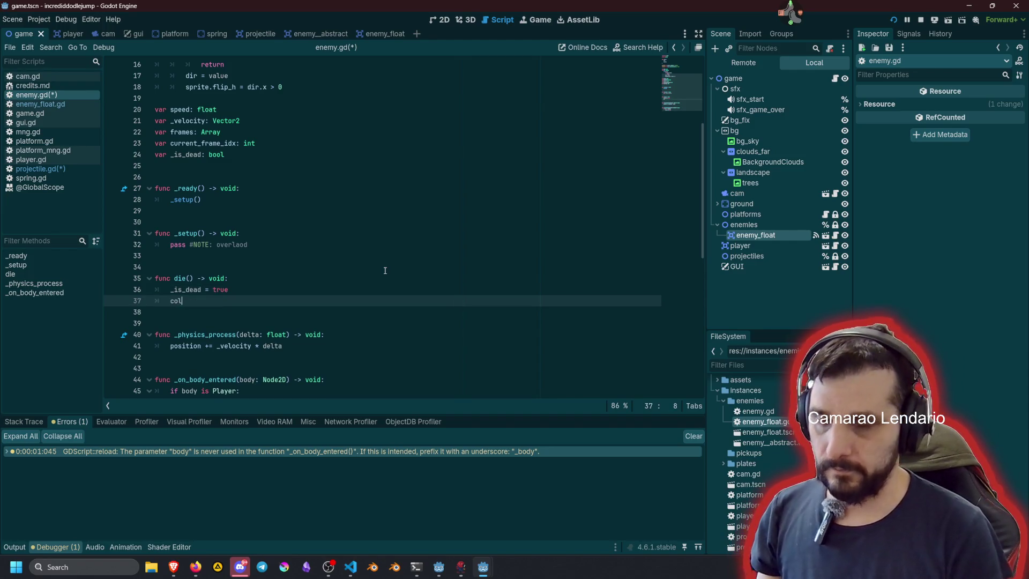
type("l.set_de")
key("Down")
key("Return")
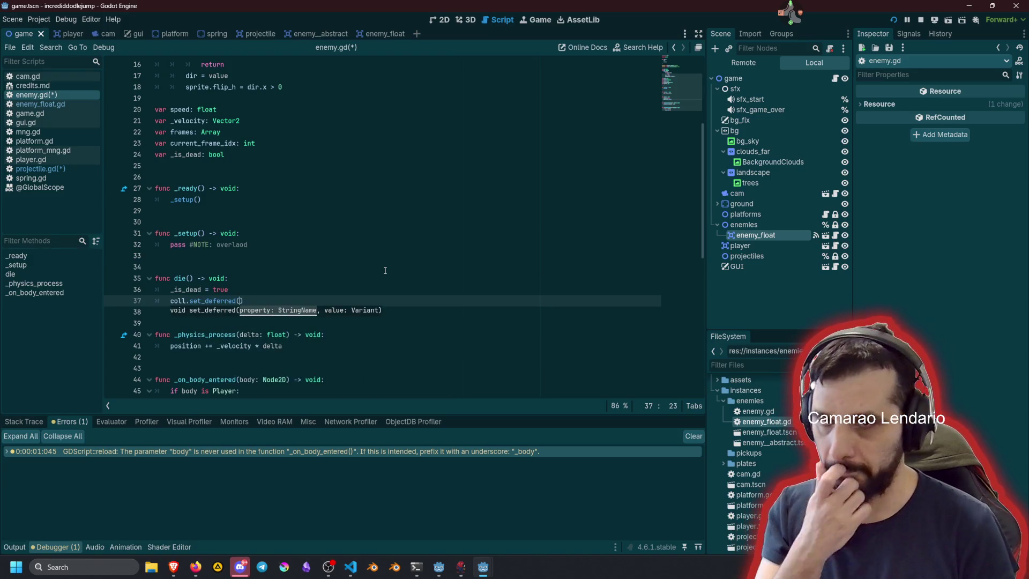
type("\"")
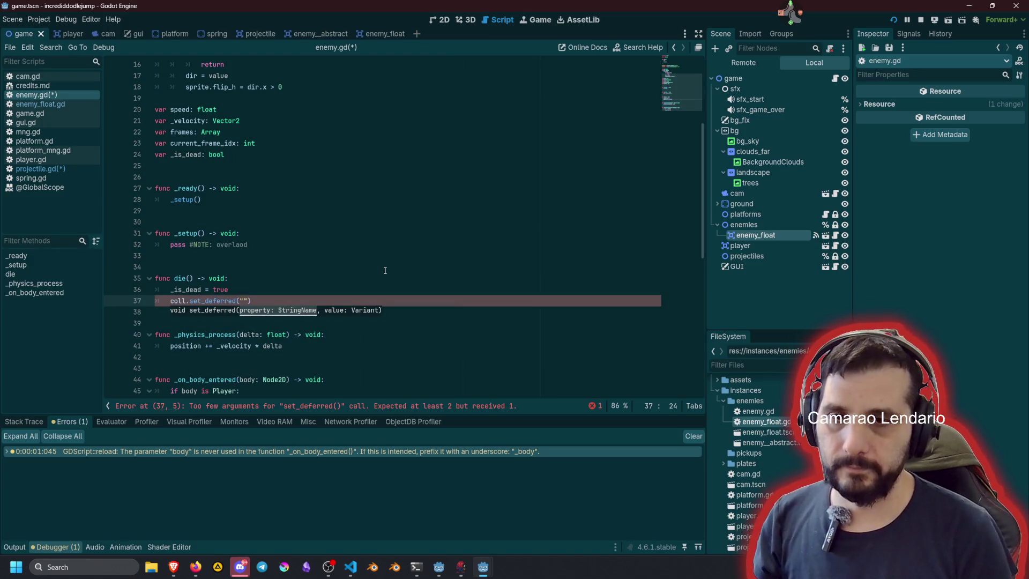
type("dis")
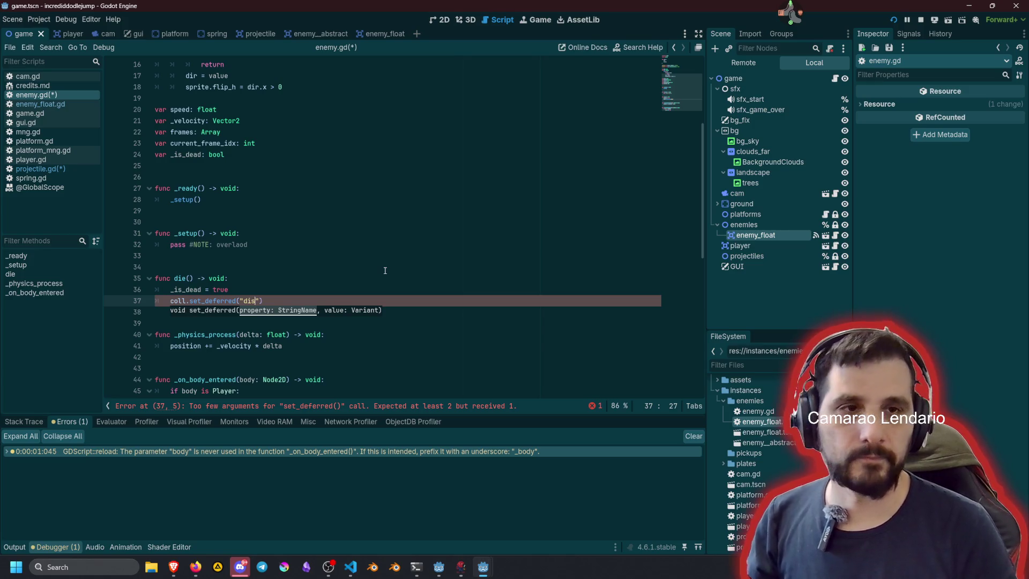
left_click(385, 271)
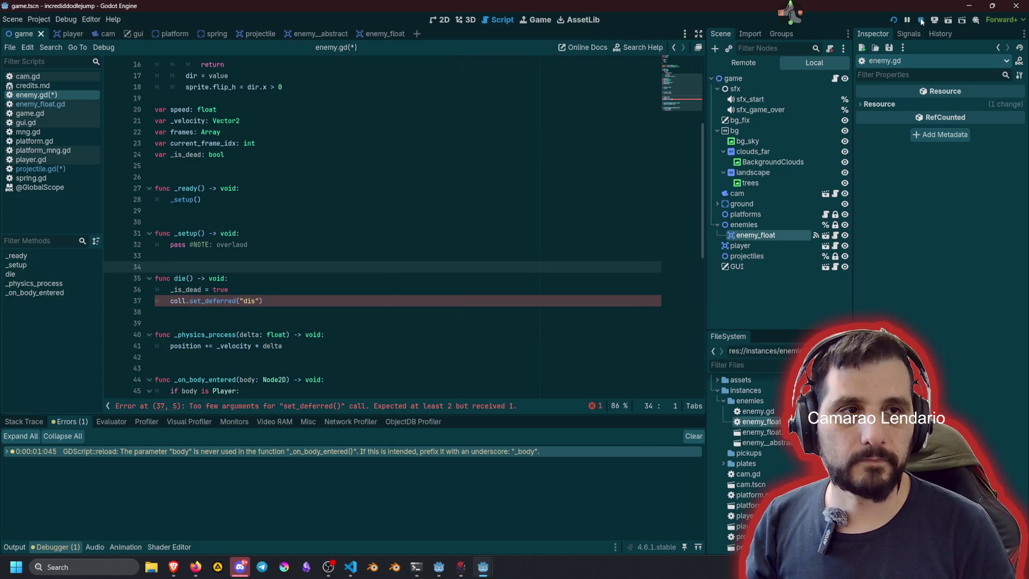
Step: Stop the running game and inspect the coll collision shape node in enemy_abstract
key("F8")
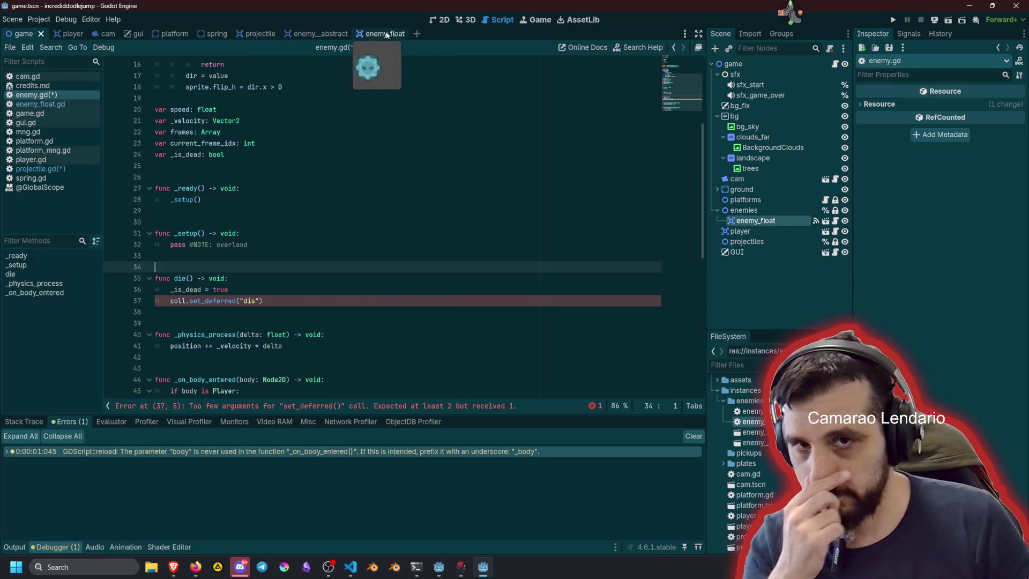
left_click(378, 35)
left_click(314, 35)
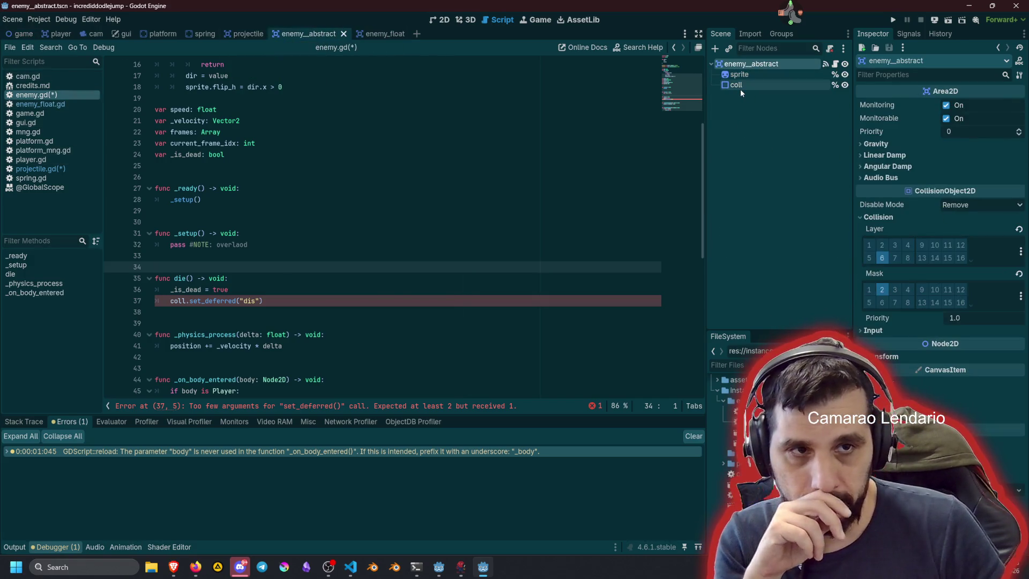
left_click(741, 89)
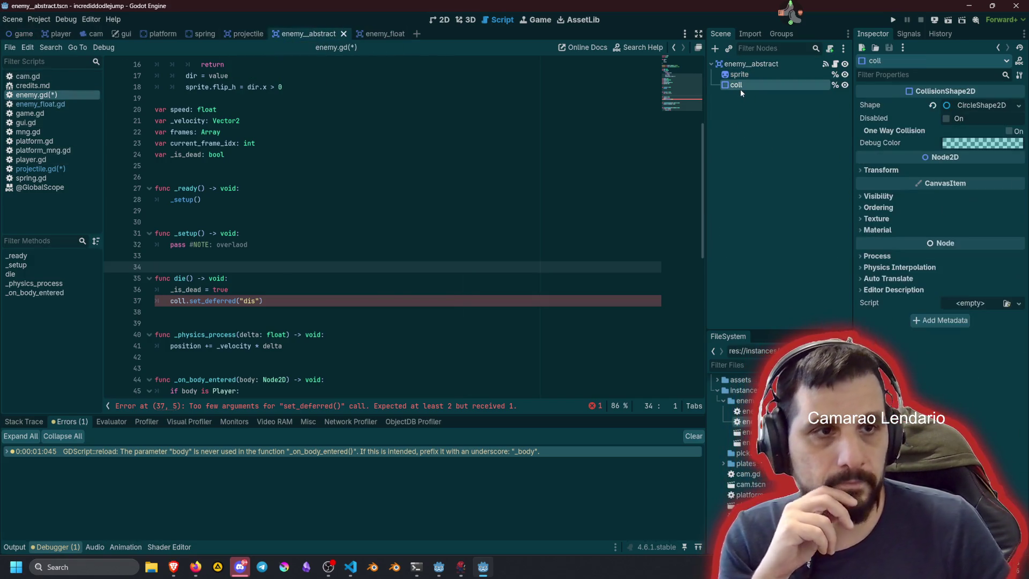
Step: Complete line 37 as coll.set_deferred(&"disabled", true)
left_click(249, 301)
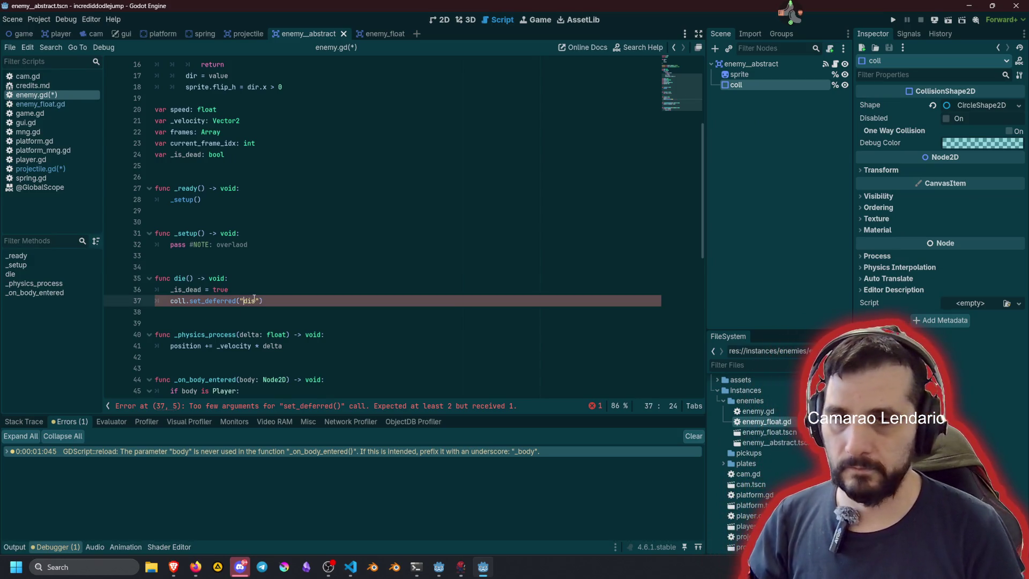
key("Delete")
key("Delete")
key("Delete")
type("\"")
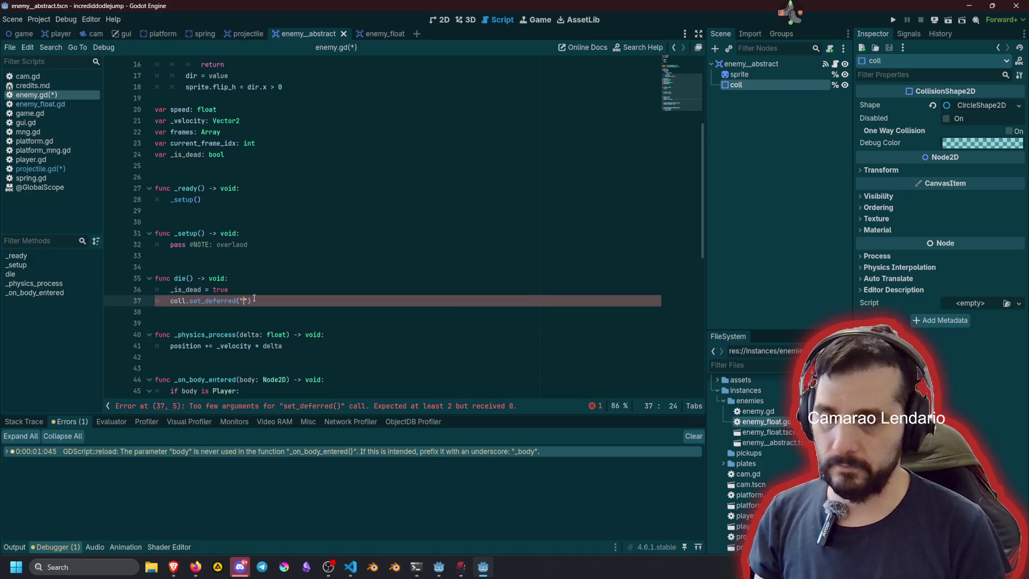
type("di")
key("Return")
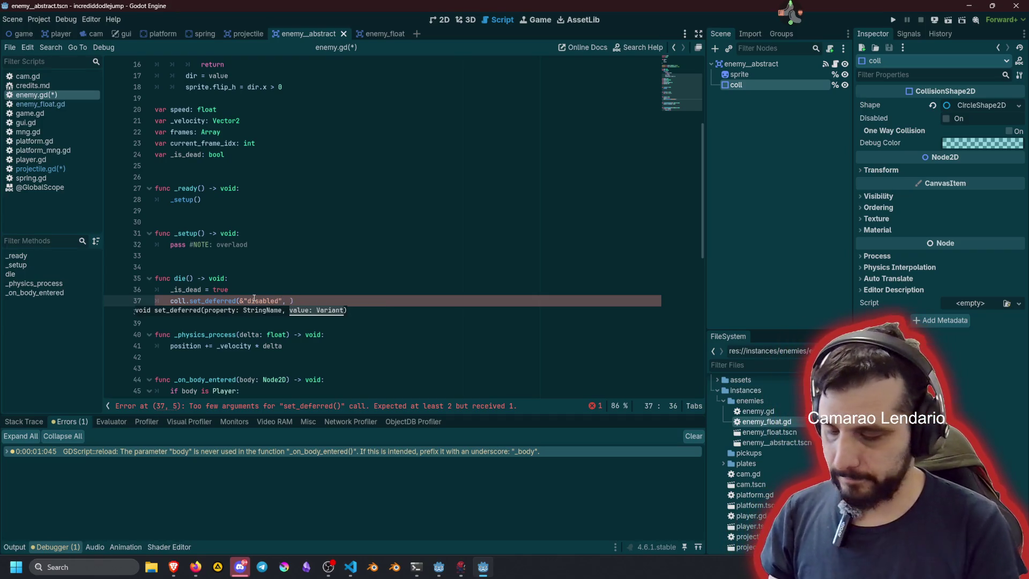
type("true")
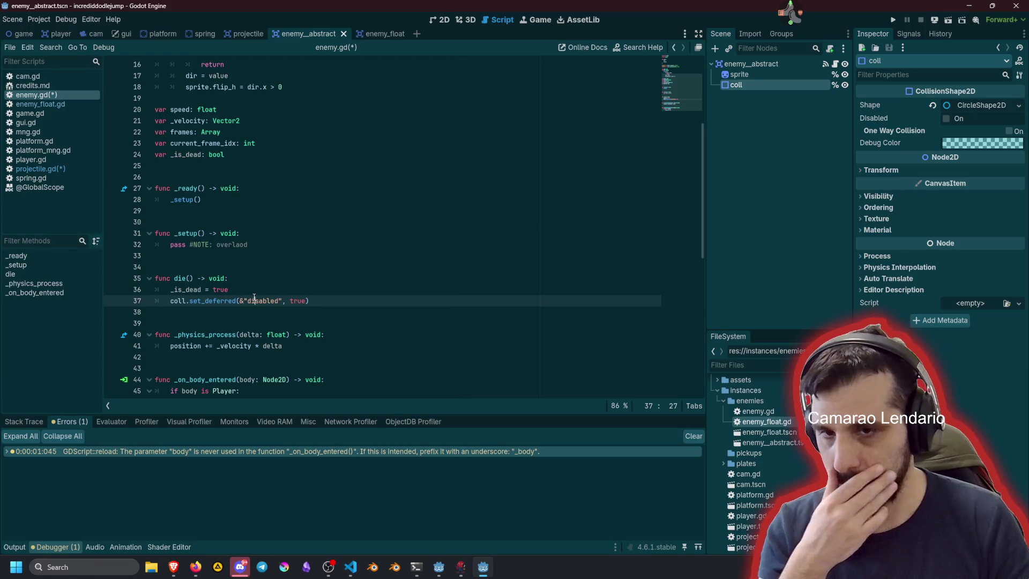
left_click(250, 289)
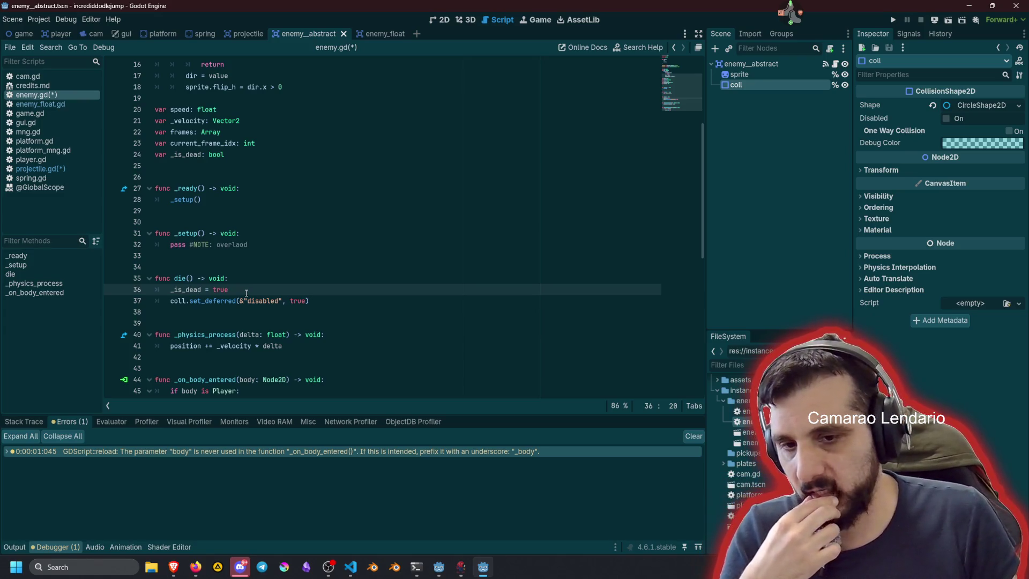
left_click(740, 65)
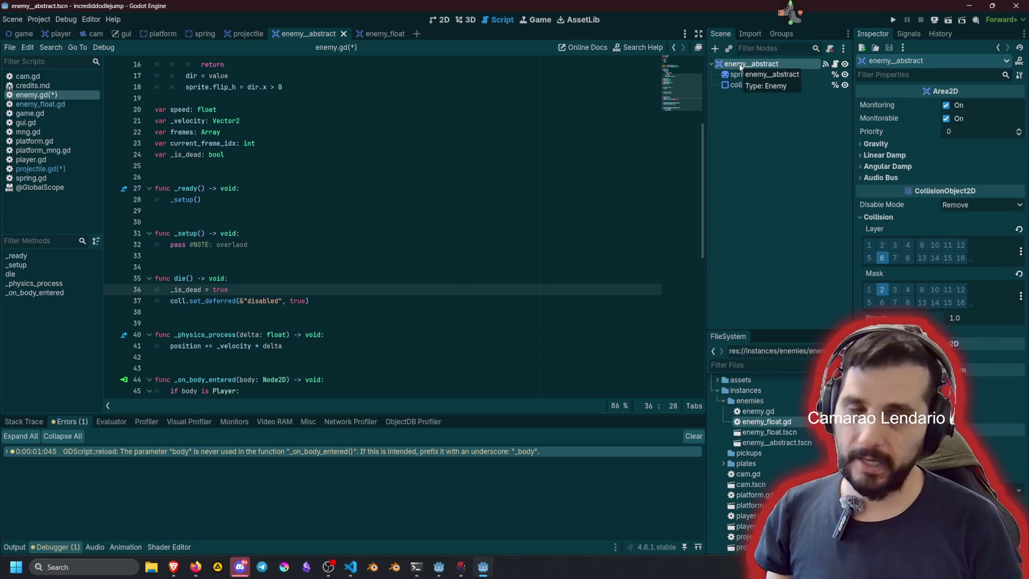
Step: Add a VisibleOnScreenNotifier2D child to enemy_abstract and rename it notif
key("ctrl+a")
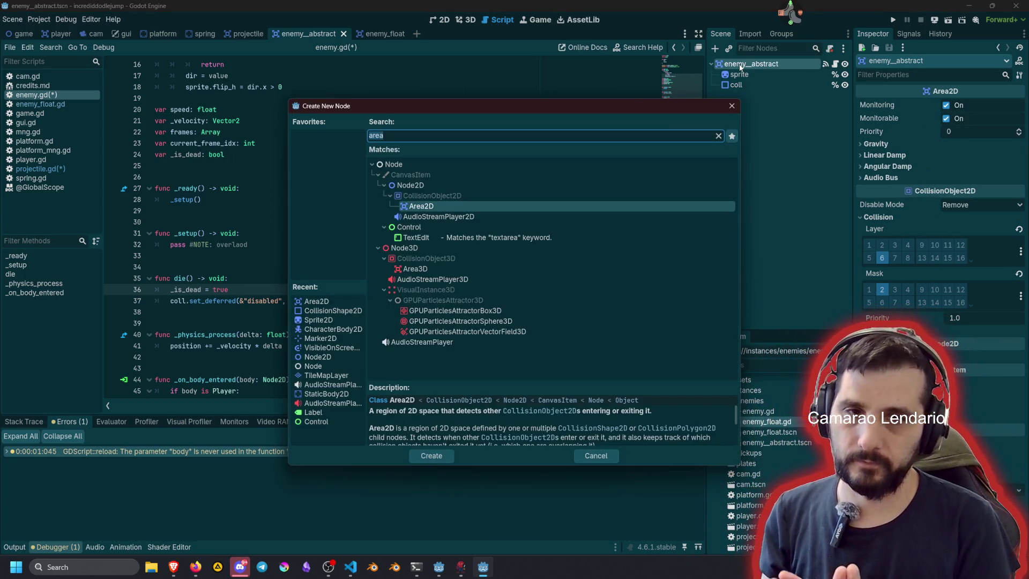
type("visi")
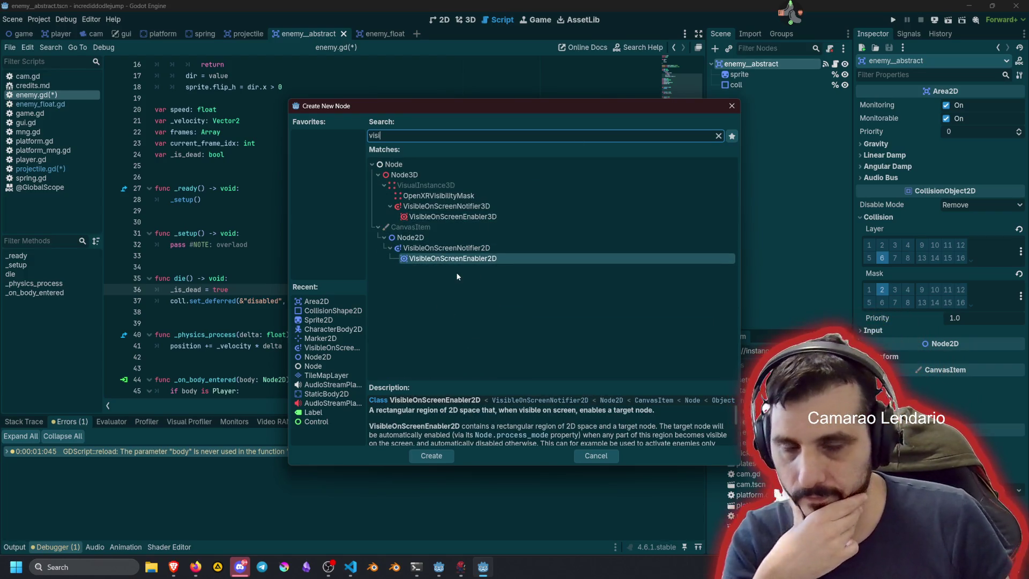
left_click(456, 248)
double_click(457, 248)
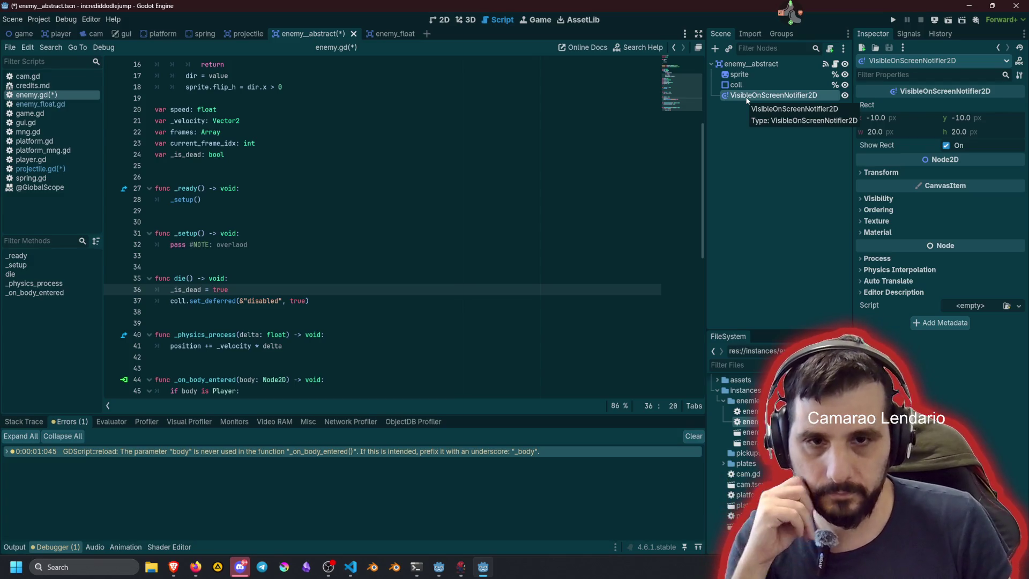
double_click(771, 95)
type("noti")
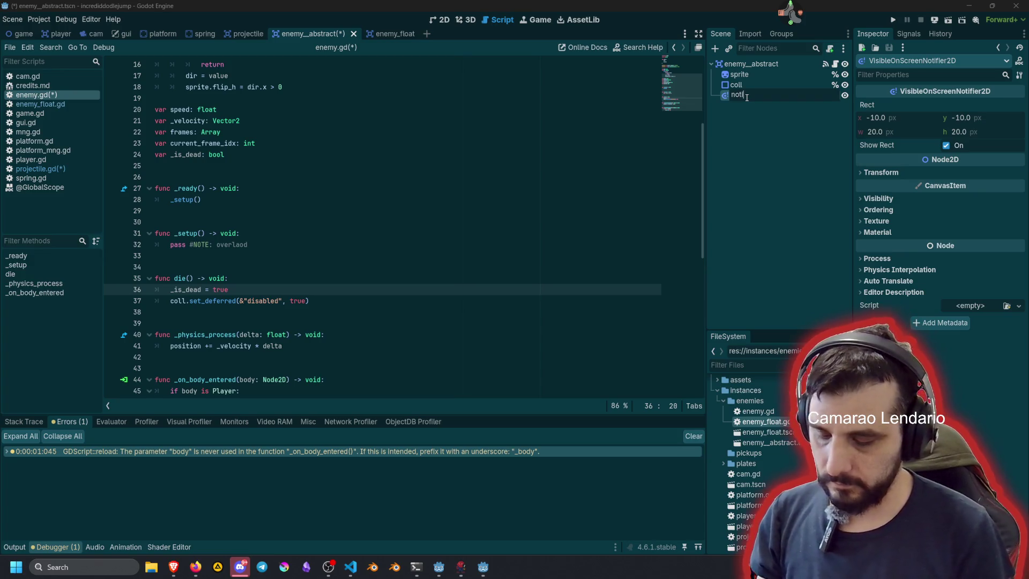
type("f")
key("Return")
Step: Enable Access as Unique Name on the notif node
right_click(747, 97)
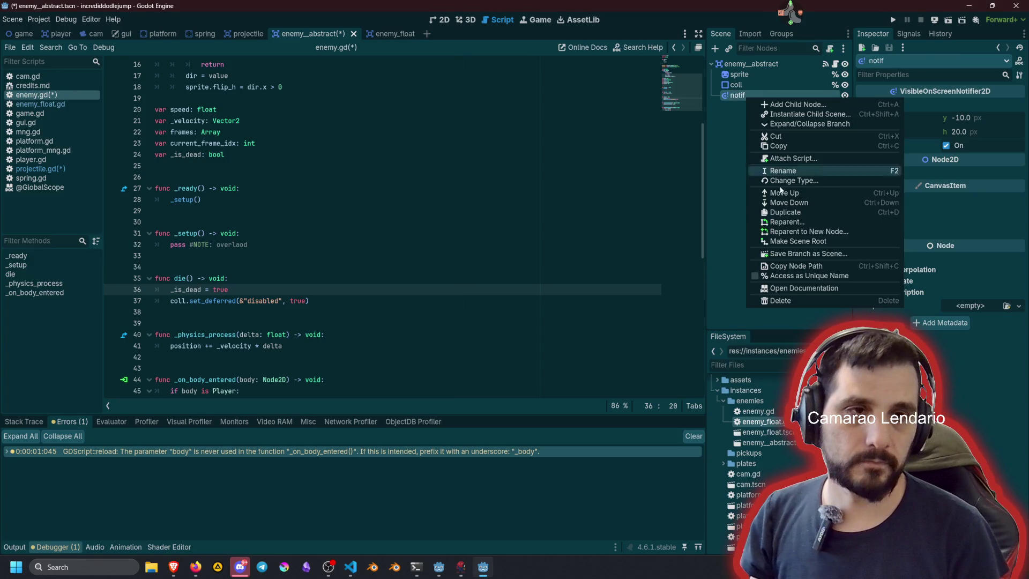
left_click(772, 276)
scroll(357, 161, "up", 5)
left_click(357, 128)
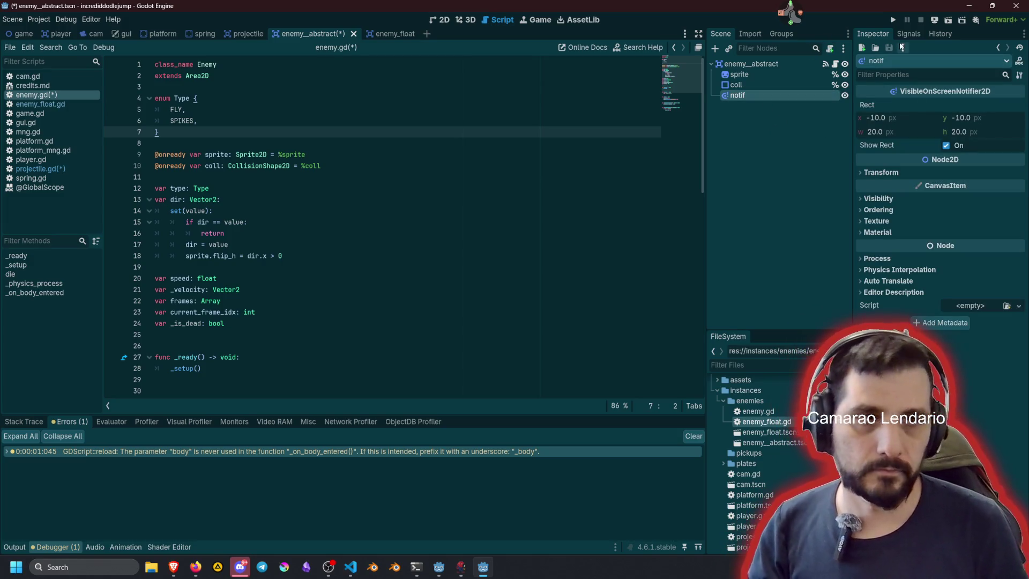
Step: In the 2D view, drag notif's rect to 210×210 px starting at -105, -105
left_click(436, 21)
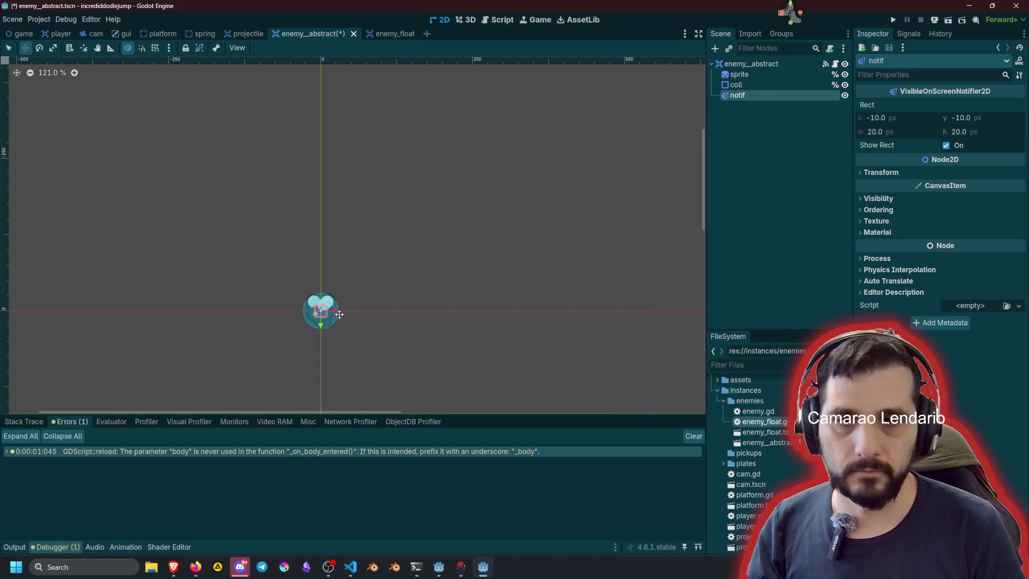
scroll(339, 315, "up", 3)
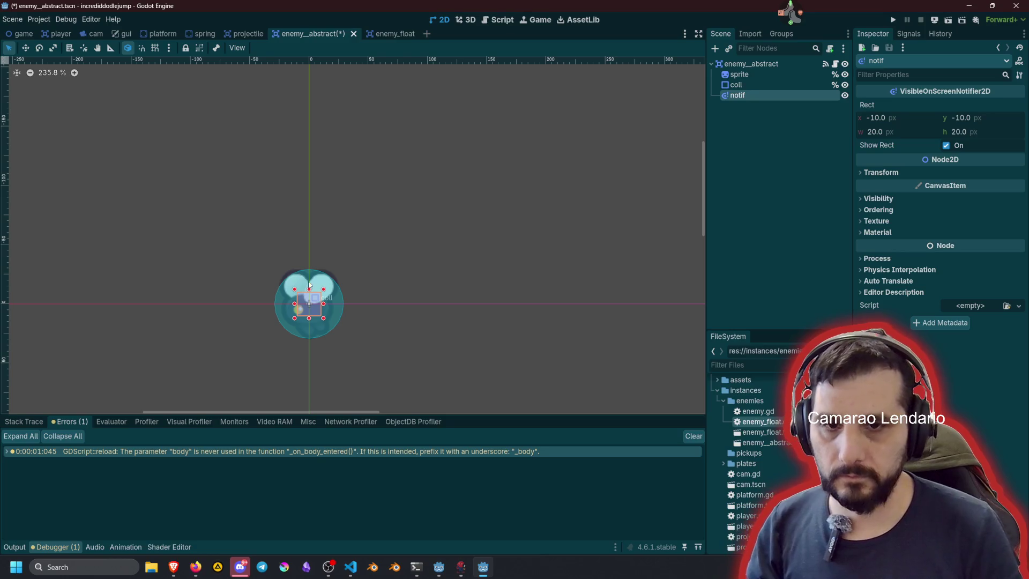
left_click_drag(343, 278, 435, 215)
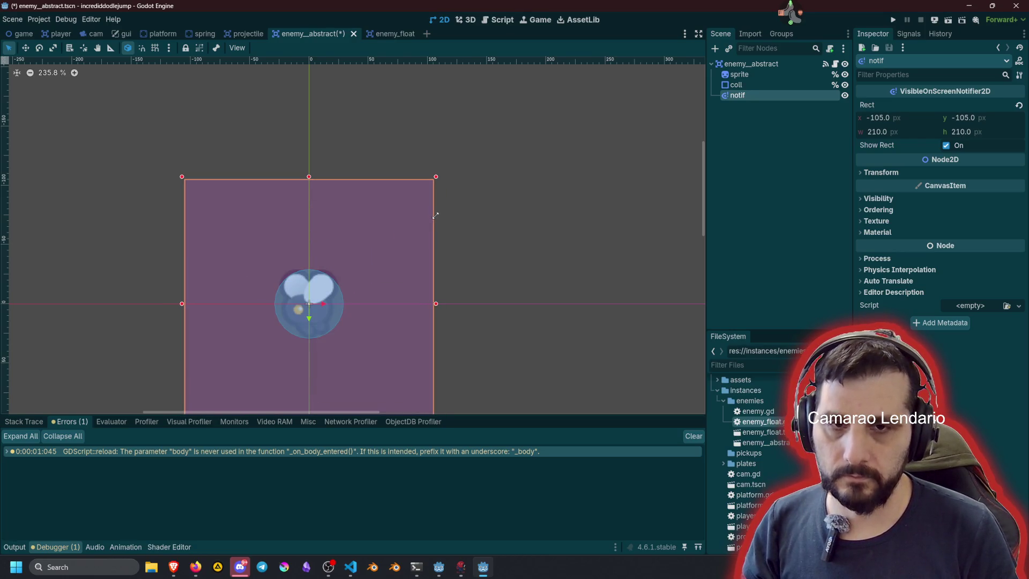
scroll(477, 245, "down", 5)
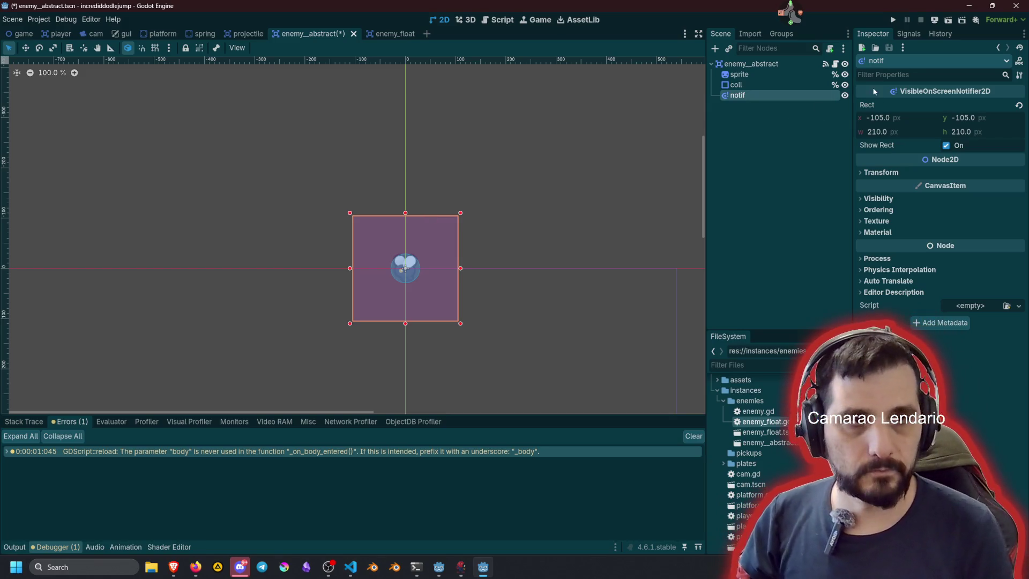
Step: Connect notif's screen_exited to _on_notif_screen_exited and make its body call queue_free()
left_click(908, 34)
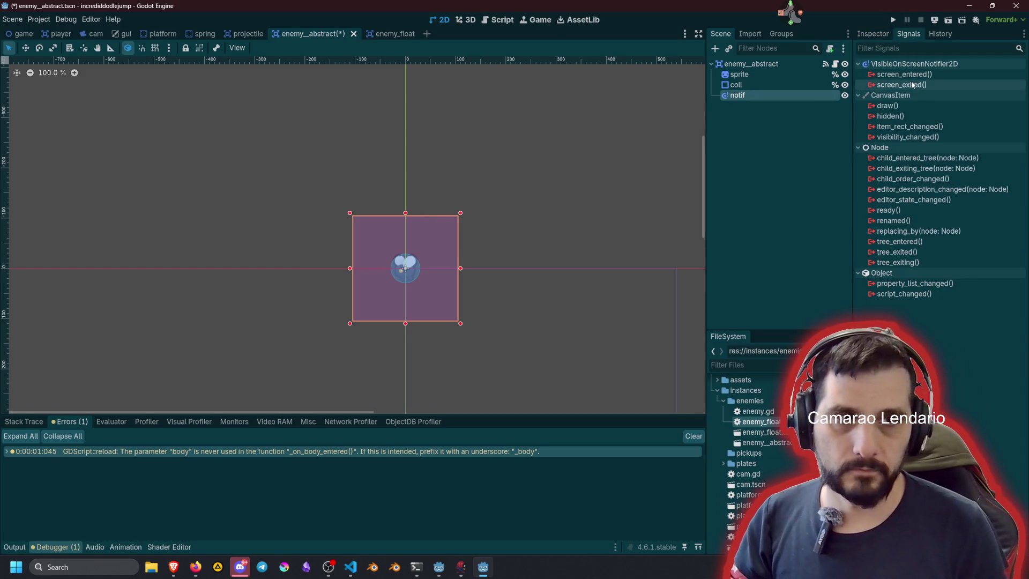
double_click(900, 84)
left_click(471, 405)
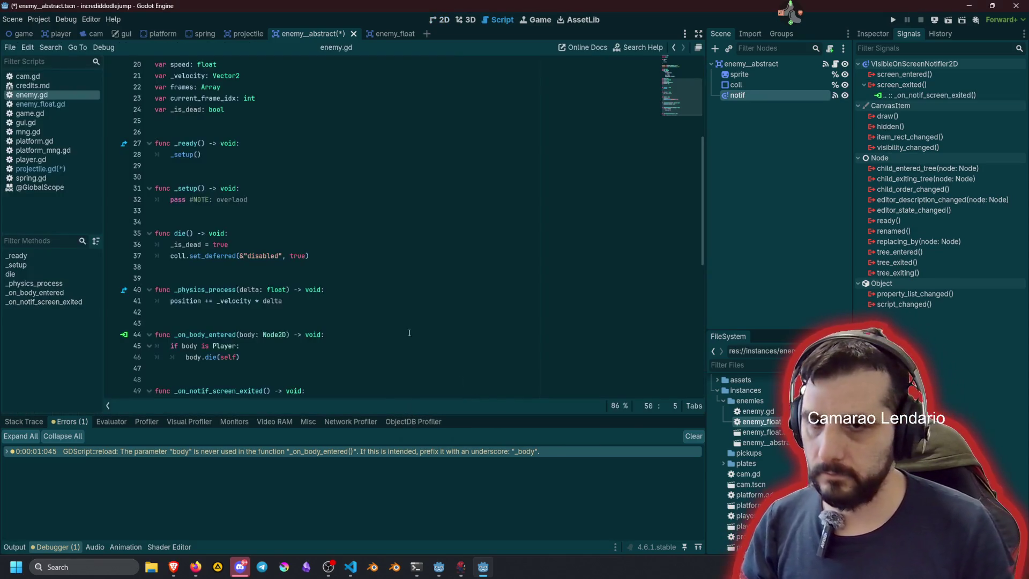
key("shift+End")
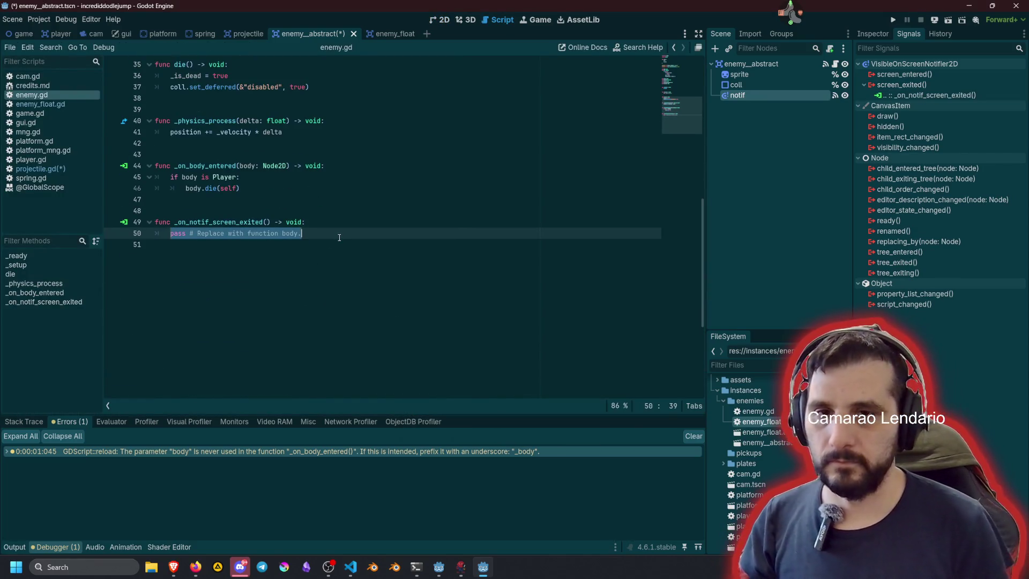
type("queu")
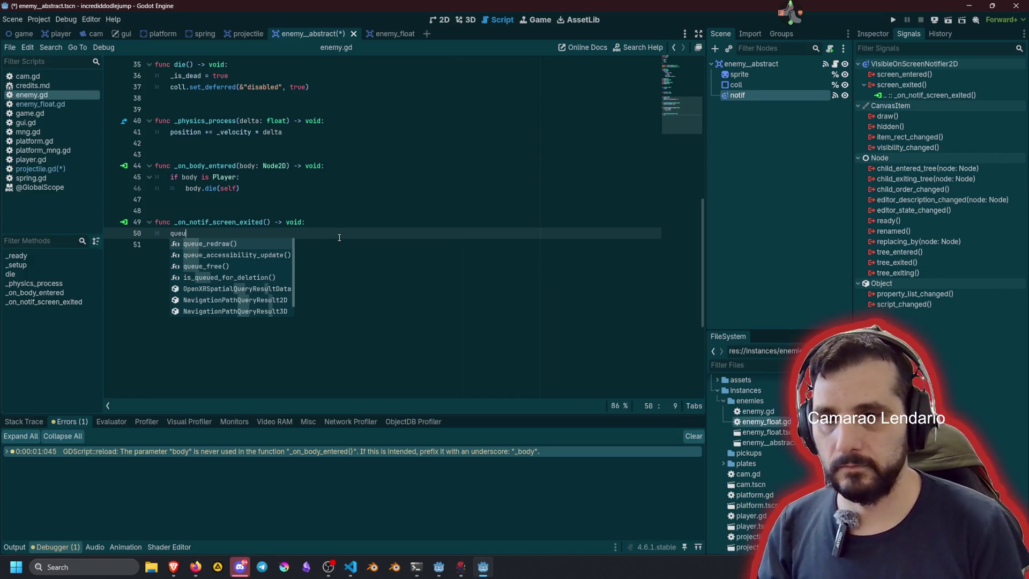
key("Down")
key("Down")
key("Return")
left_click(329, 208)
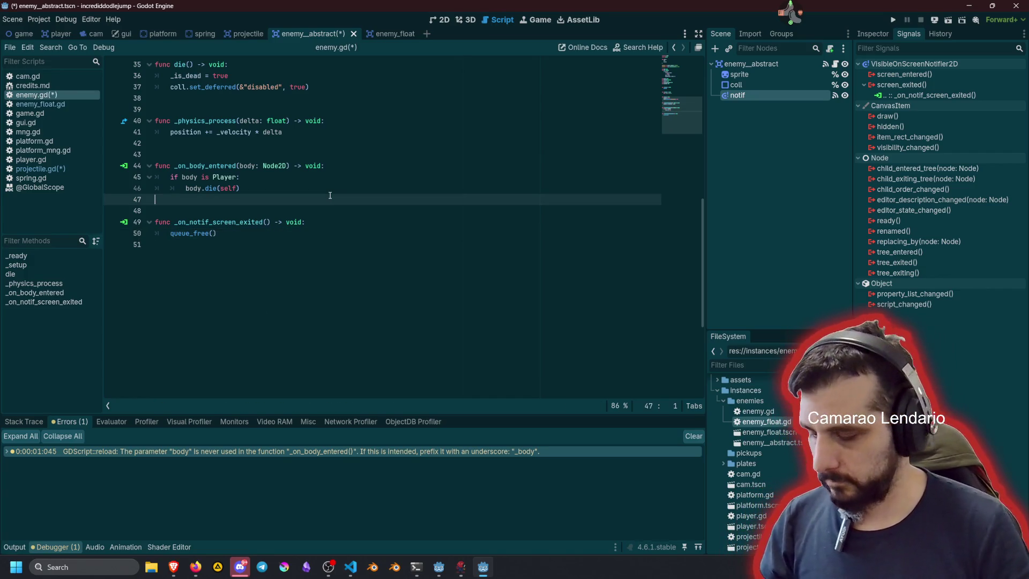
Step: Save enemy.gd and review the script, including the set_deferred documentation
key("ctrl+s")
scroll(375, 192, "up", 6)
left_click(376, 186)
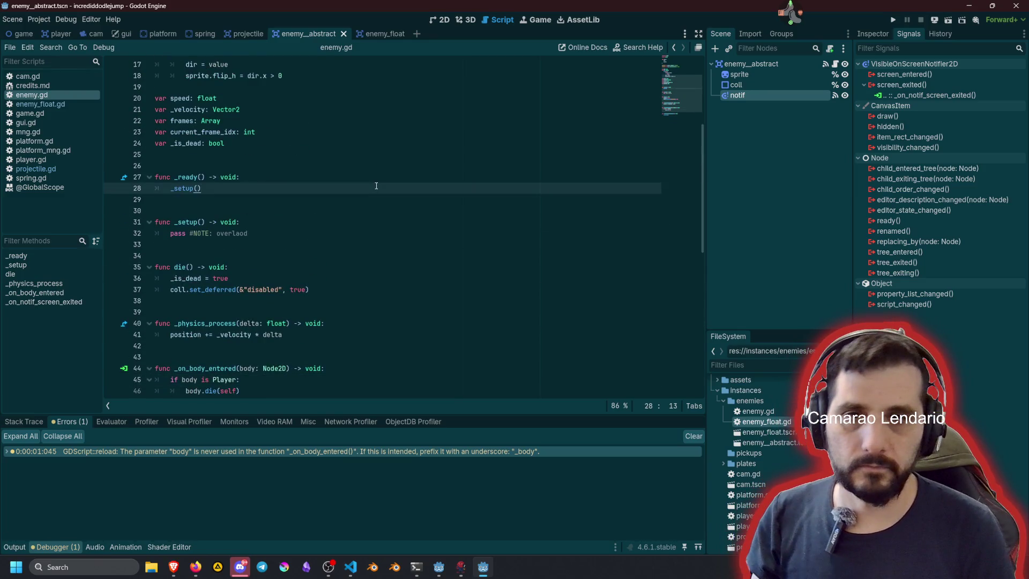
scroll(375, 182, "up", 5)
left_click(337, 165)
scroll(337, 166, "down", 4)
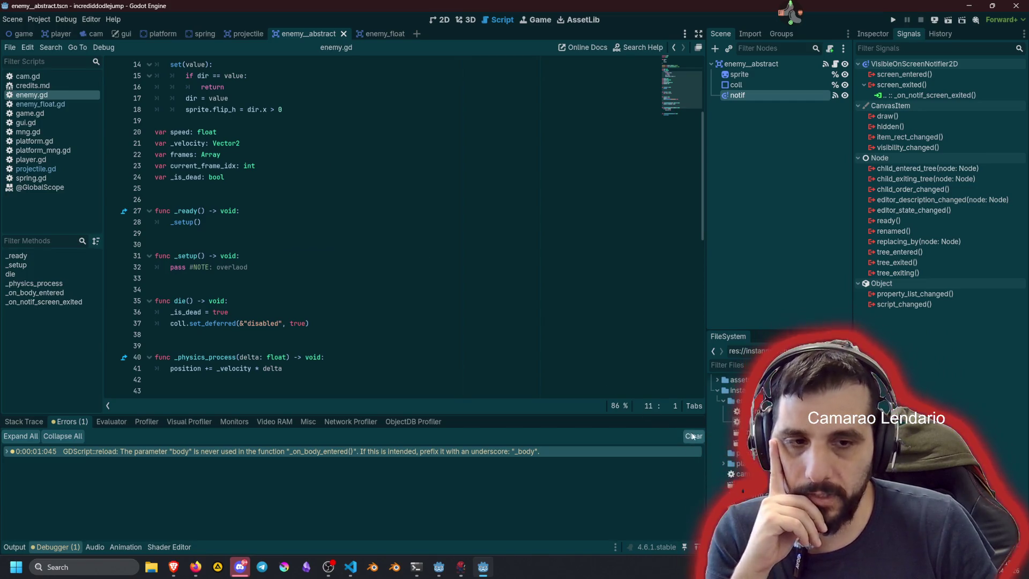
left_click(329, 233)
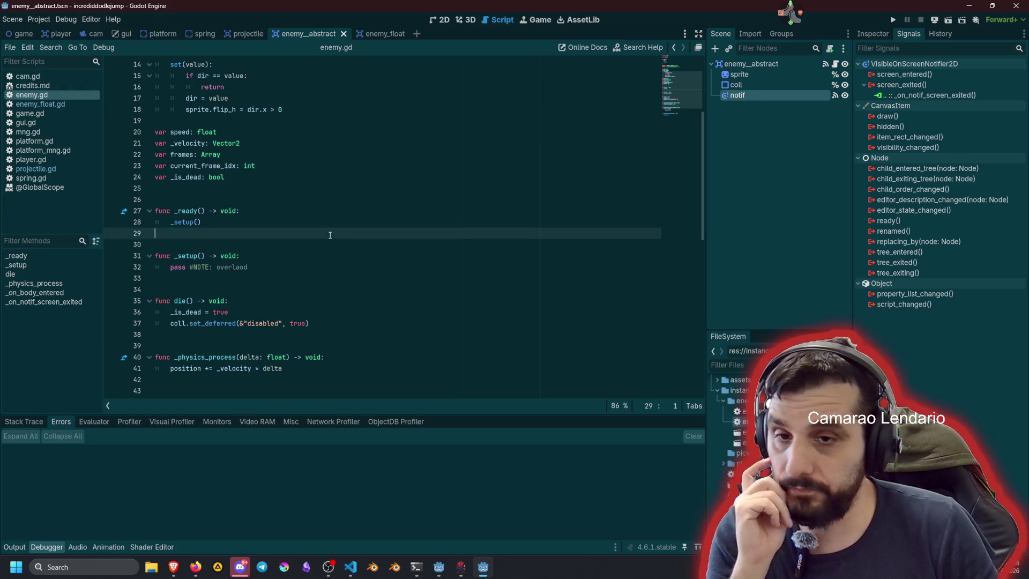
scroll(271, 235, "down", 3)
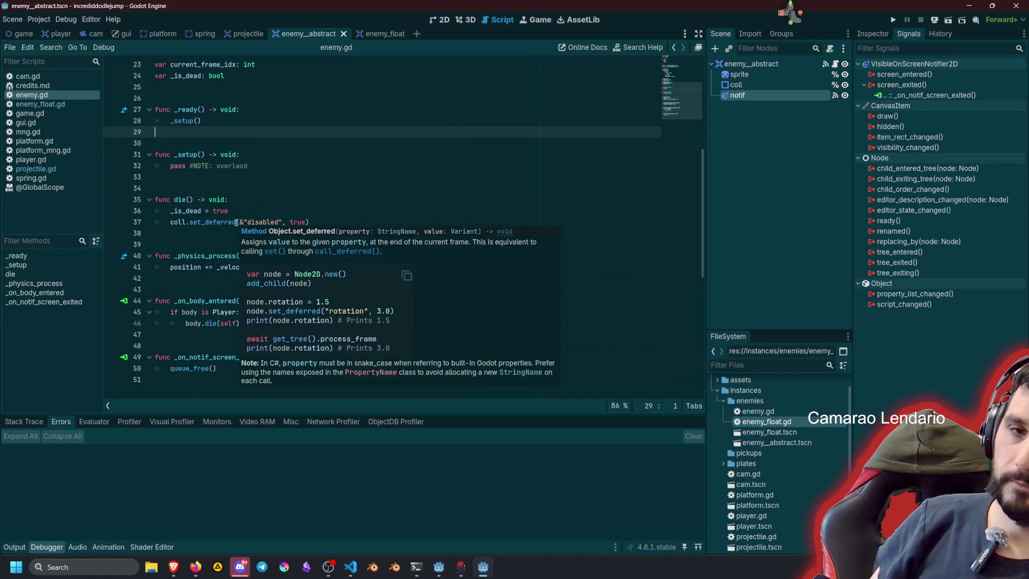
double_click(215, 222)
left_click(302, 203)
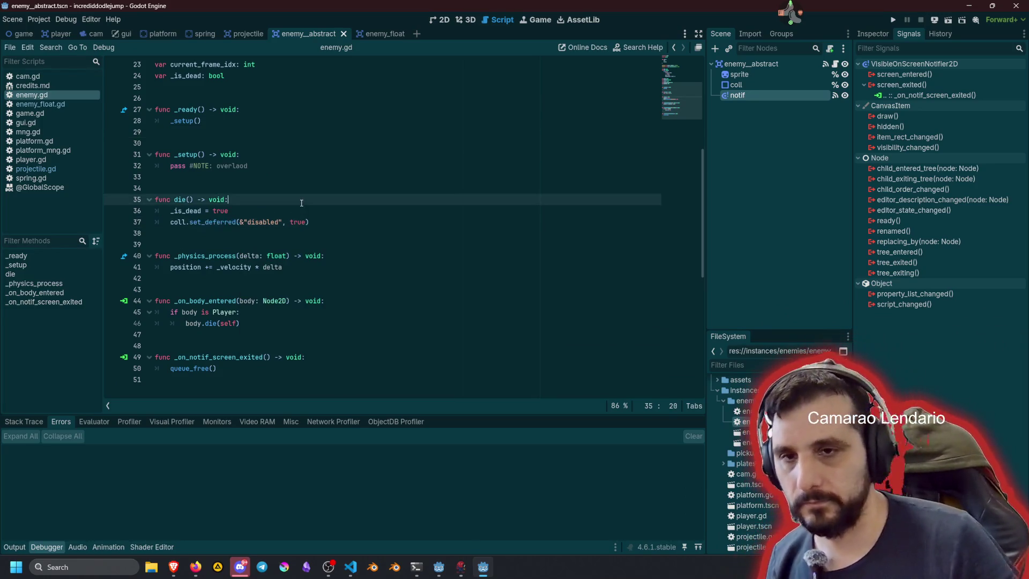
left_click(298, 183)
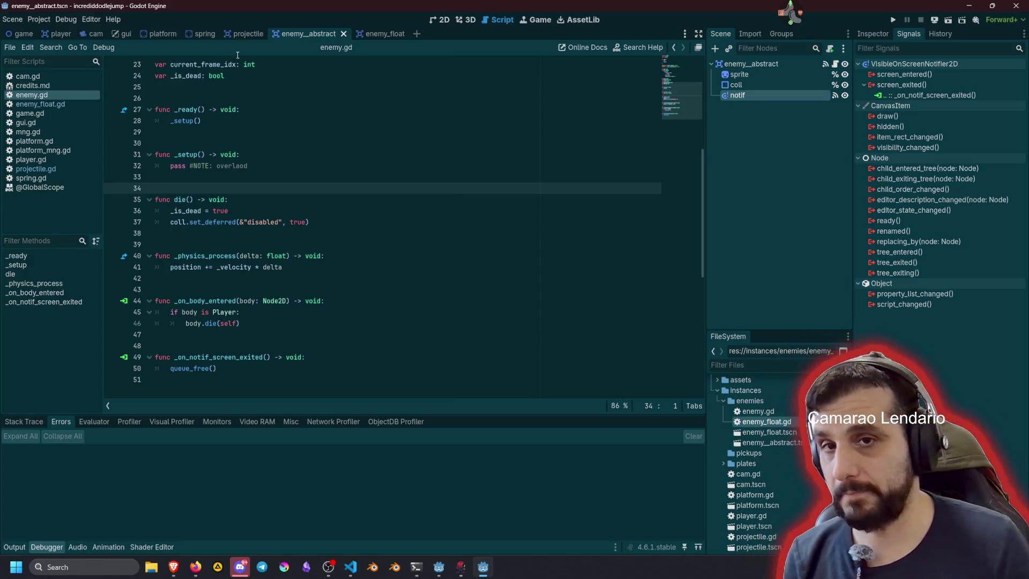
left_click(245, 34)
Step: Disconnect the projectile's body_entered signal and connect area_entered to _on_area_entered
left_click(799, 64)
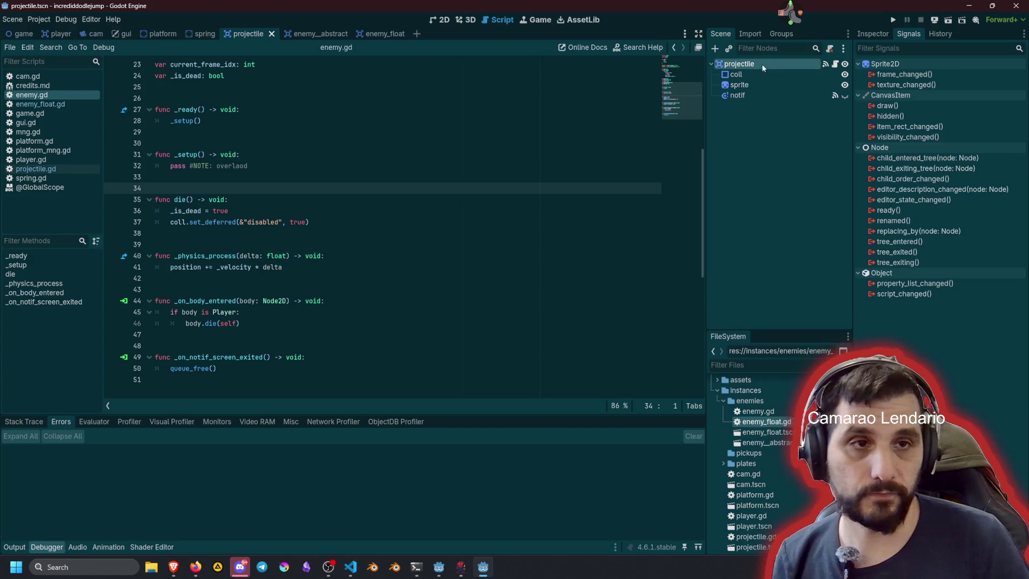
right_click(947, 126)
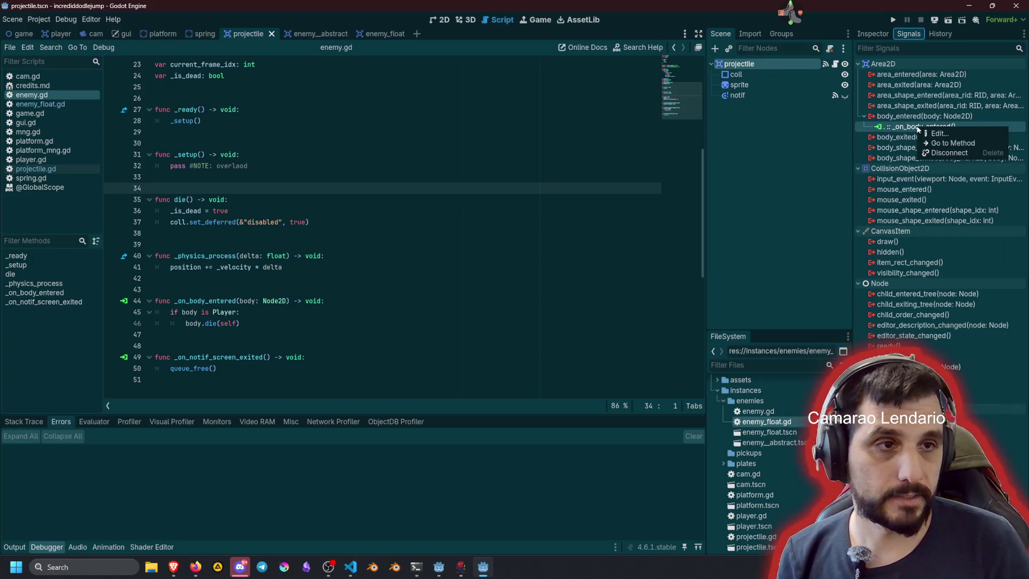
left_click(951, 153)
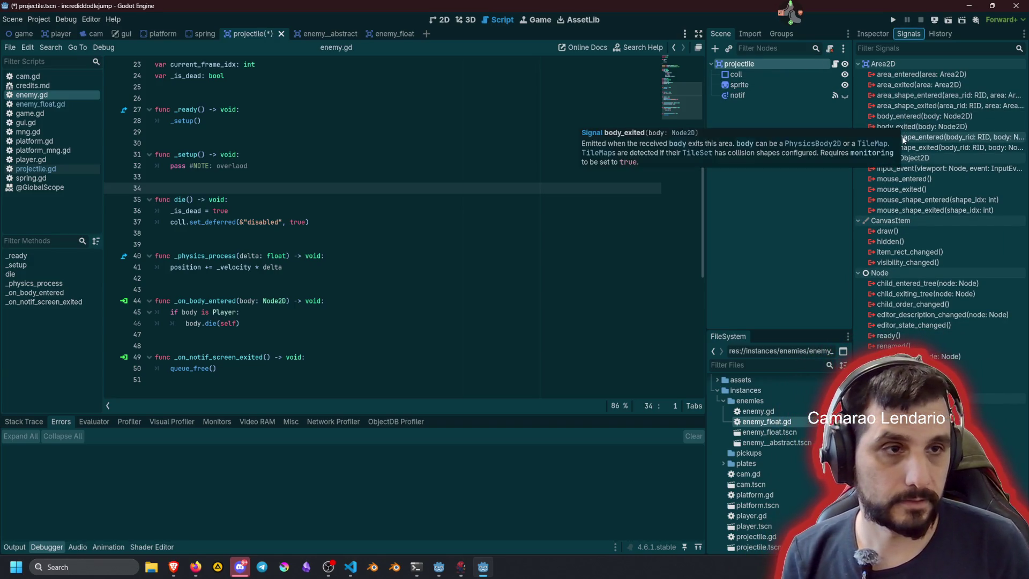
double_click(911, 75)
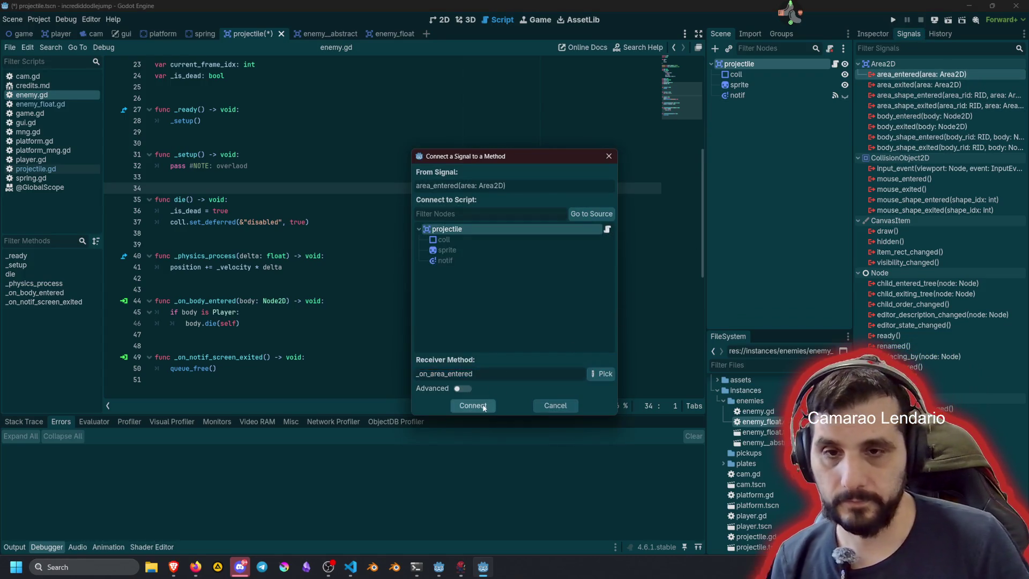
left_click(473, 405)
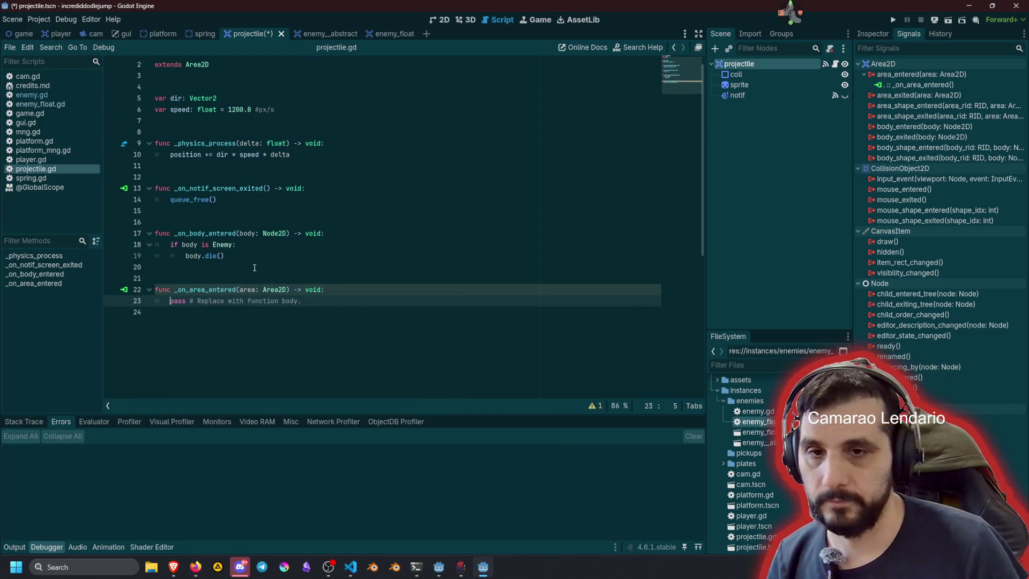
Step: Move the enemy-kill lines into _on_area_entered and delete the old _on_body_entered function
left_click(240, 244)
key("Home")
key("shift+Down")
key("shift+End")
key("alt+Down")
key("alt+Down")
key("alt+Down")
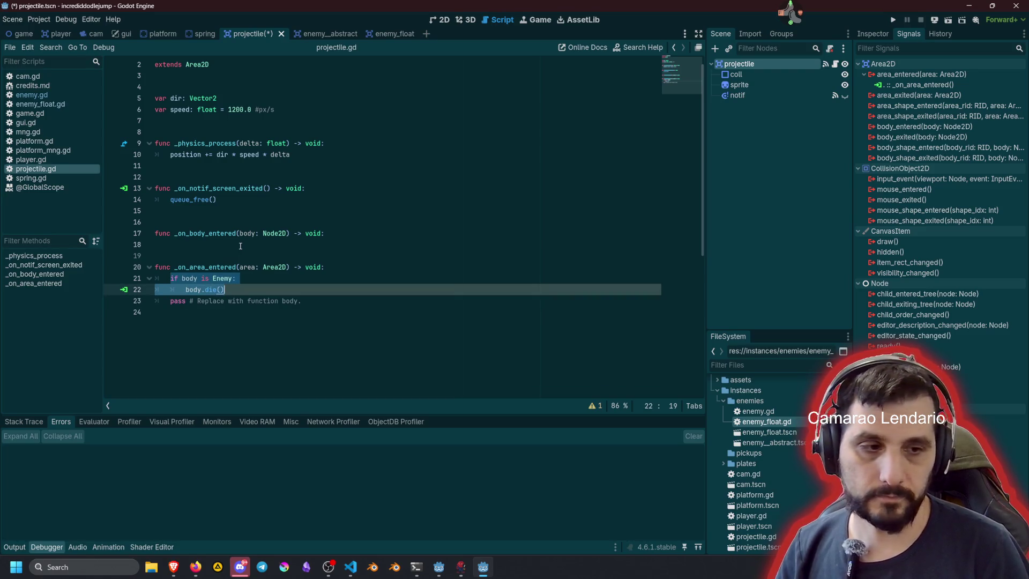
left_click(270, 239)
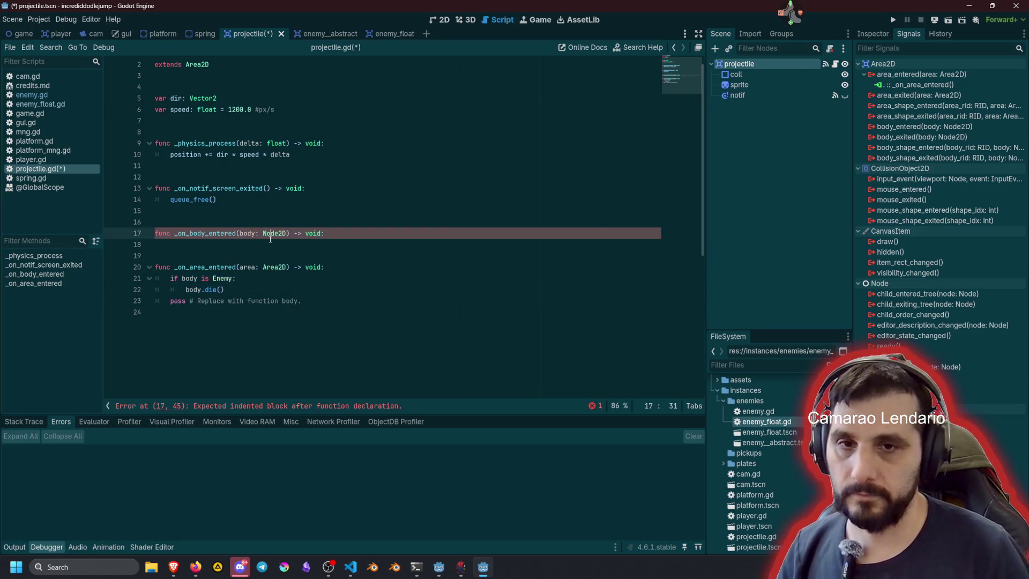
key("ctrl+shift+k")
key("ctrl+shift+k")
key("ctrl+shift+k")
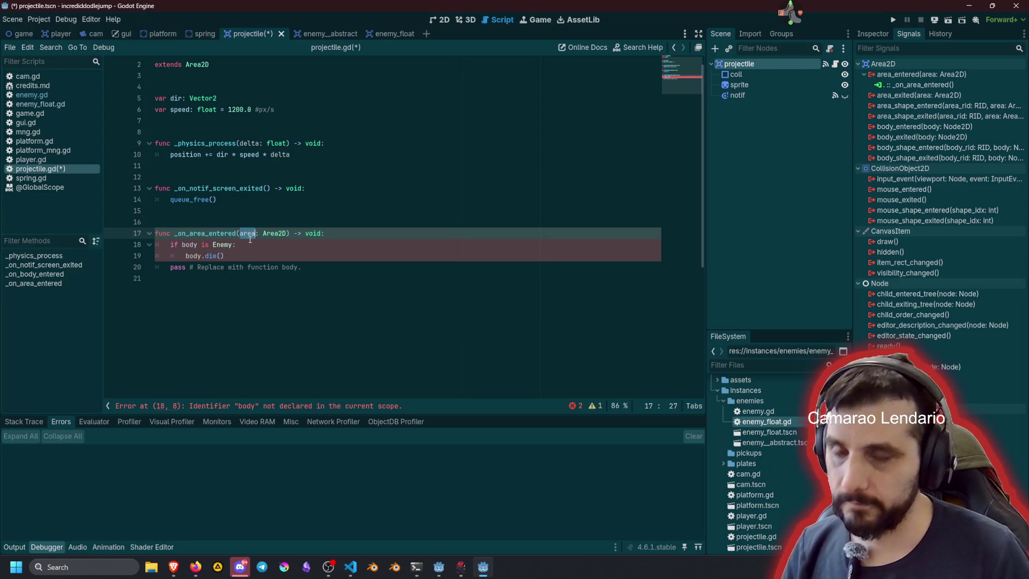
left_click(189, 244)
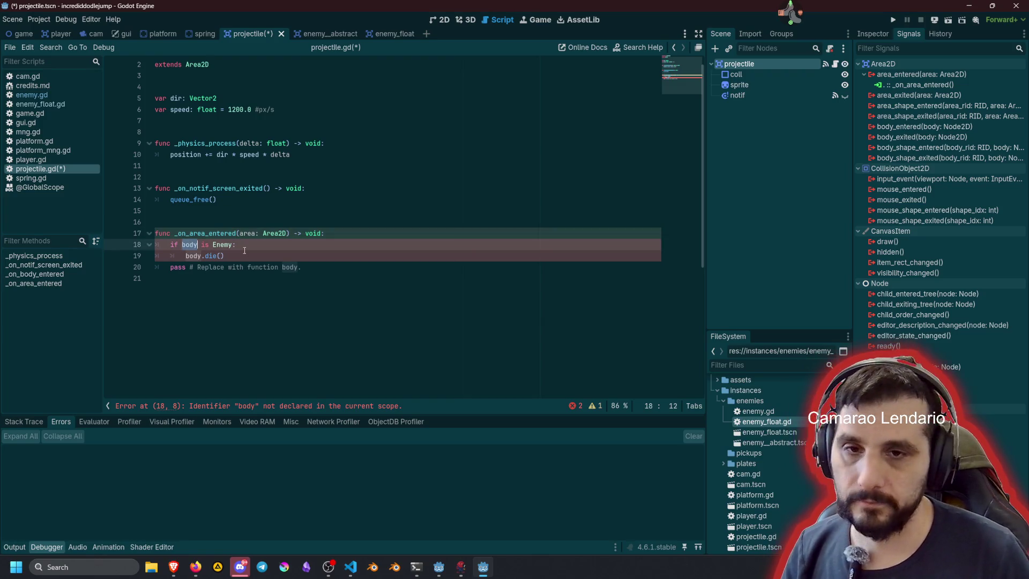
type("area")
key("Down")
key("Down")
key("Home")
key("shift+End")
key("BackSpace")
key("BackSpace")
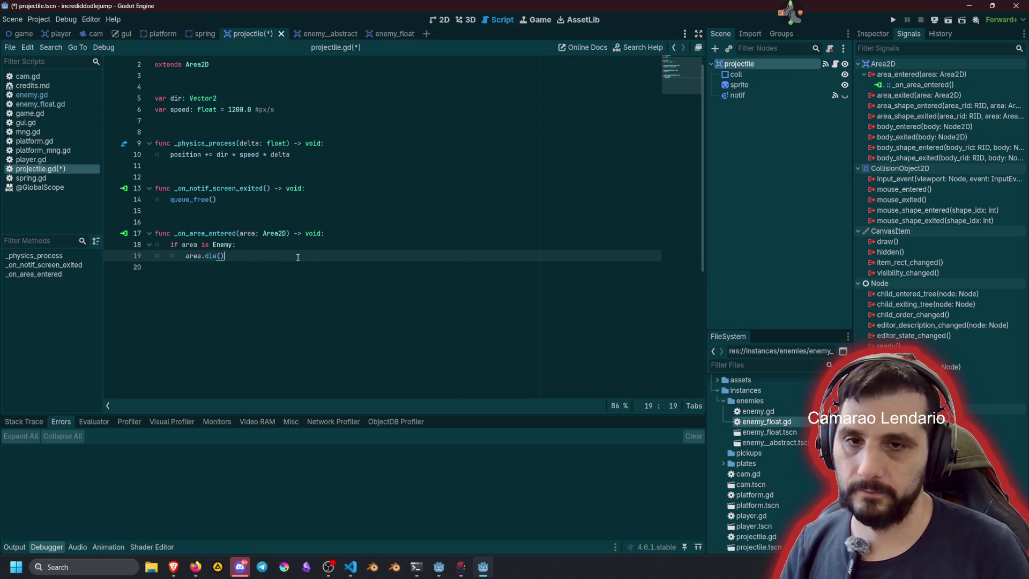
Step: Rename the parameter to enemy: Enemy and remove the redundant if enemy is Enemy check
double_click(245, 234)
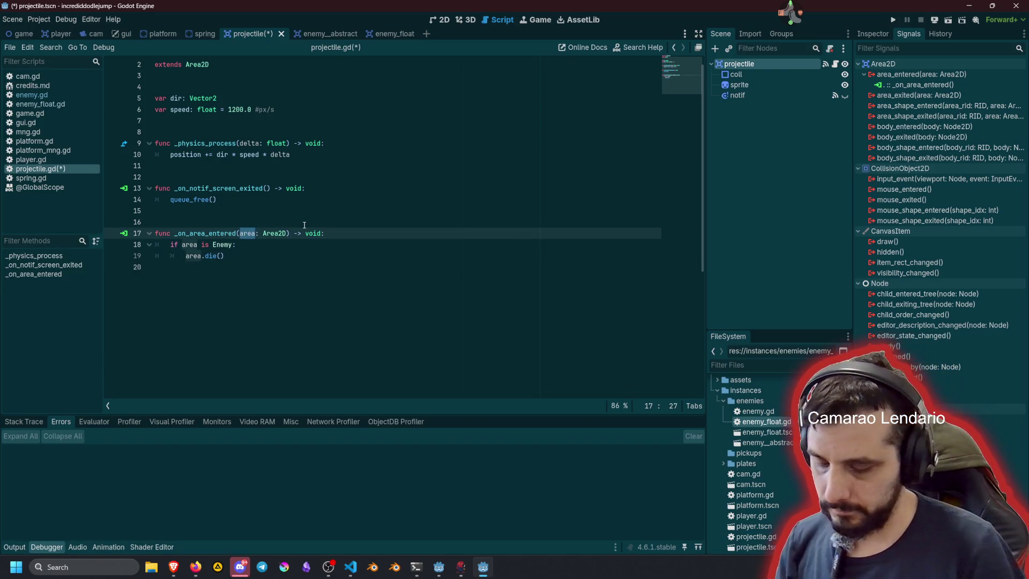
key("ctrl+d")
key("ctrl+d")
type("enemy")
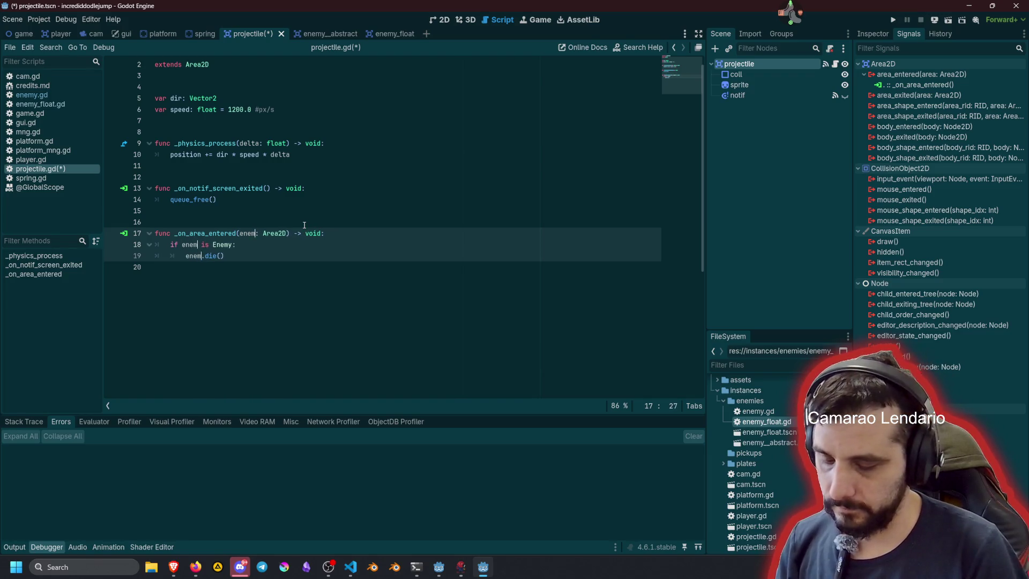
key("ctrl+s")
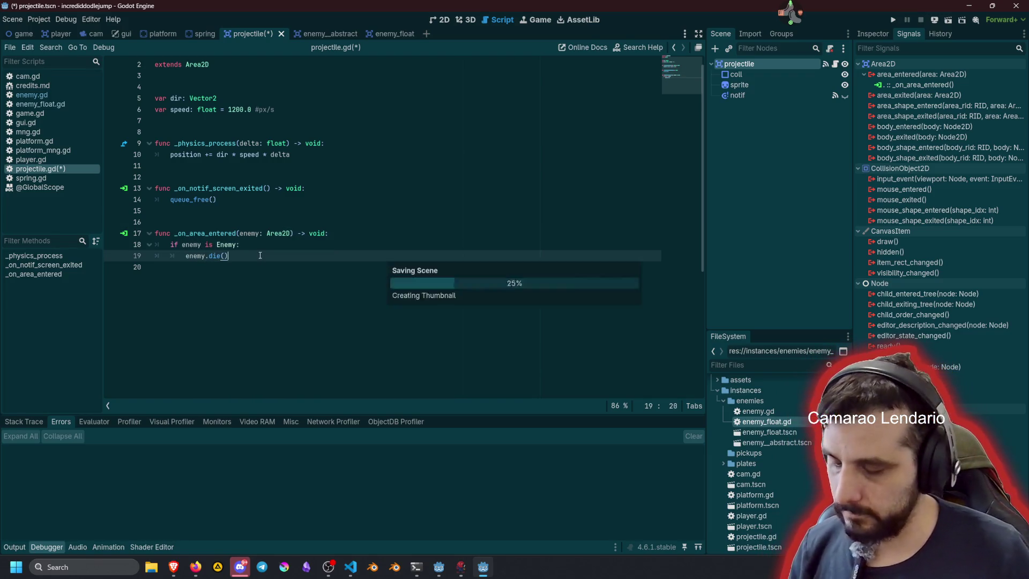
left_click(290, 219)
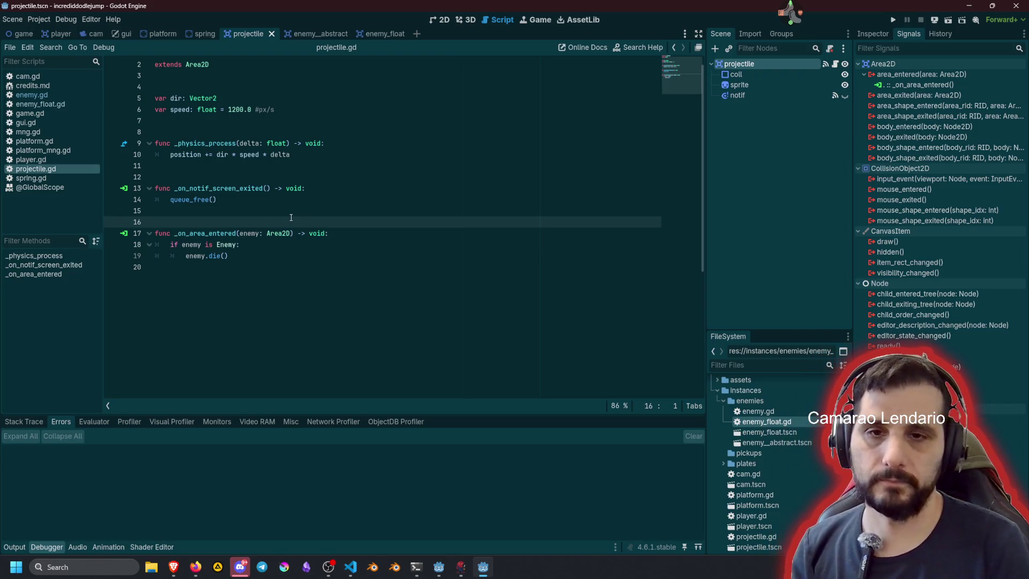
left_click(278, 232)
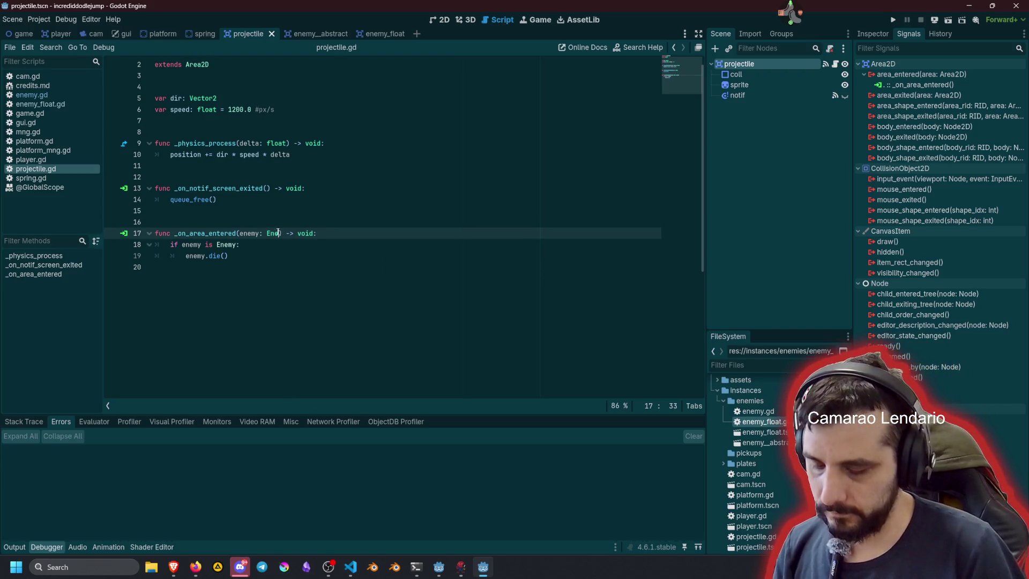
type("my")
left_click(272, 249)
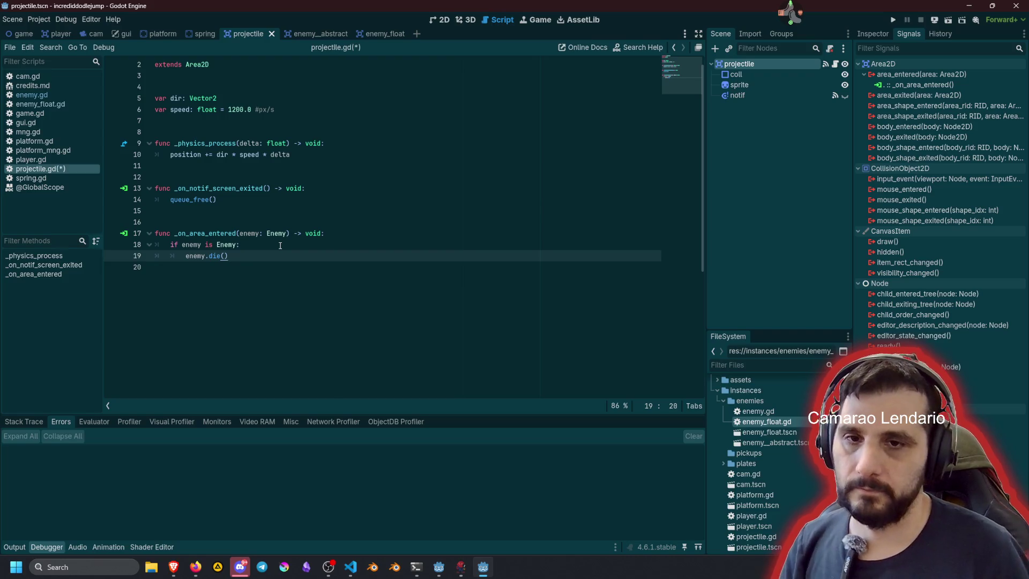
key("Up")
key("shift+End")
key("BackSpace")
key("BackSpace")
key("BackSpace")
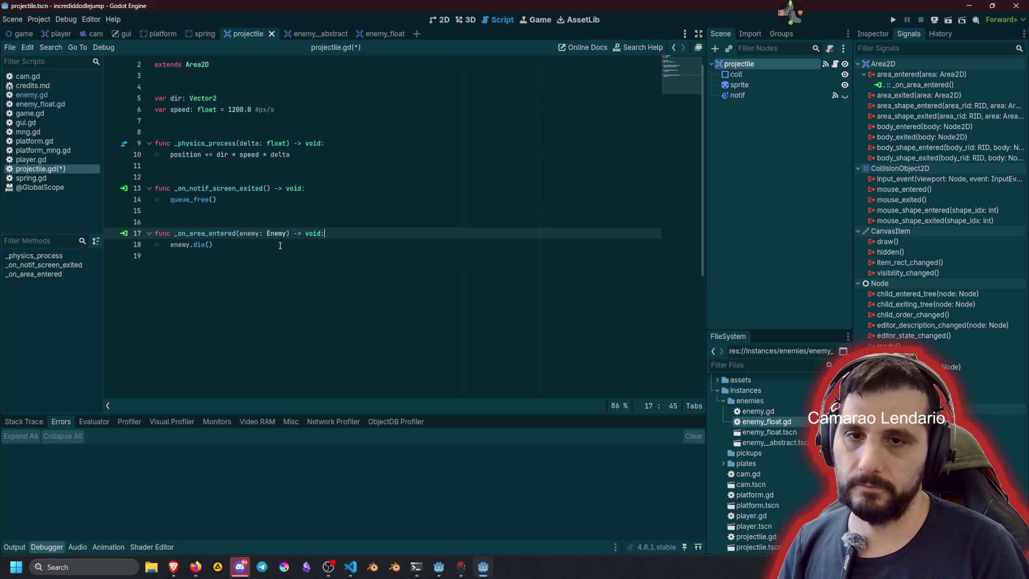
Step: Save projectile.gd, run the game with F5, fire four projectiles while climbing, then stop with F8
left_click(276, 166)
key("ctrl+s")
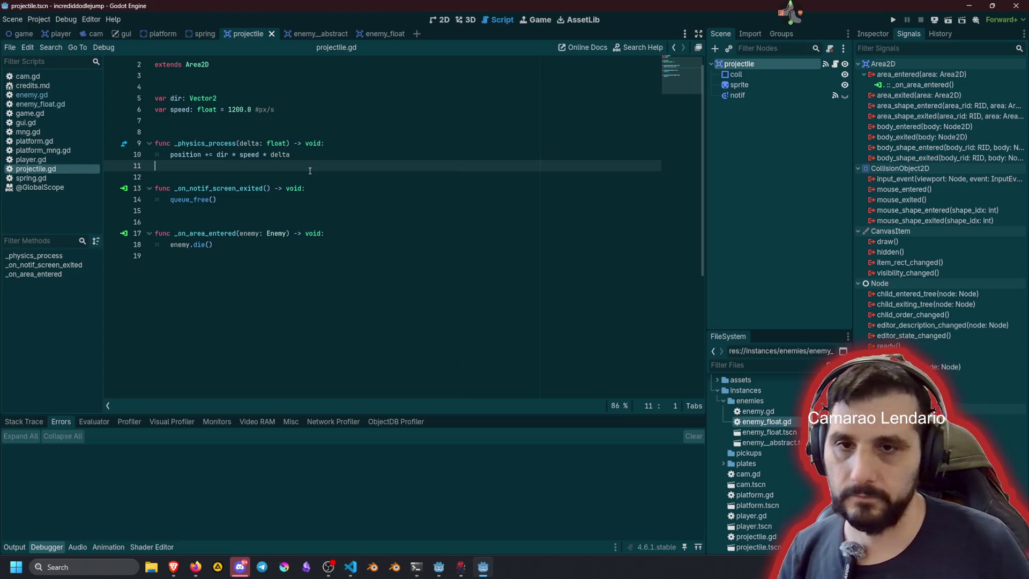
key("F5")
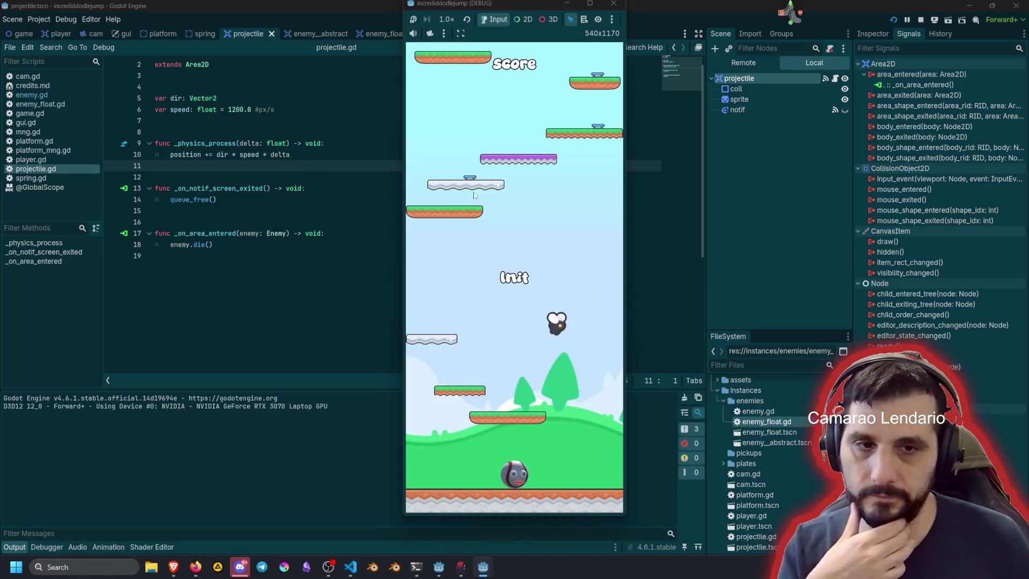
left_click(547, 296)
left_click(551, 297)
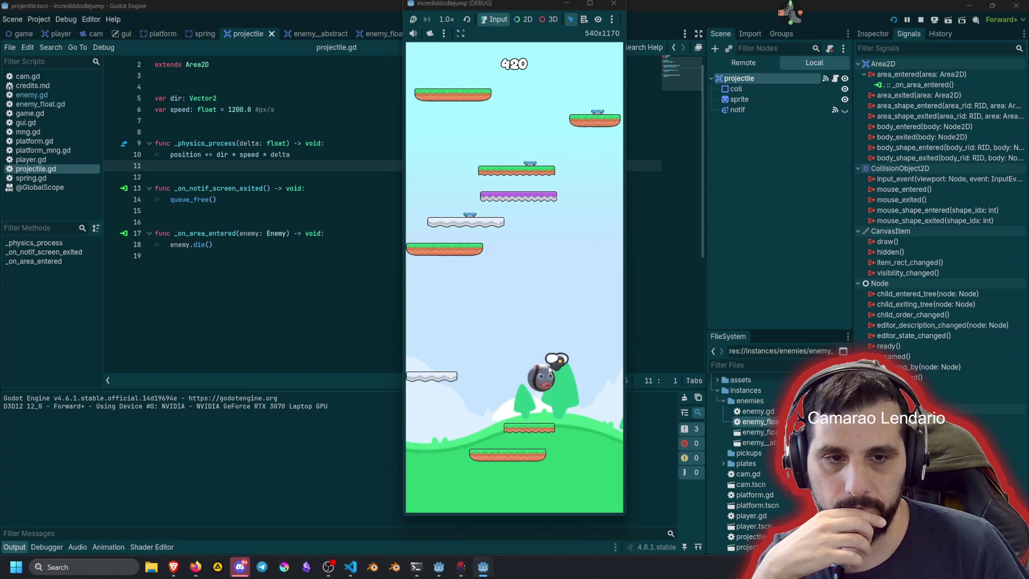
left_click(552, 456)
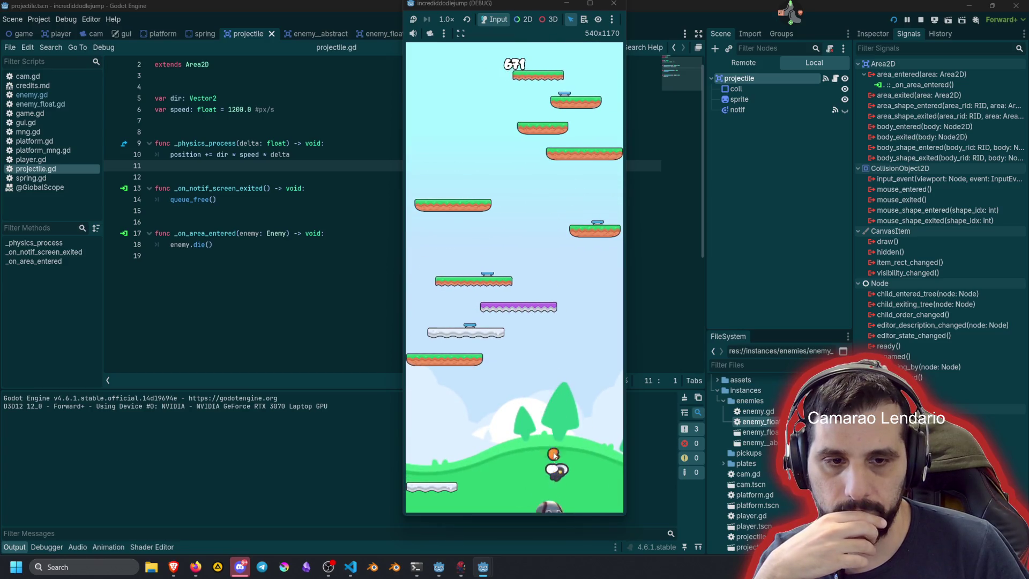
left_click(555, 450)
key("F8")
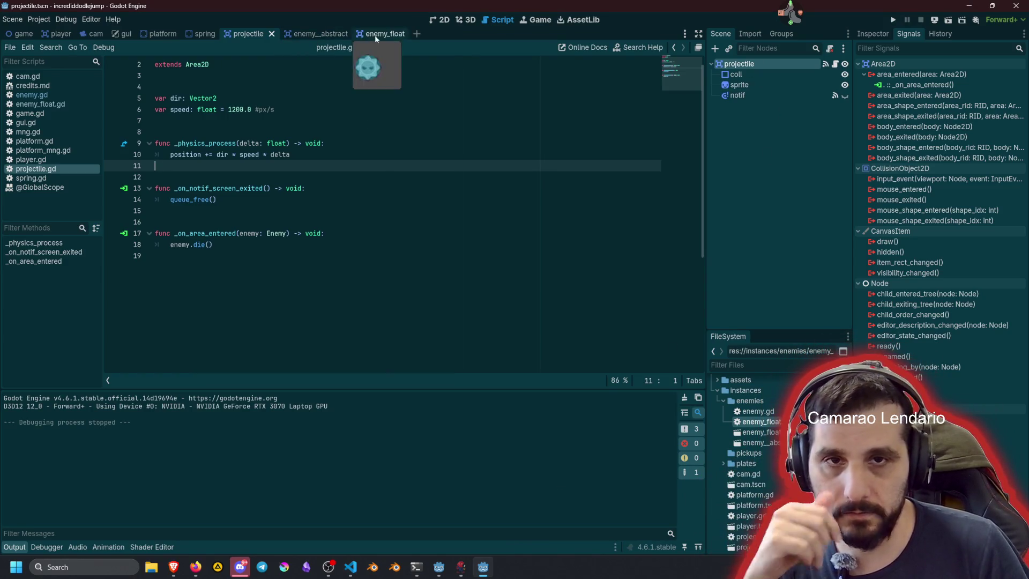
Step: Change enemy_abstract's collision mask and save the scene
left_click(310, 34)
left_click(734, 64)
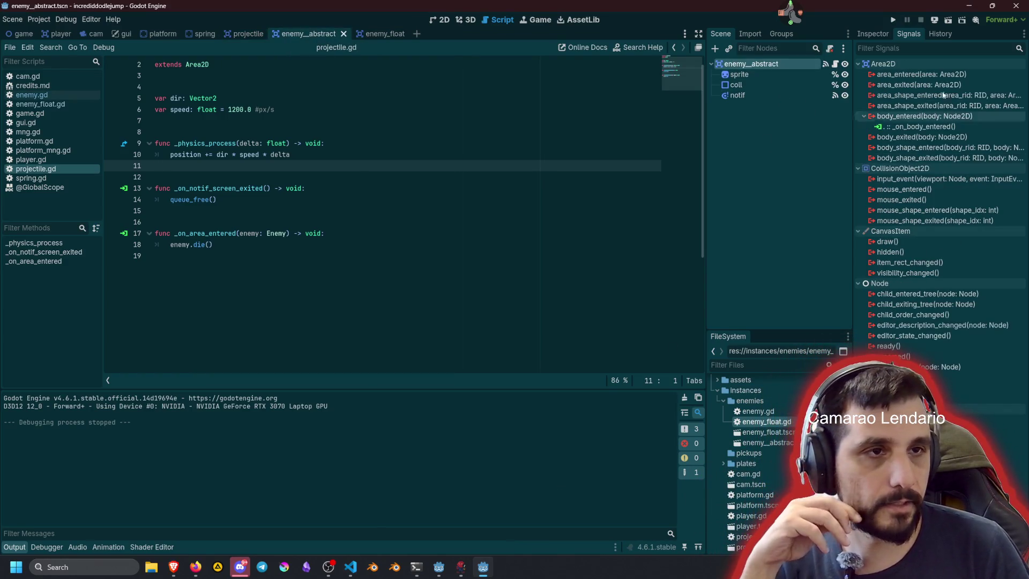
left_click(872, 34)
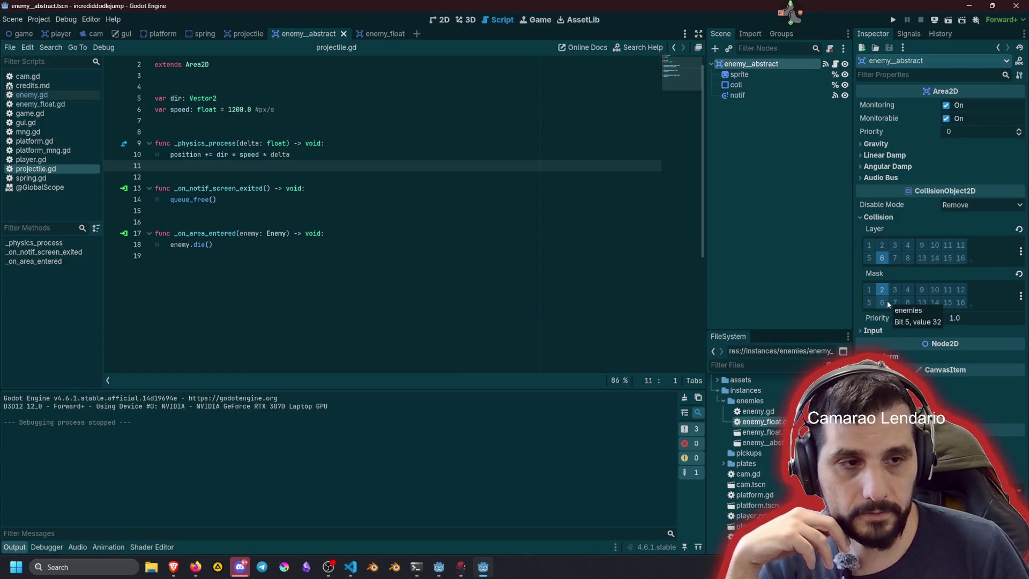
left_click(870, 302)
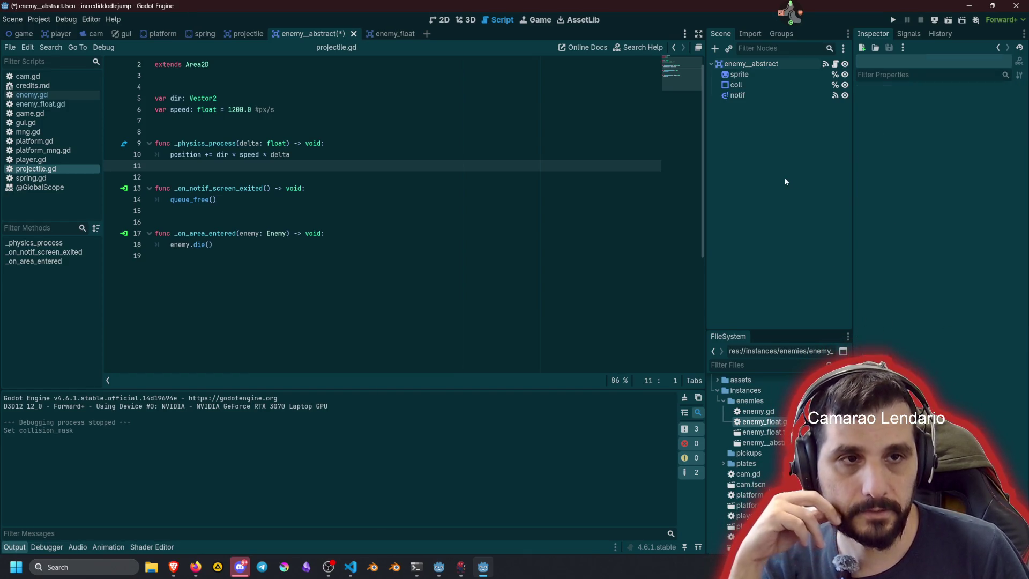
left_click(413, 188)
key("ctrl+s")
key("Up")
key("Up")
key("Up")
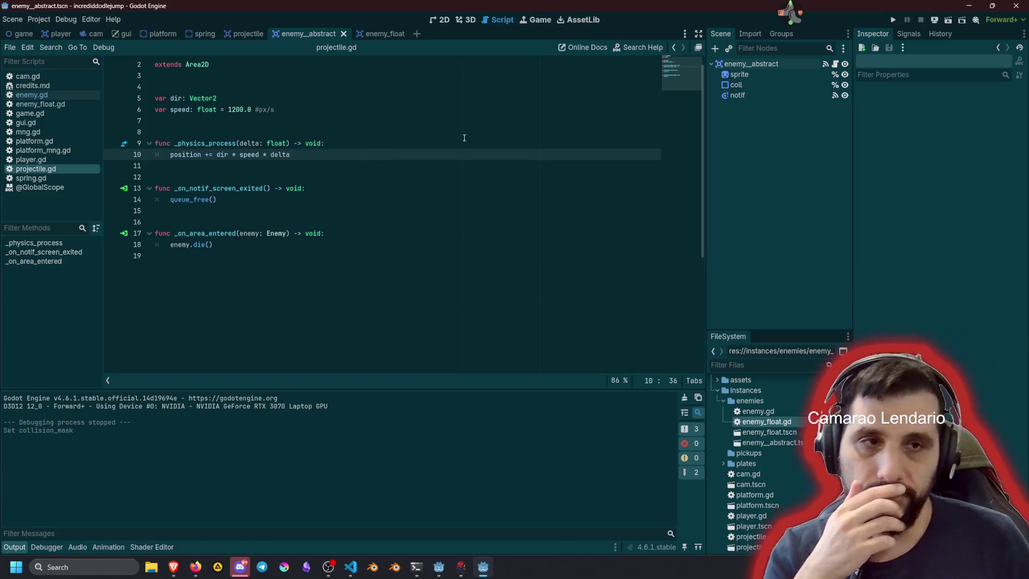
left_click(751, 64)
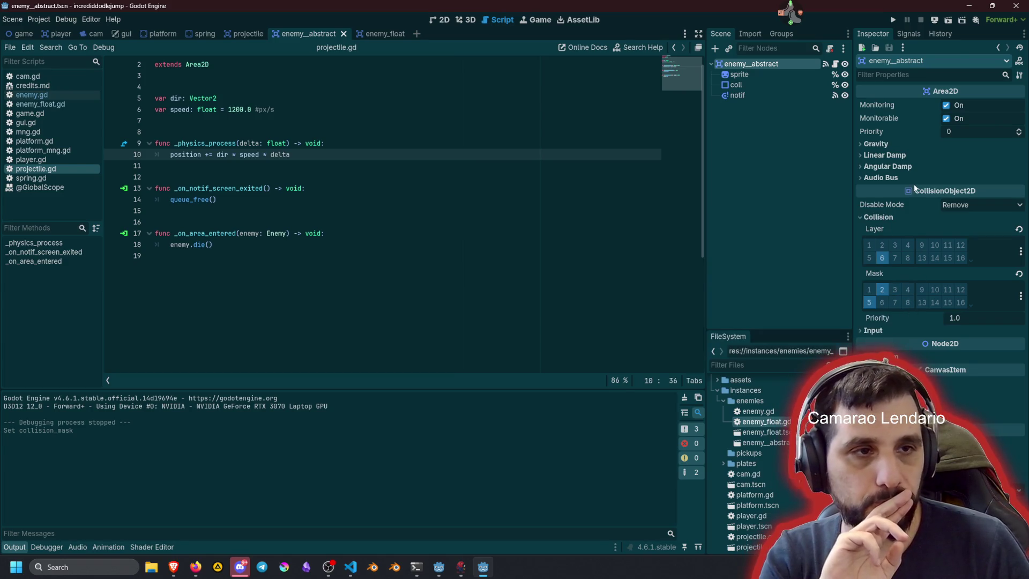
left_click(382, 187)
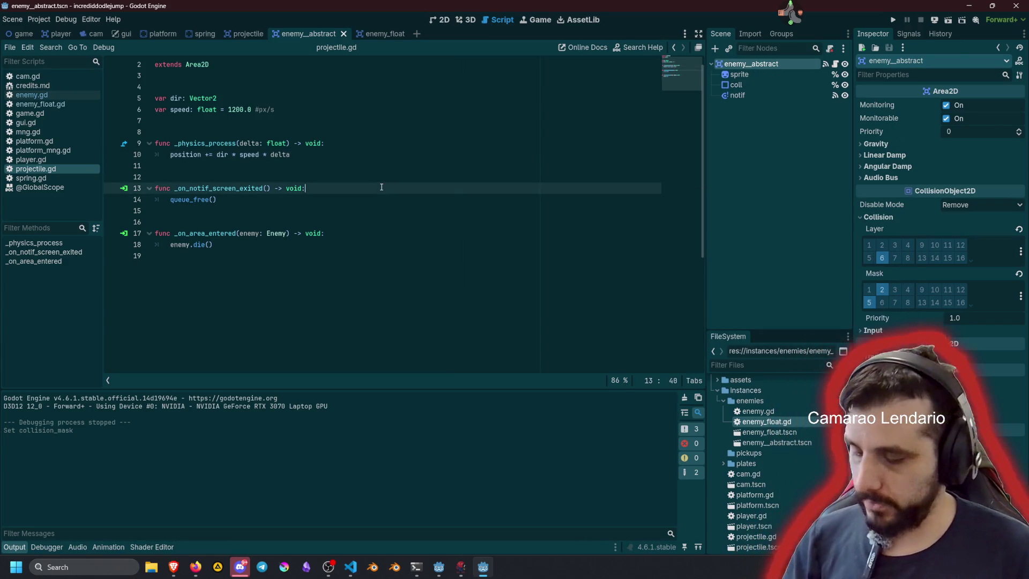
Step: Check enemy_float's collision layer and mask, then run the game from projectile.gd
left_click(381, 35)
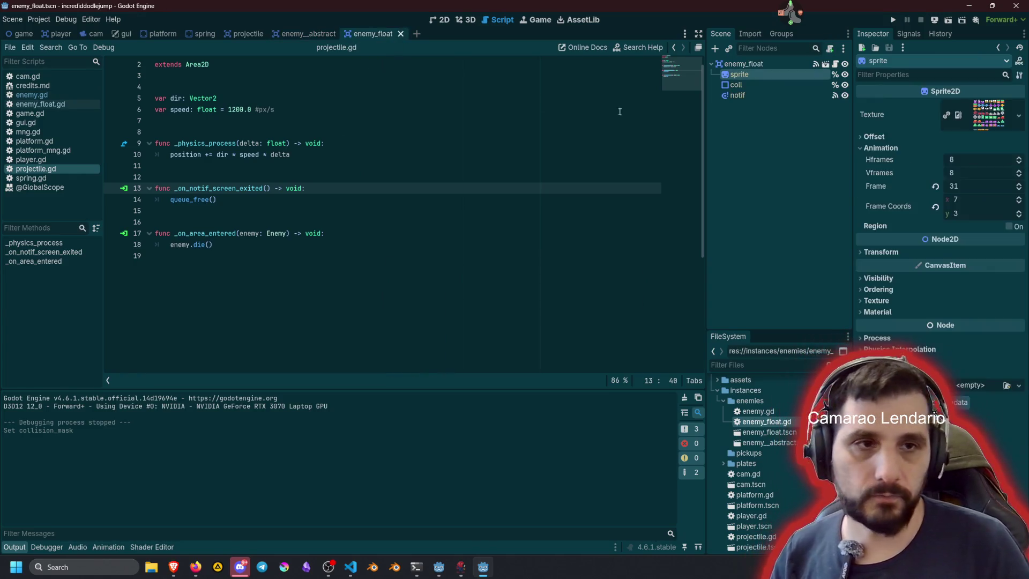
left_click(745, 64)
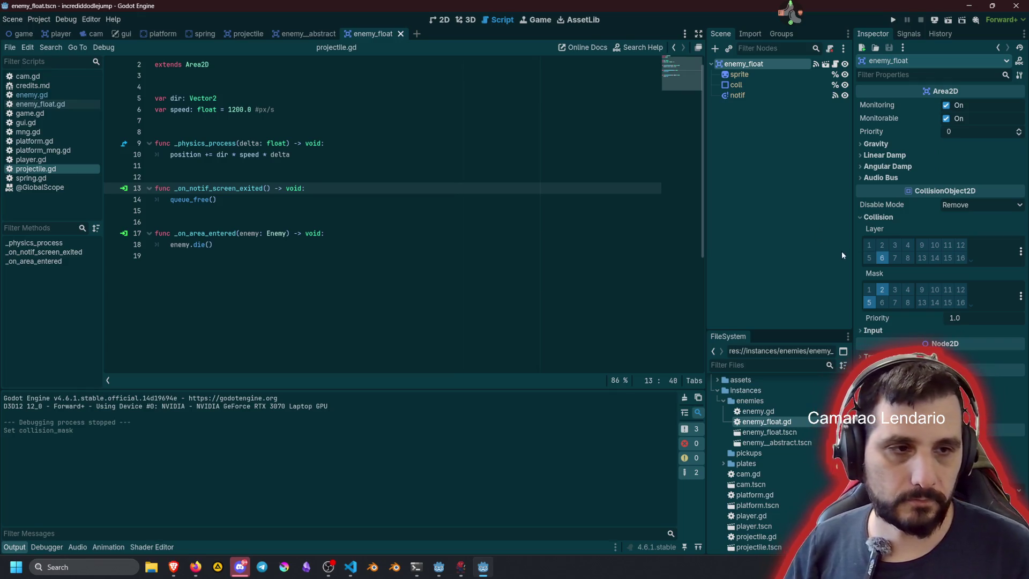
left_click(485, 141)
left_click(239, 37)
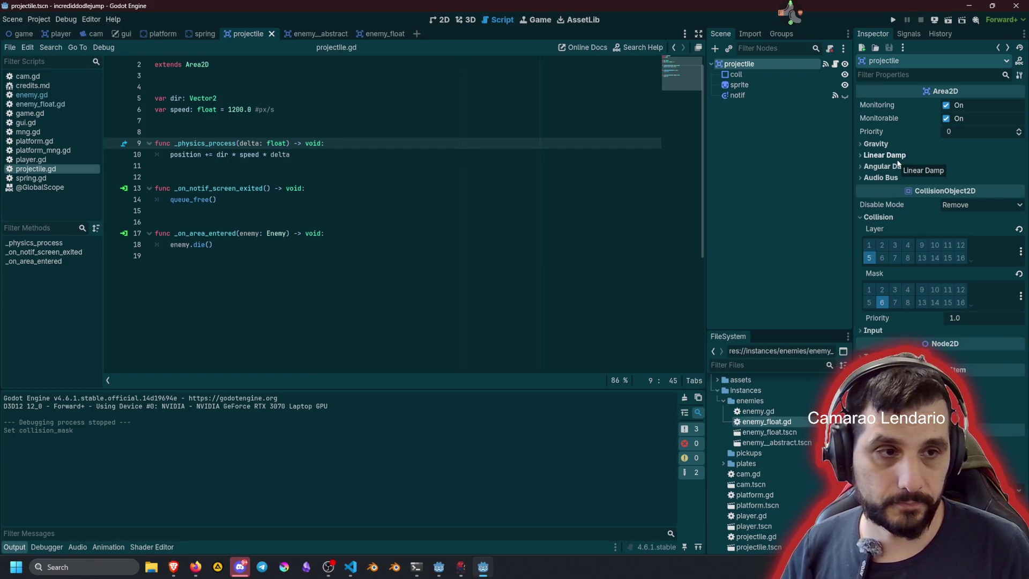
mouse_move(896, 225)
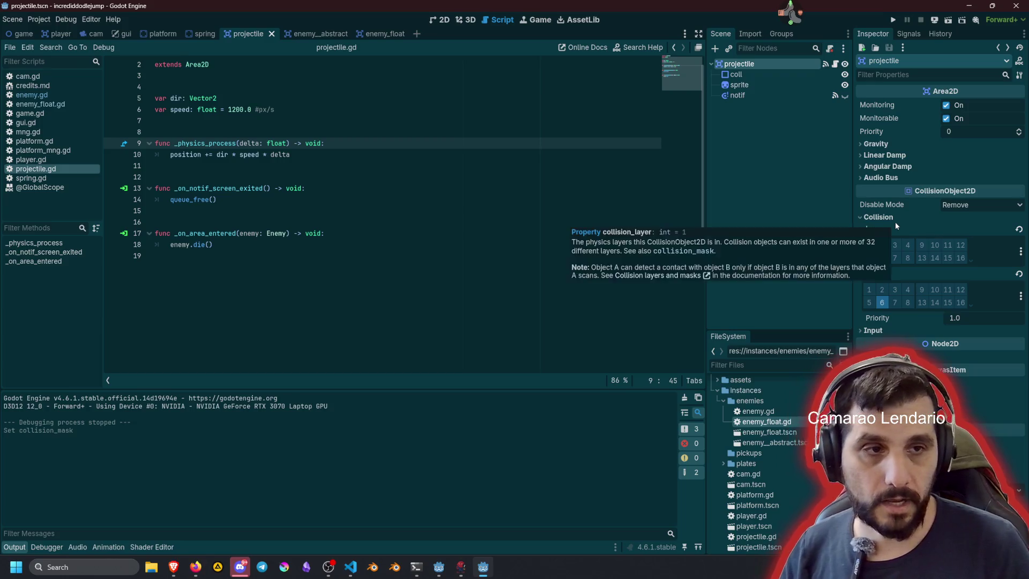
left_click(517, 190)
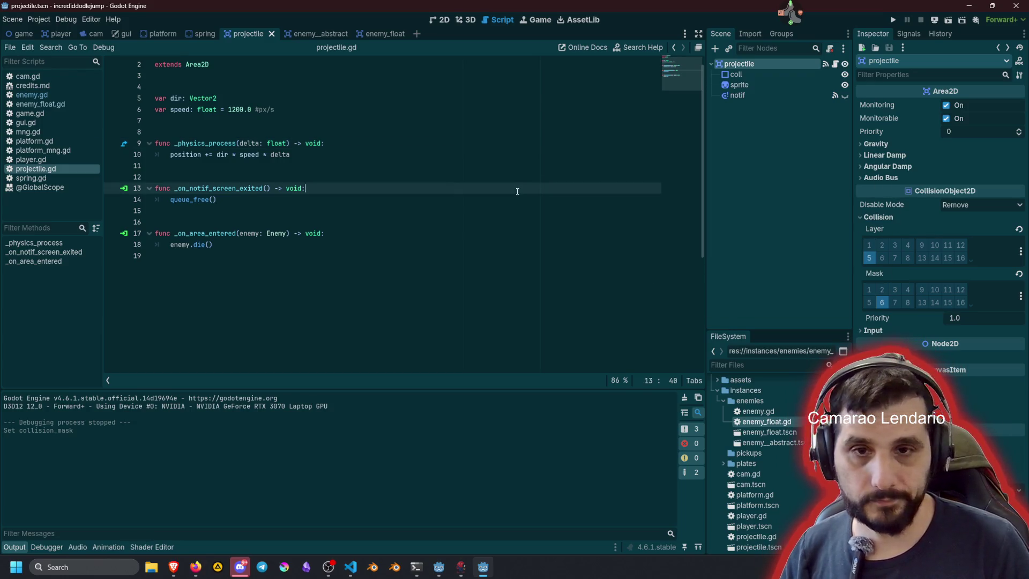
key("F5")
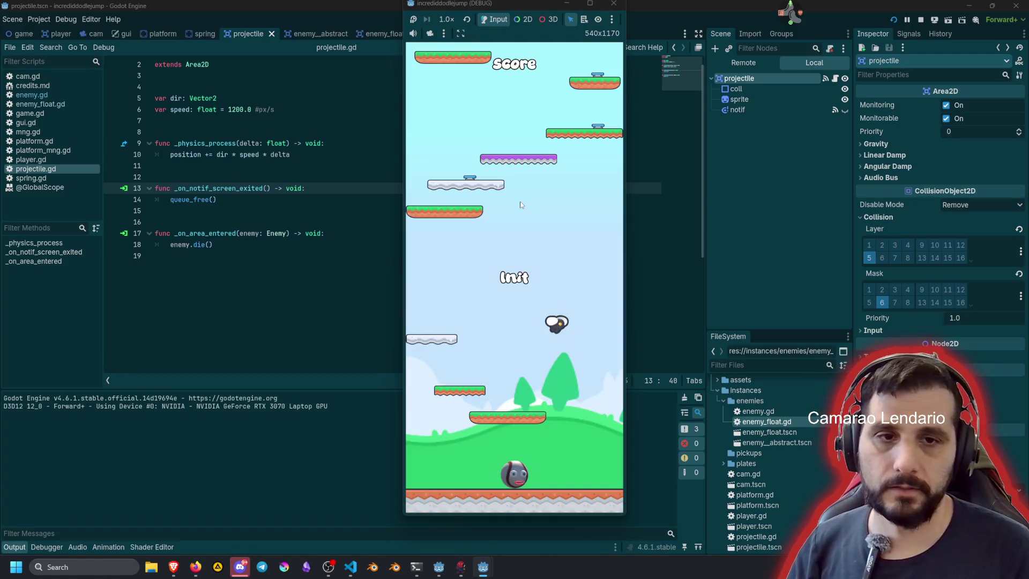
Step: Fire a projectile in the running game, stop it with F8, and open enemy.gd
left_click(533, 256)
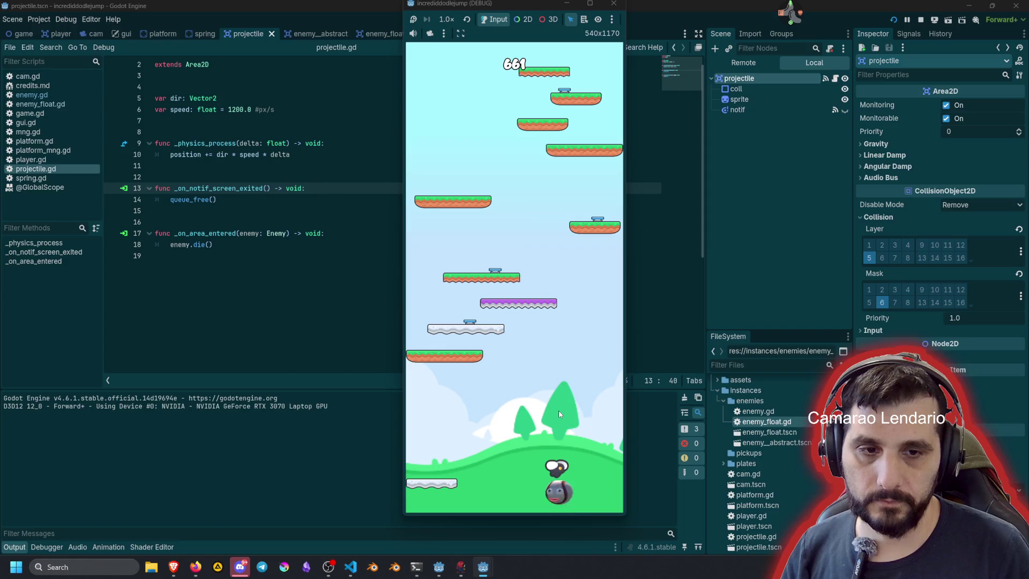
key("F8")
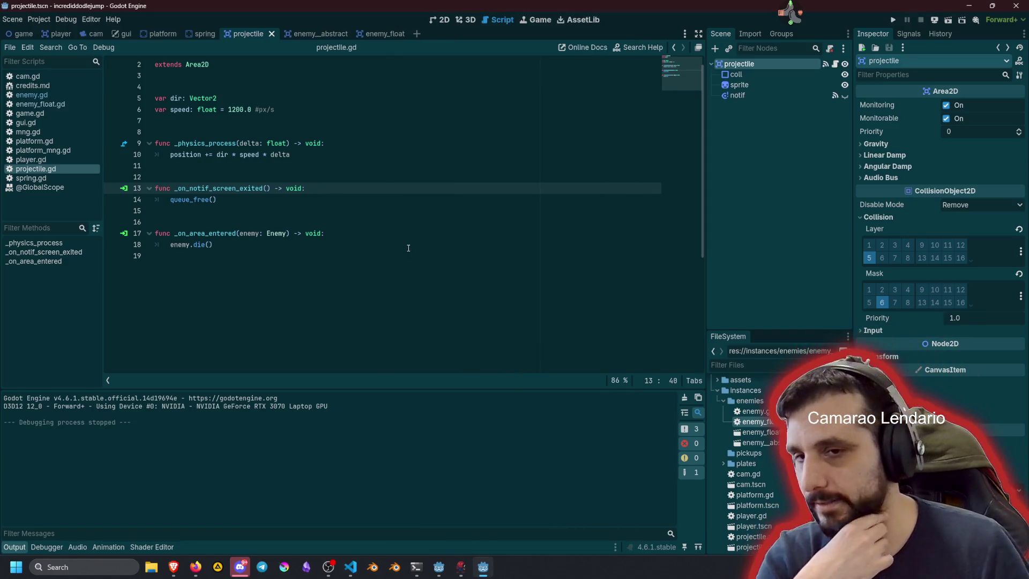
left_click(32, 95)
scroll(242, 240, "down", 10)
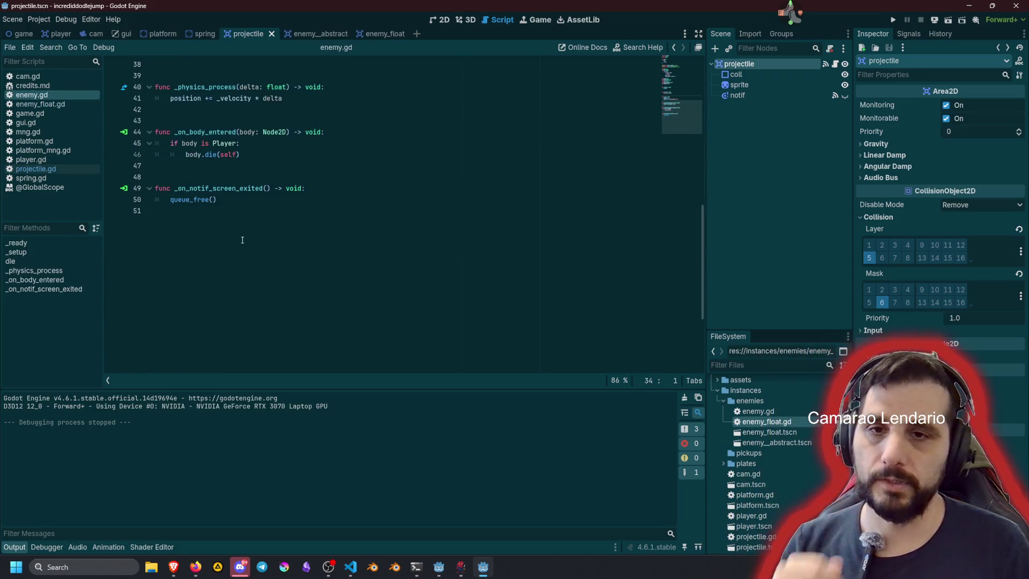
Step: Add and undo a blank line after body.die(self), then save enemy.gd
left_click(245, 151)
key("Return")
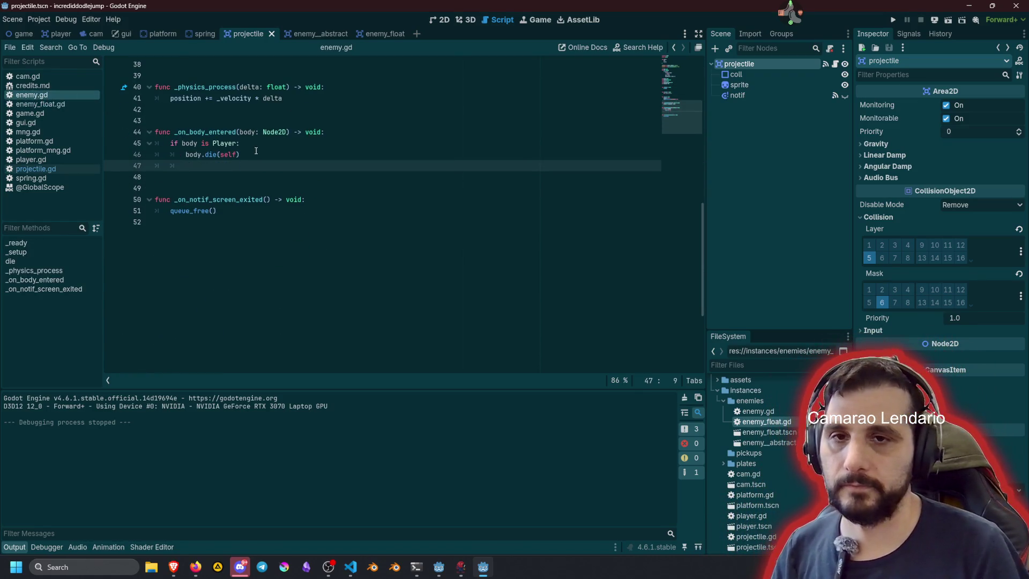
key("ctrl+z")
scroll(252, 193, "up", 4)
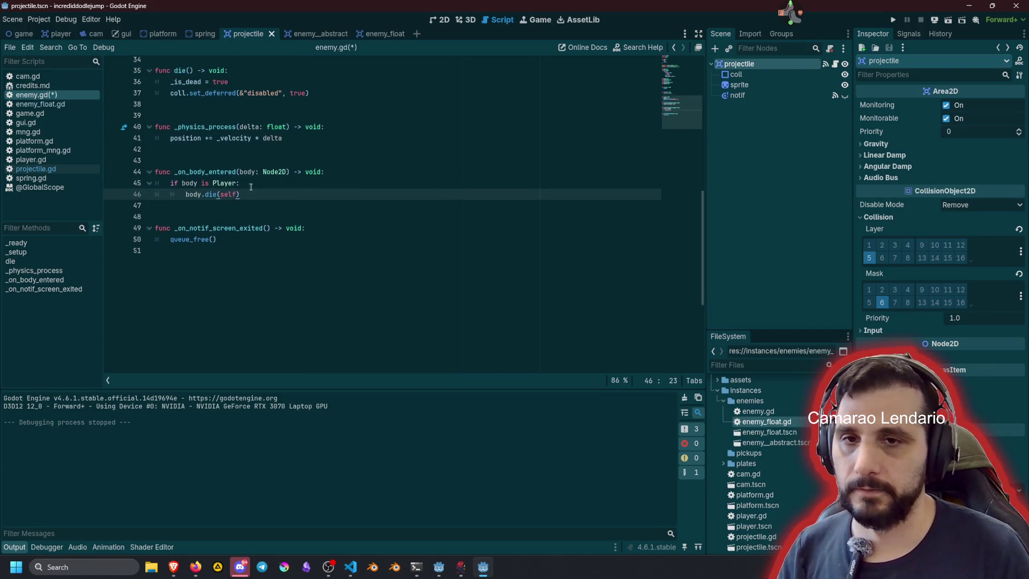
left_click(248, 234)
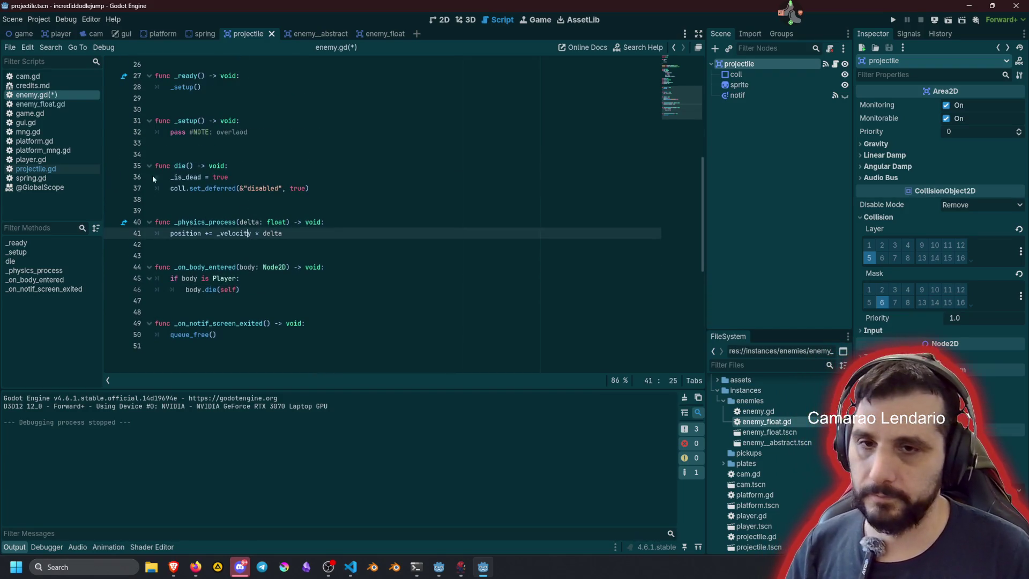
key("ctrl+s")
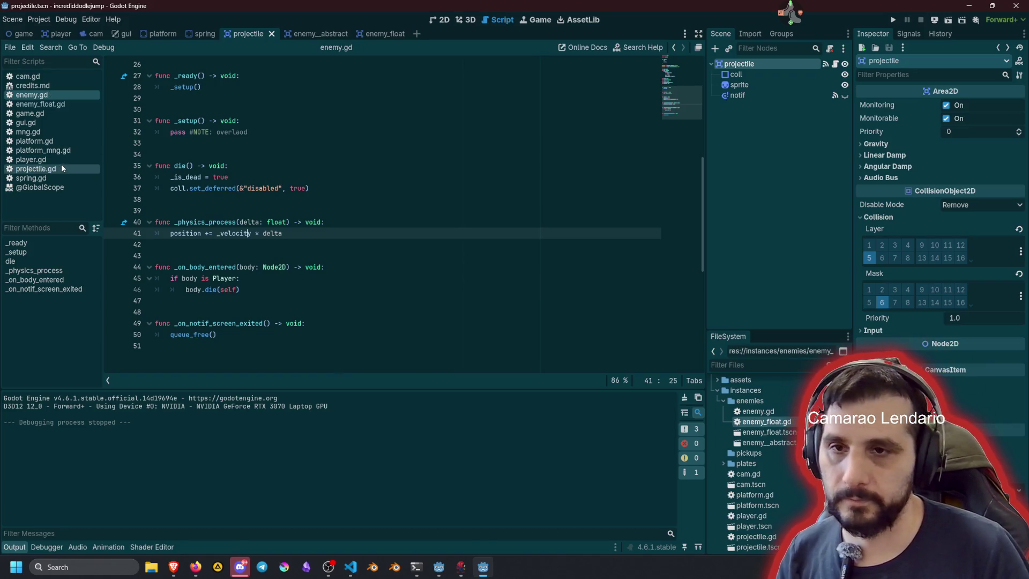
Step: Jump from the enemy.die() call in projectile.gd to the die() definition
left_click(61, 168)
left_click(231, 246)
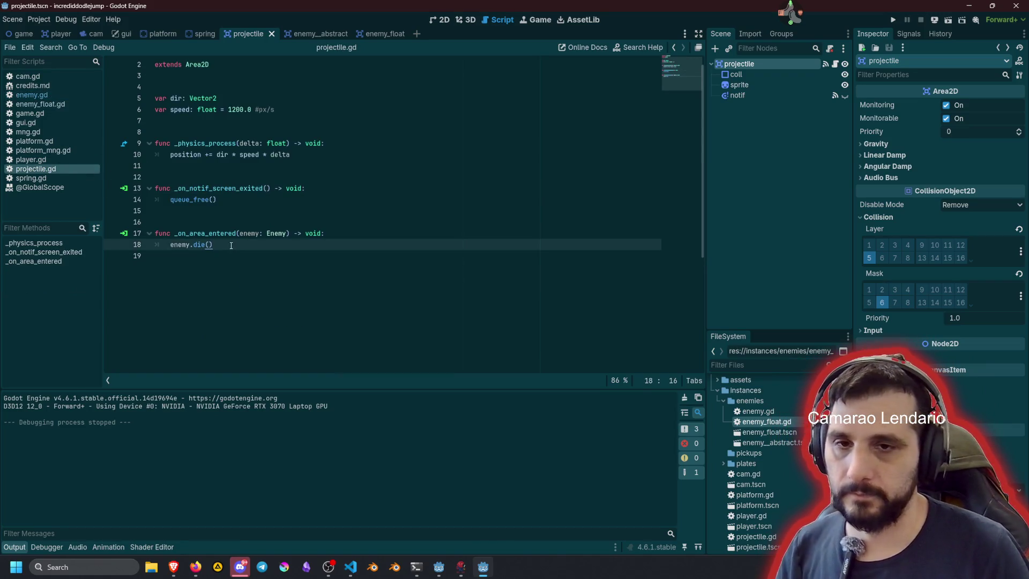
left_click(201, 246, "ctrl")
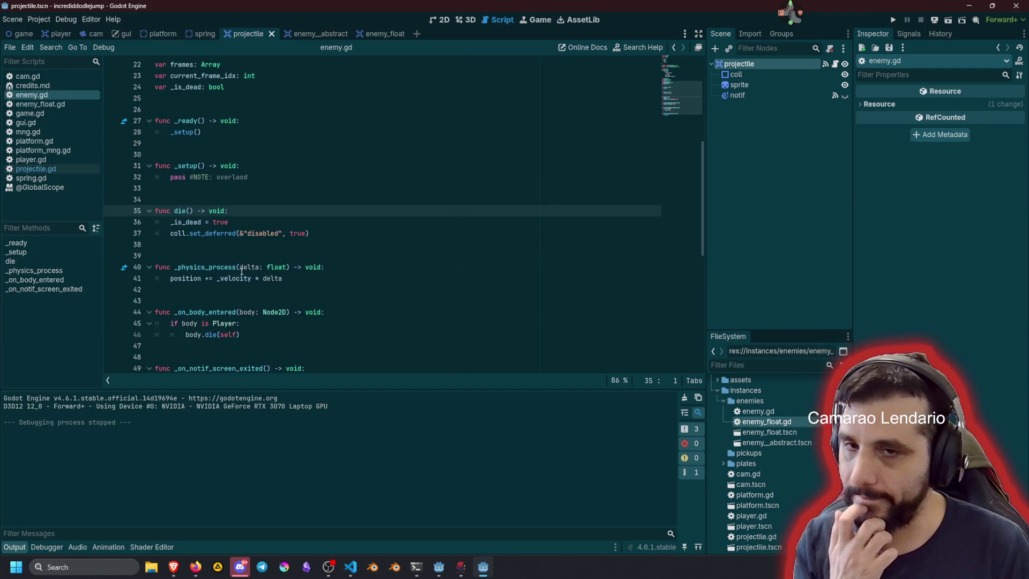
Step: Add queue_free() on a new line at the end of die() in enemy.gd
left_click(227, 237)
key("End")
key("Return")
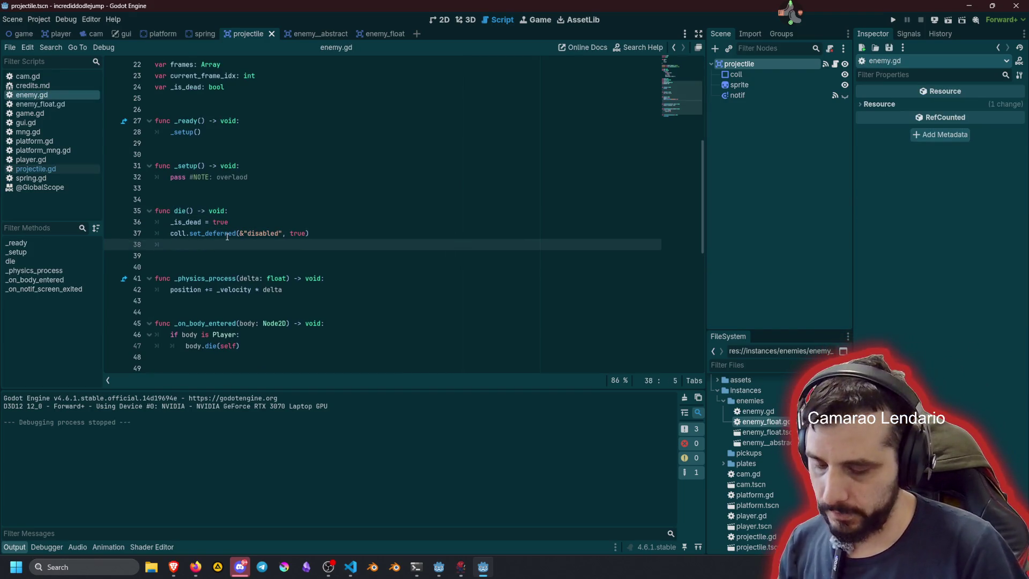
type("queue_free()")
key("Return")
Step: Playtest by shooting enemies, then return to projectile.gd below enemy.die()
key("F5")
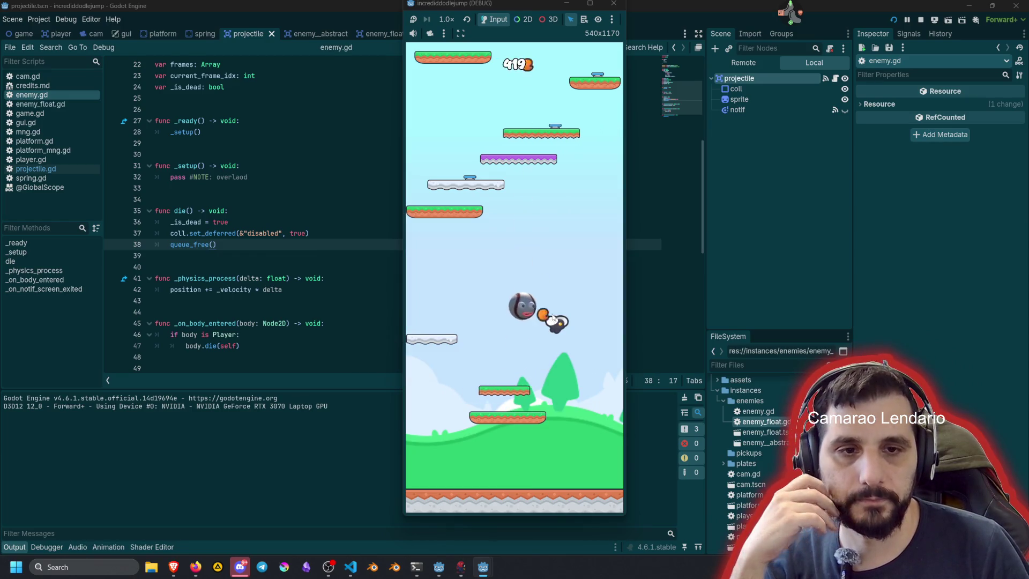
left_click(555, 281)
left_click(434, 265)
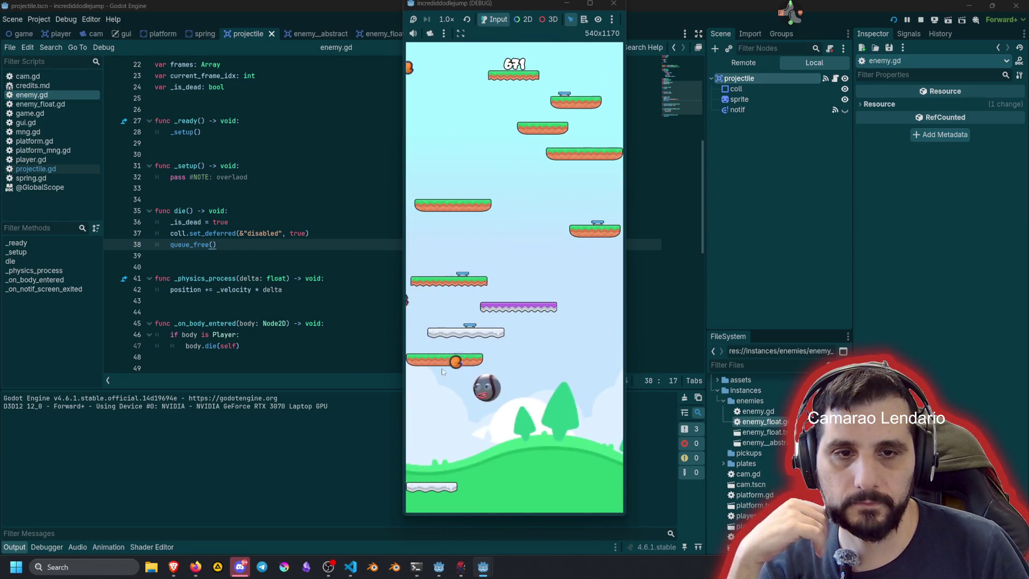
left_click(318, 223)
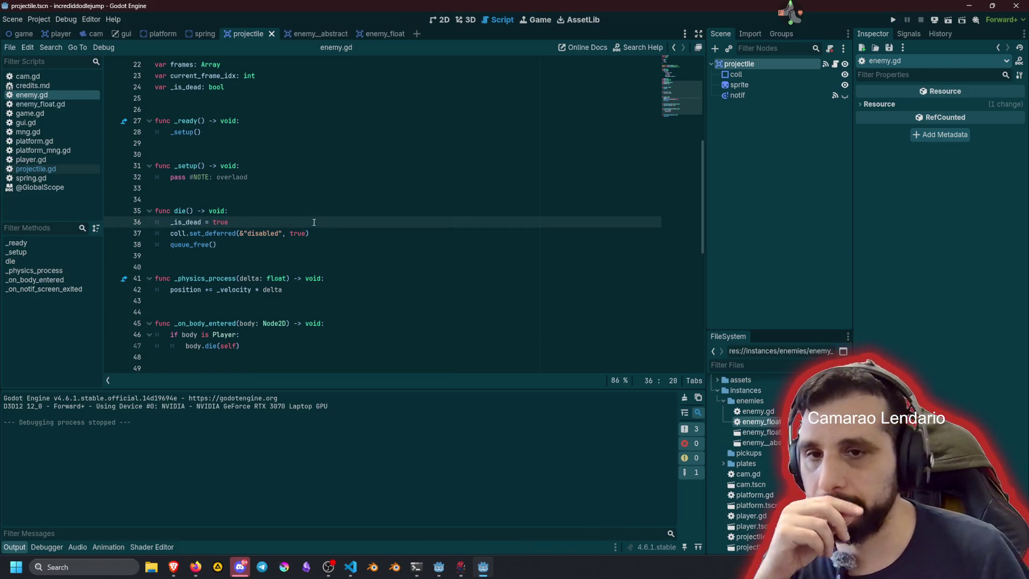
left_click(42, 171)
key("Down")
Step: Add queue_free() after enemy.die() in projectile.gd's _on_area_entered
type("q")
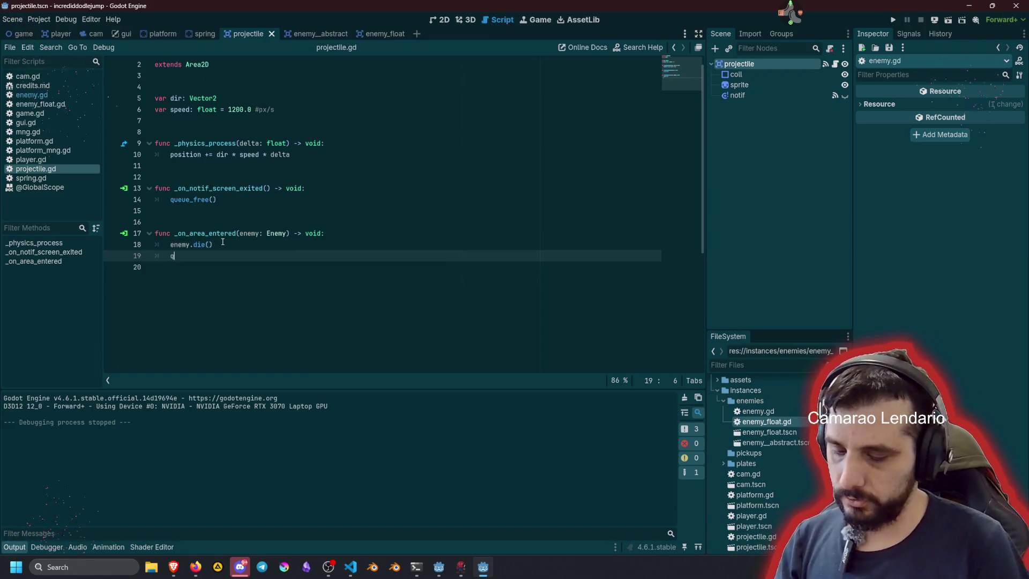
type("ue")
key("Return")
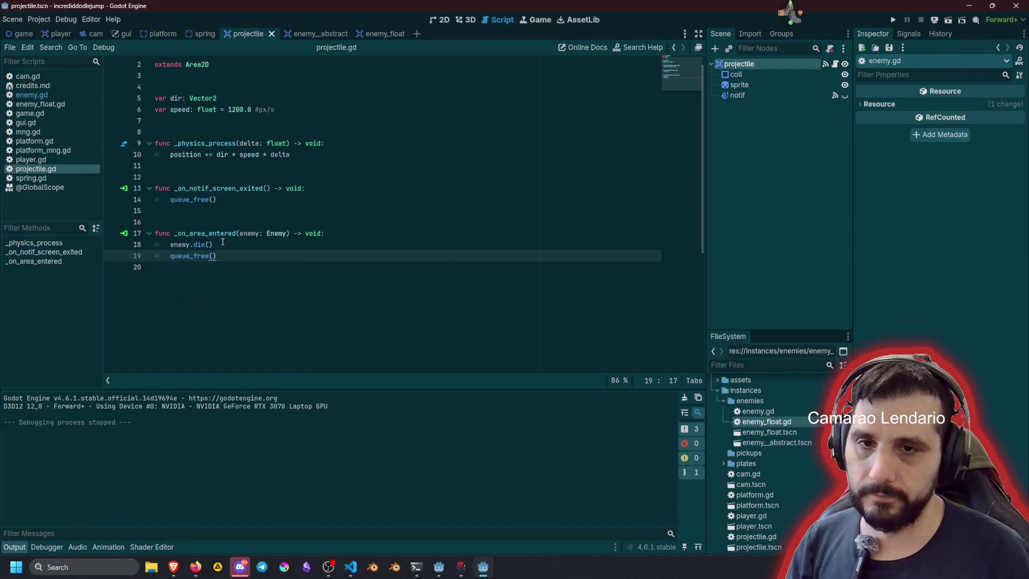
left_click(221, 242)
Step: Run the game, steer the player left and right, then stop it with F8
key("F5")
left_click(234, 226)
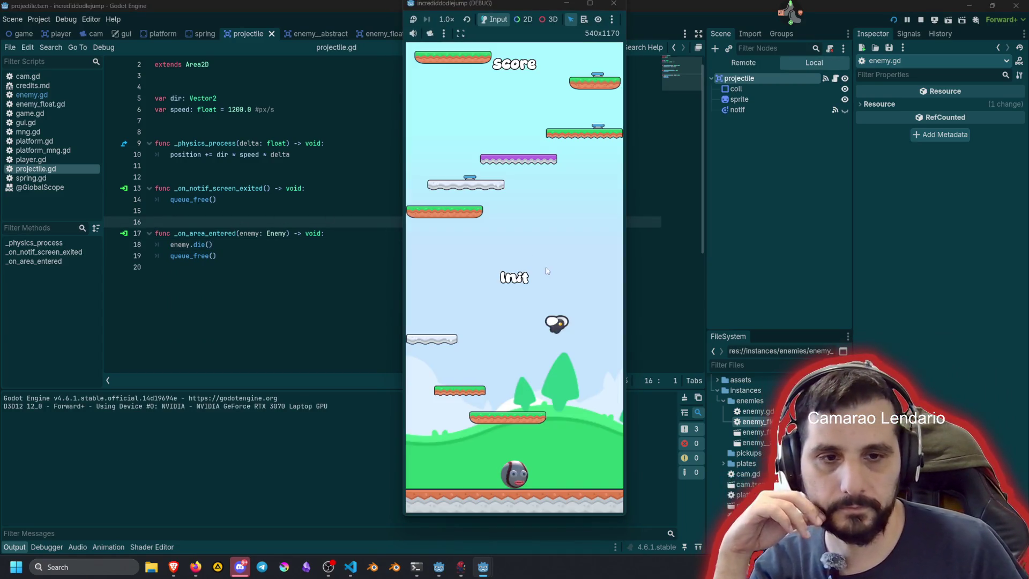
key("Left")
key("Right")
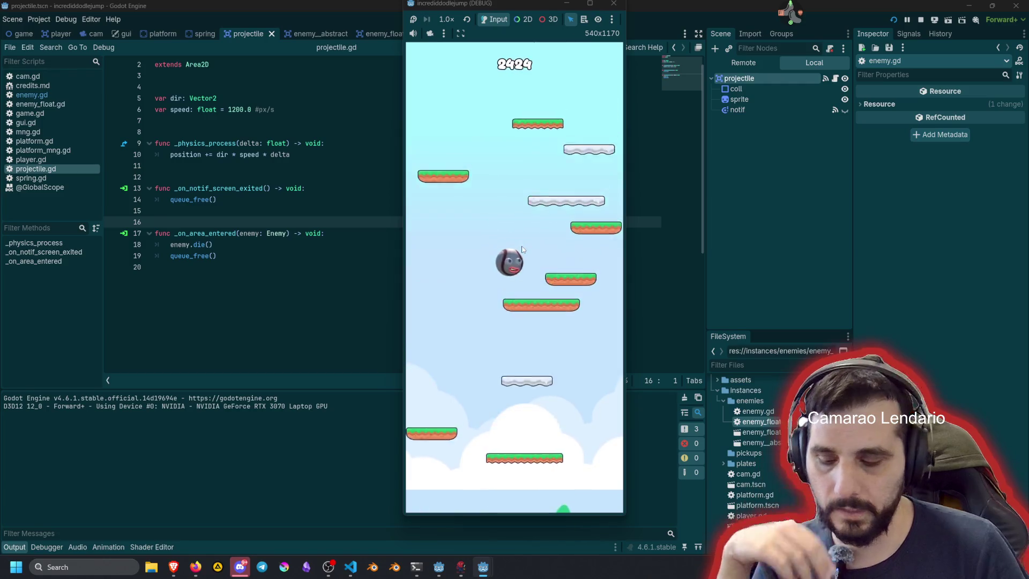
key("F8")
key("Up")
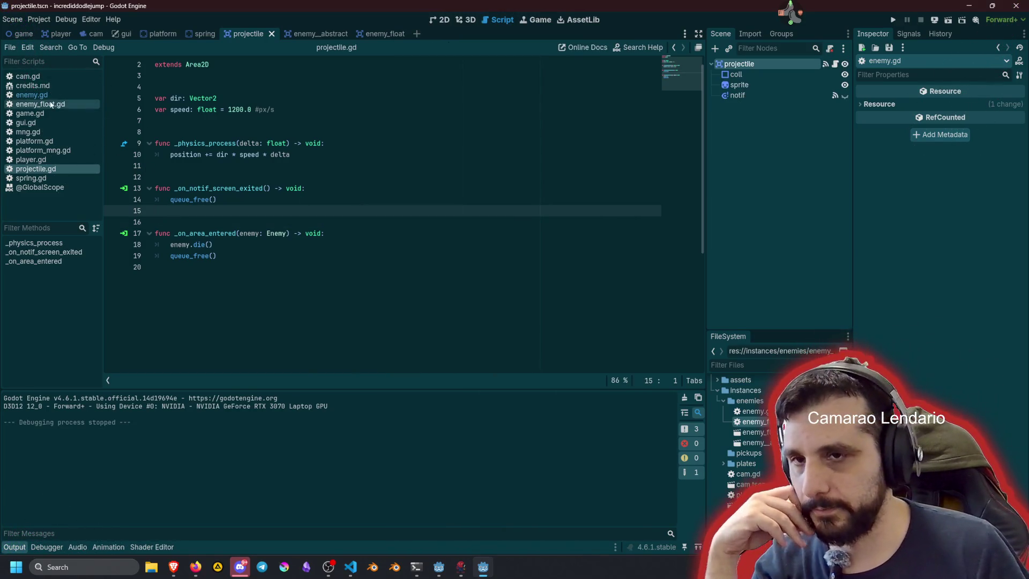
Step: Open enemy_float.gd and look over its _process_bounce_left_right function
left_click(40, 104)
scroll(249, 255, "down", 3)
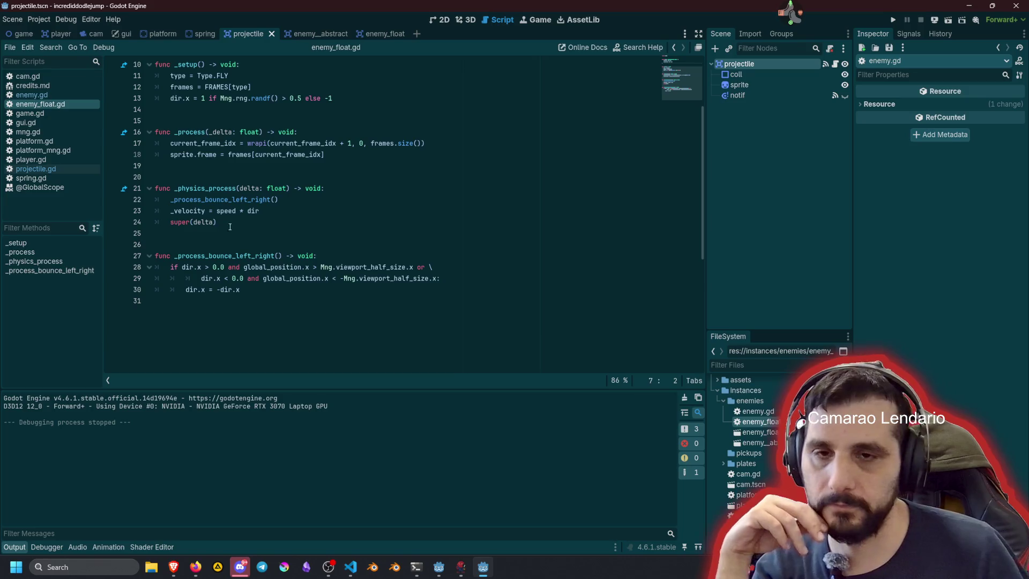
scroll(266, 219, "up", 3)
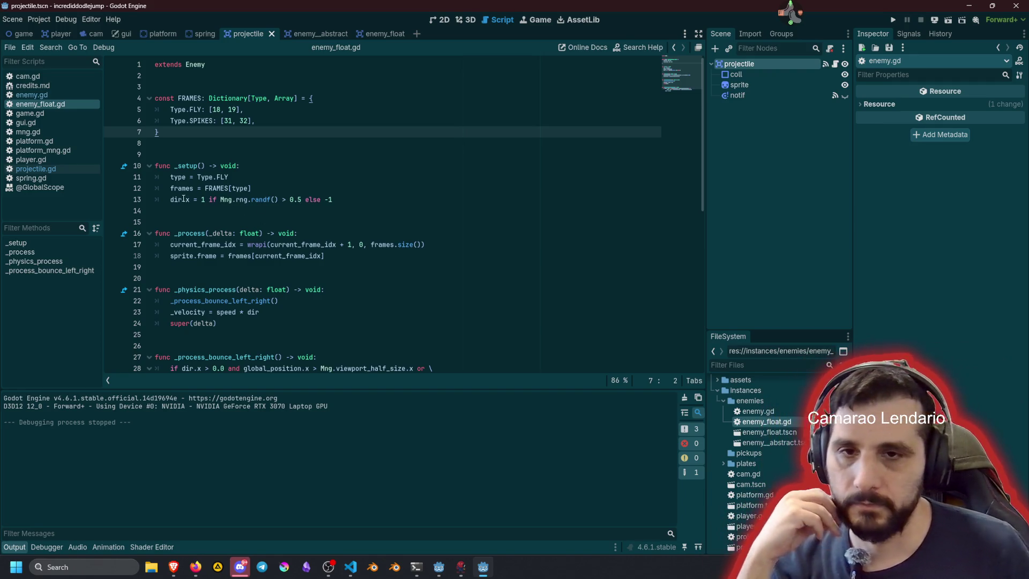
scroll(245, 237, "down", 4)
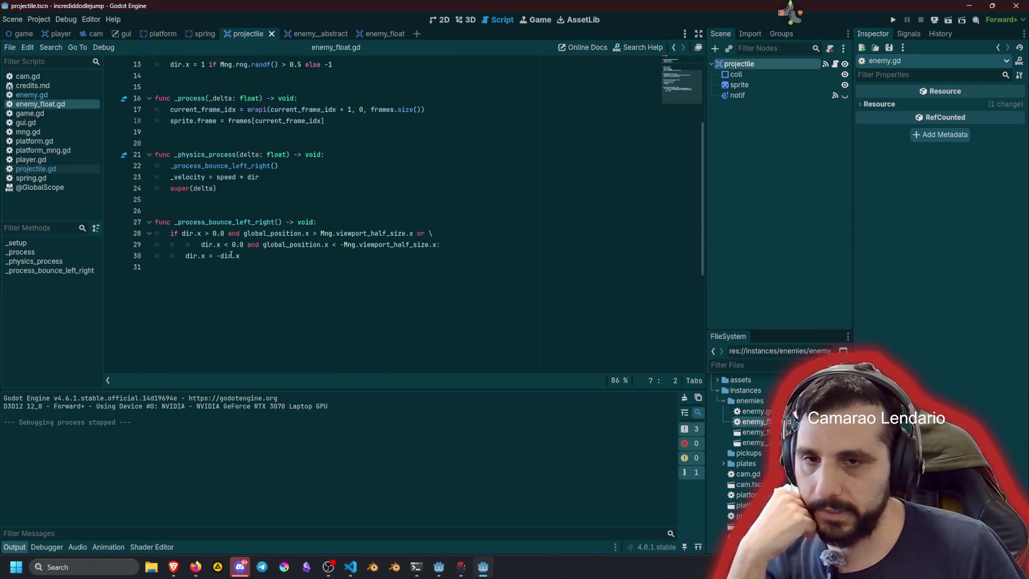
double_click(203, 223)
mouse_move(291, 236)
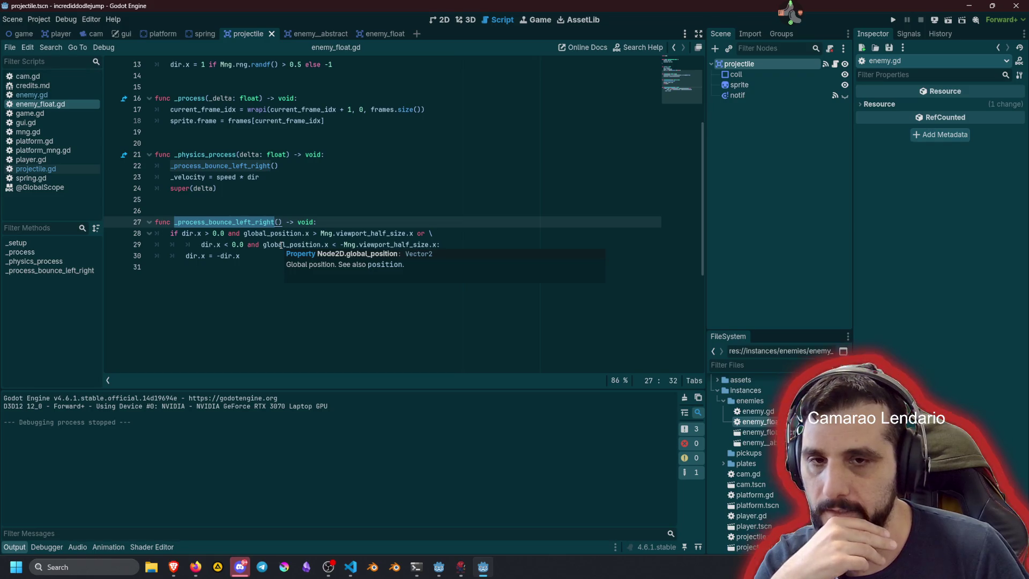
Step: Inspect global_position and dir in the bounce code, then jump to the parent _physics_process
double_click(281, 245)
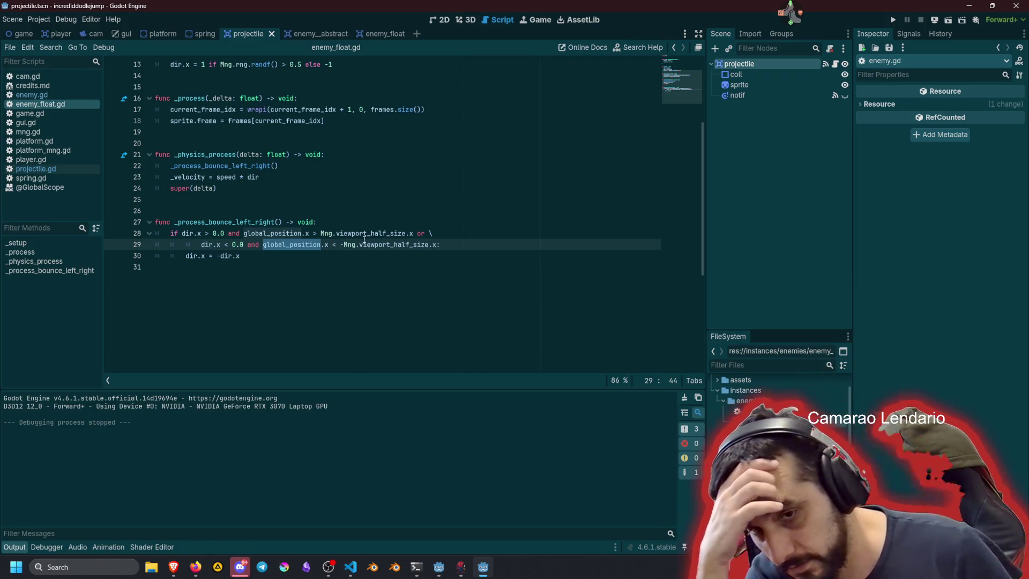
left_click(450, 242)
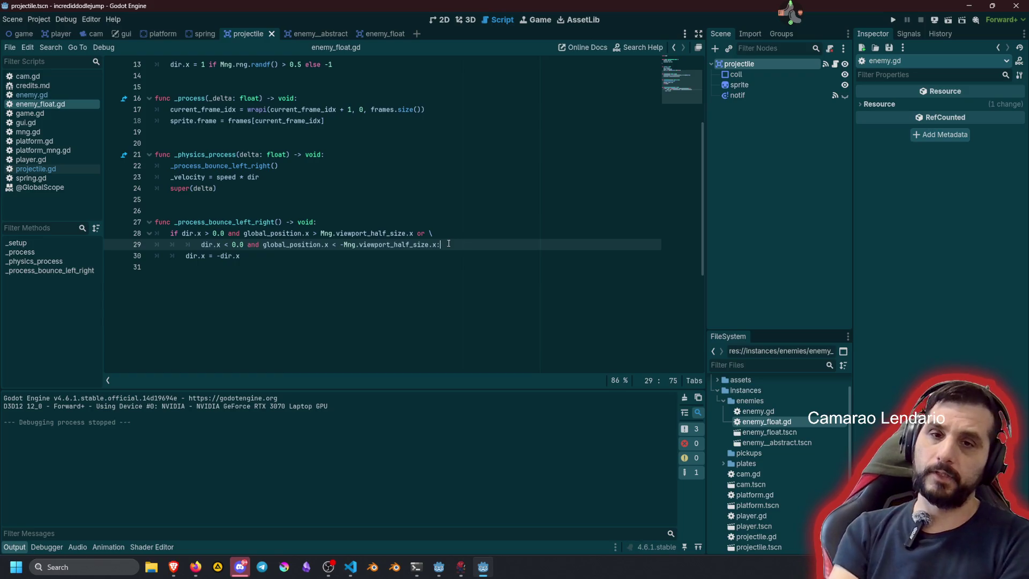
double_click(226, 255)
left_click(255, 255)
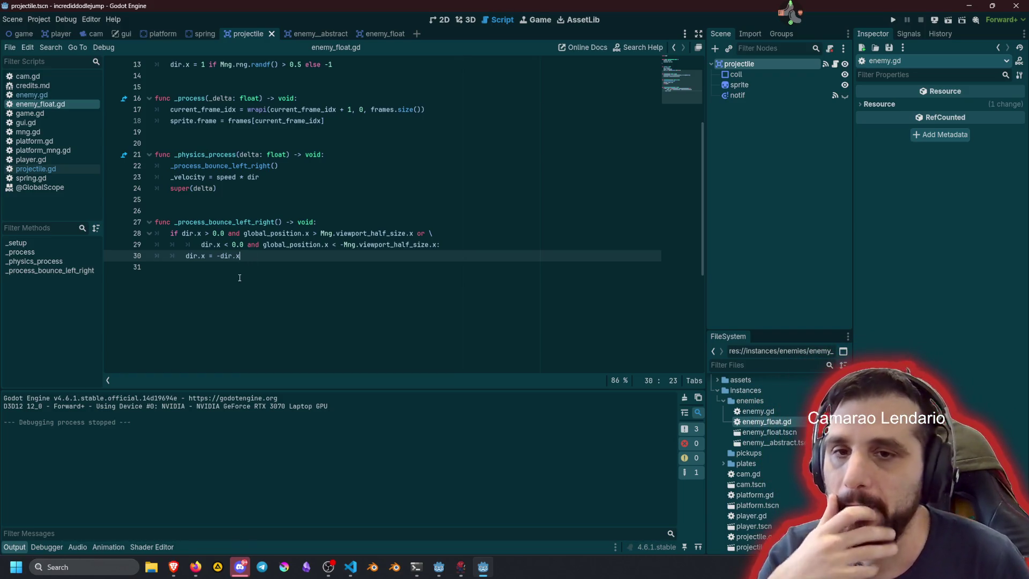
double_click(234, 222)
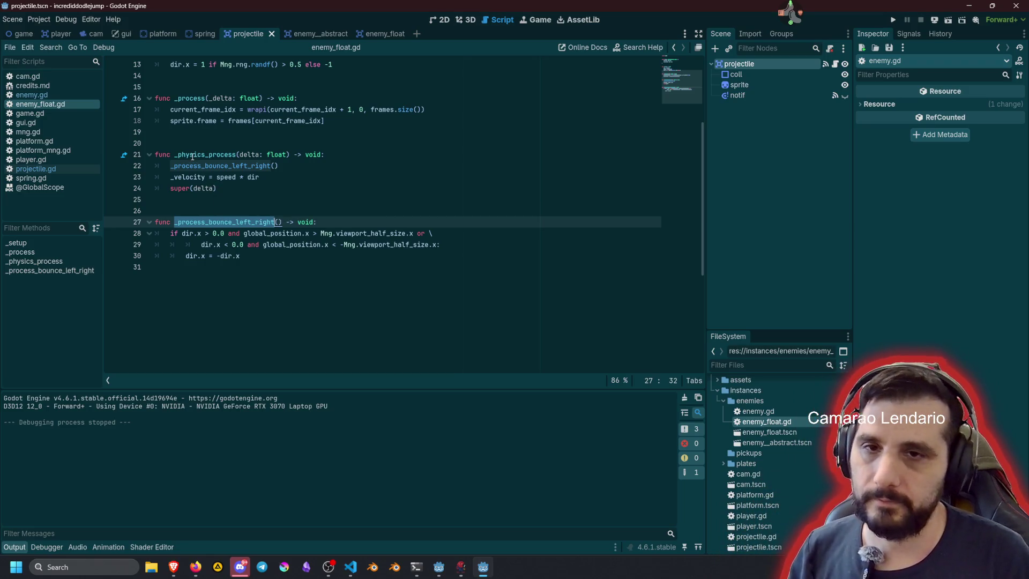
left_click(185, 188, "ctrl")
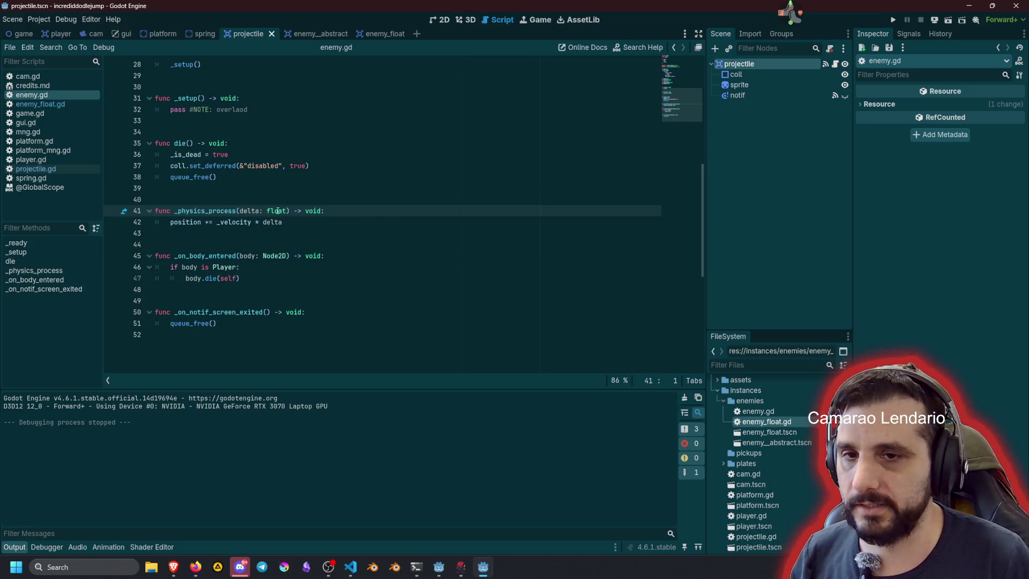
Step: Delete _physics_process and its leftover blank line from enemy.gd, then go back to enemy_float.gd
left_click(296, 223)
key("shift+Home")
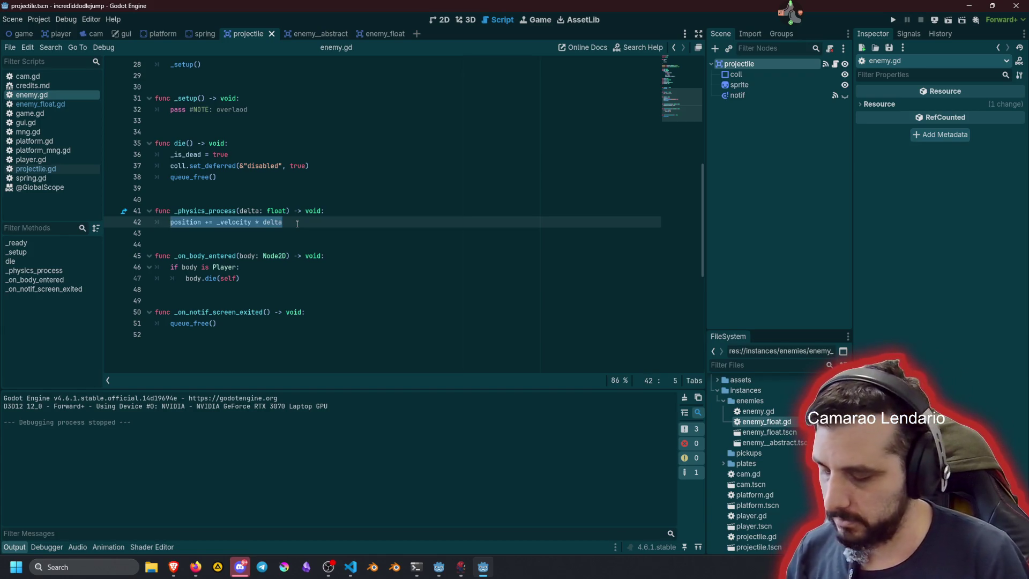
key("BackSpace")
key("BackSpace")
key("BackSpace")
key("shift+Home")
key("BackSpace")
key("Delete")
key("Delete")
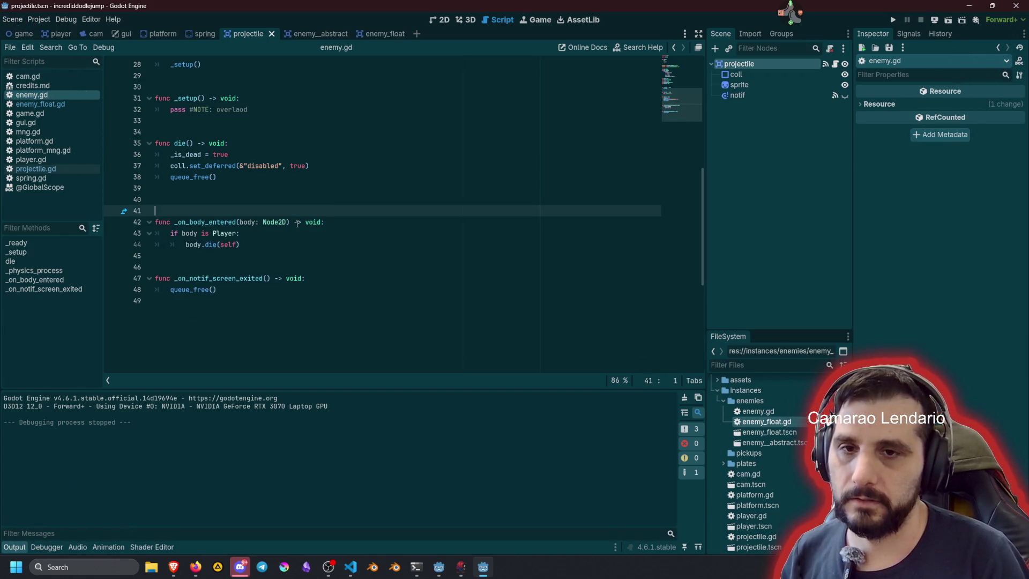
key("Delete")
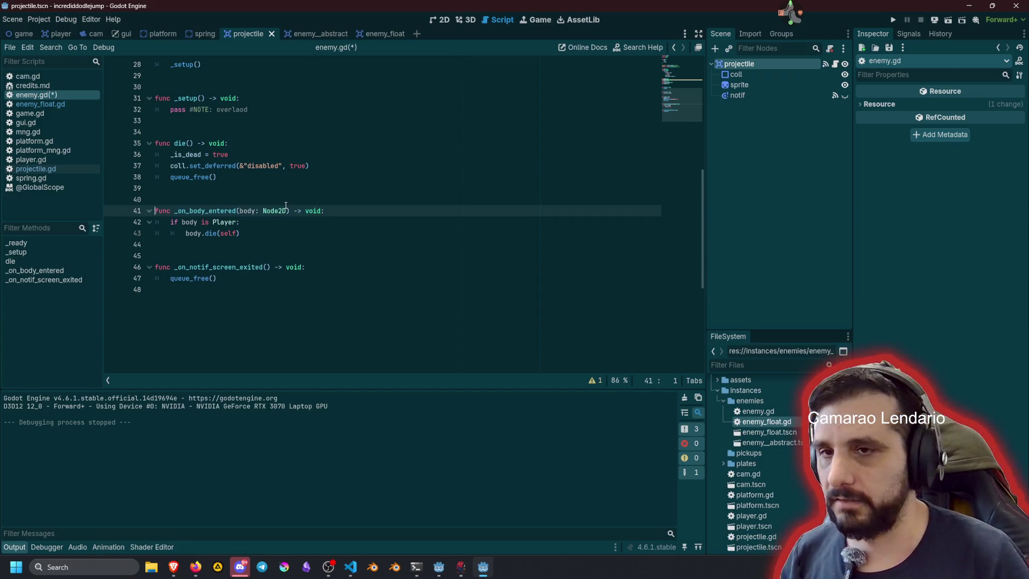
left_click(264, 194)
left_click(48, 104)
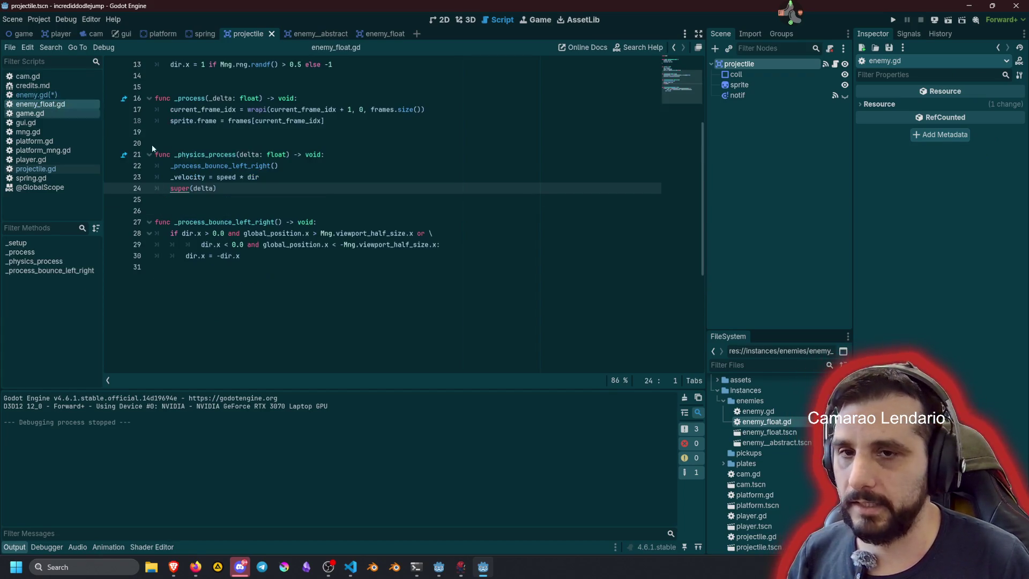
Step: Replace super(delta) on line 24 with position += _velocity * delta and save
key("shift+Home")
type("position += _velocity * delta")
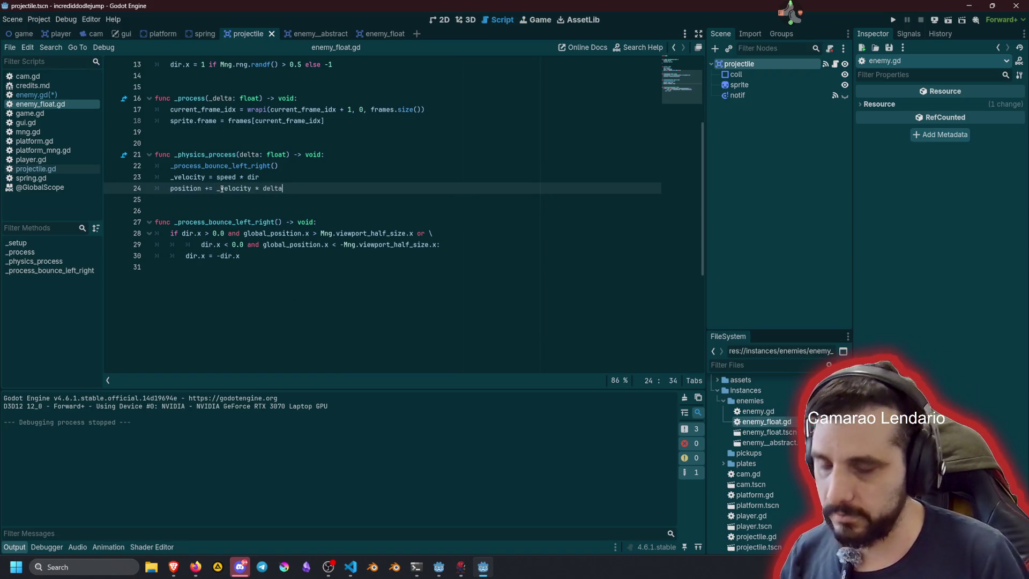
key("ctrl+s")
left_click(329, 167)
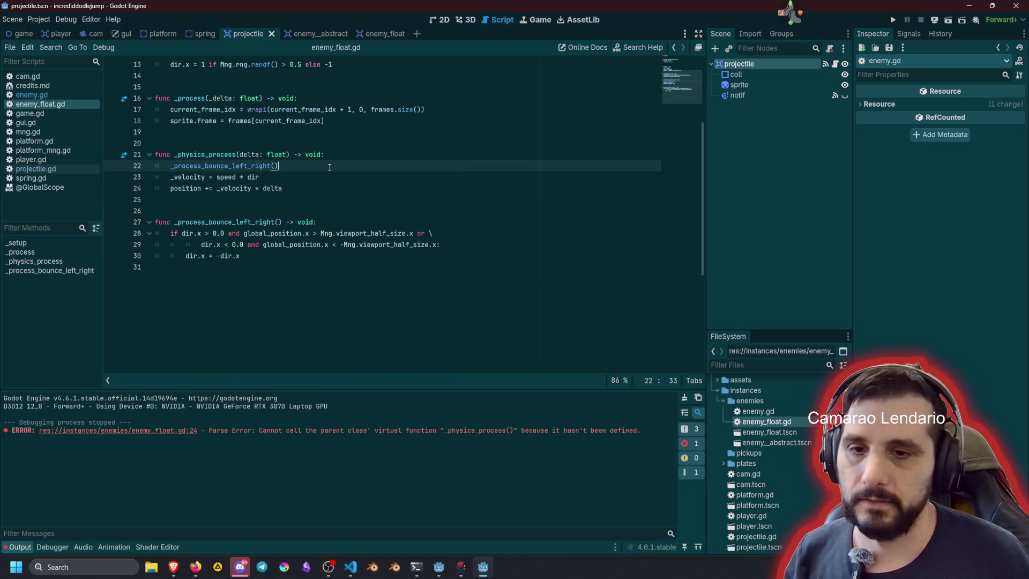
Step: Clear the old errors from the Output log and open enemy.gd to check _velocity
left_click(31, 95)
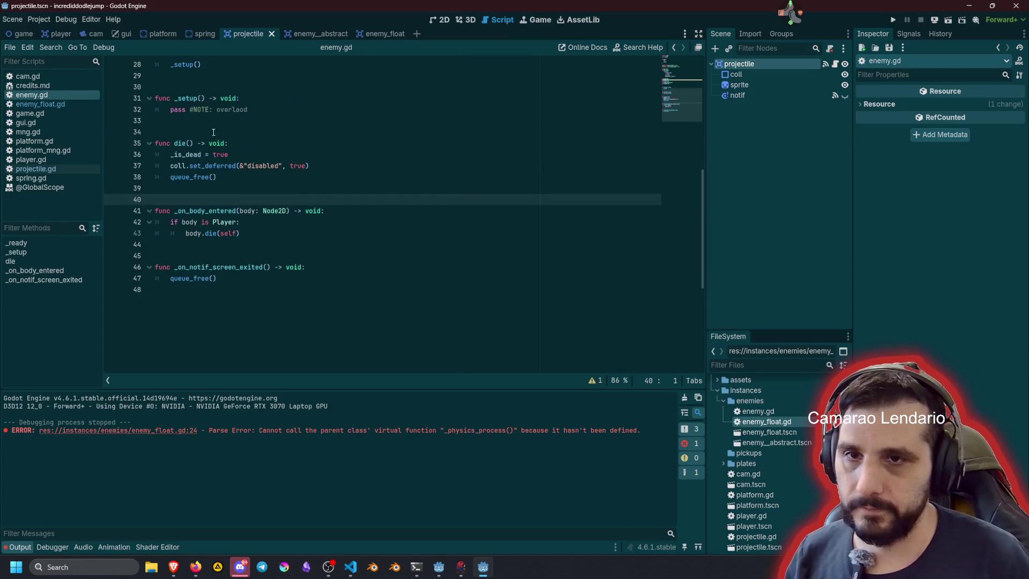
left_click(311, 166)
left_click(40, 104)
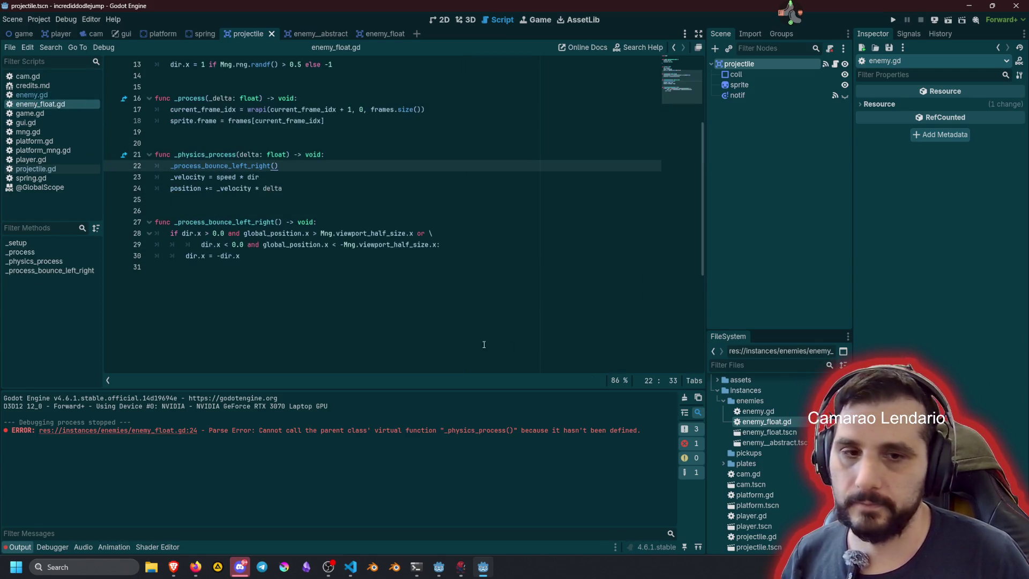
left_click(685, 401)
left_click(281, 132)
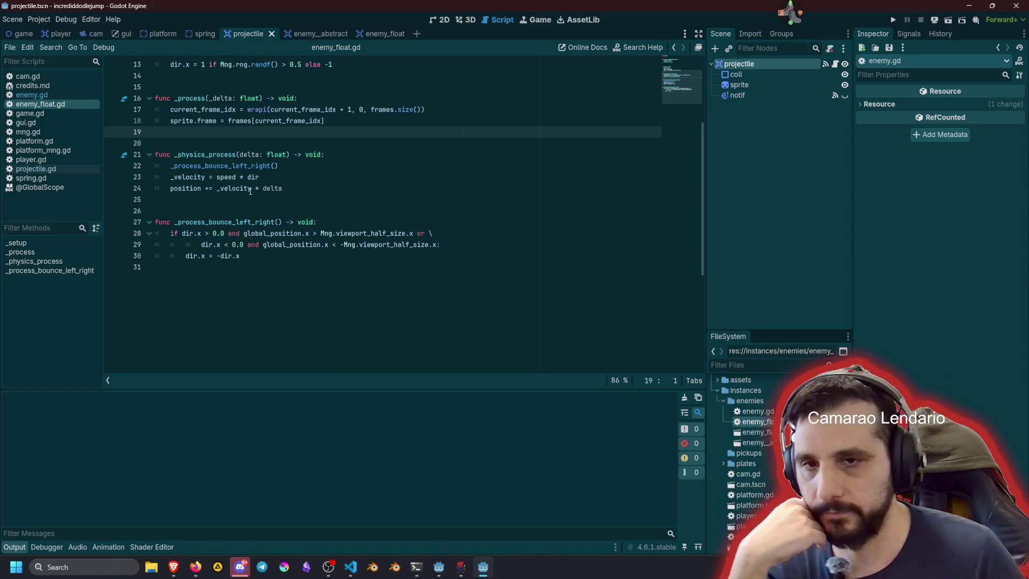
mouse_move(249, 192)
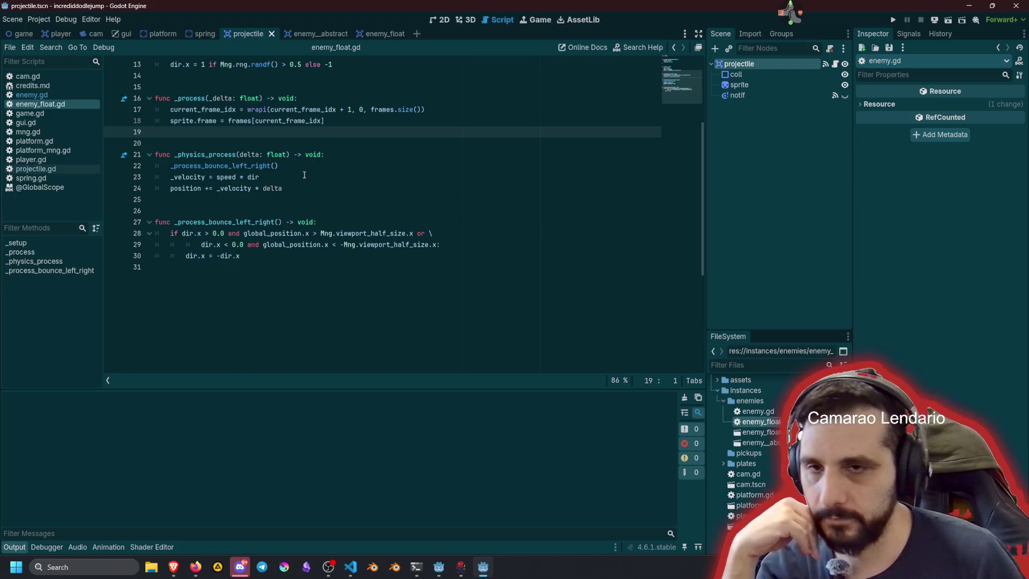
left_click(31, 95)
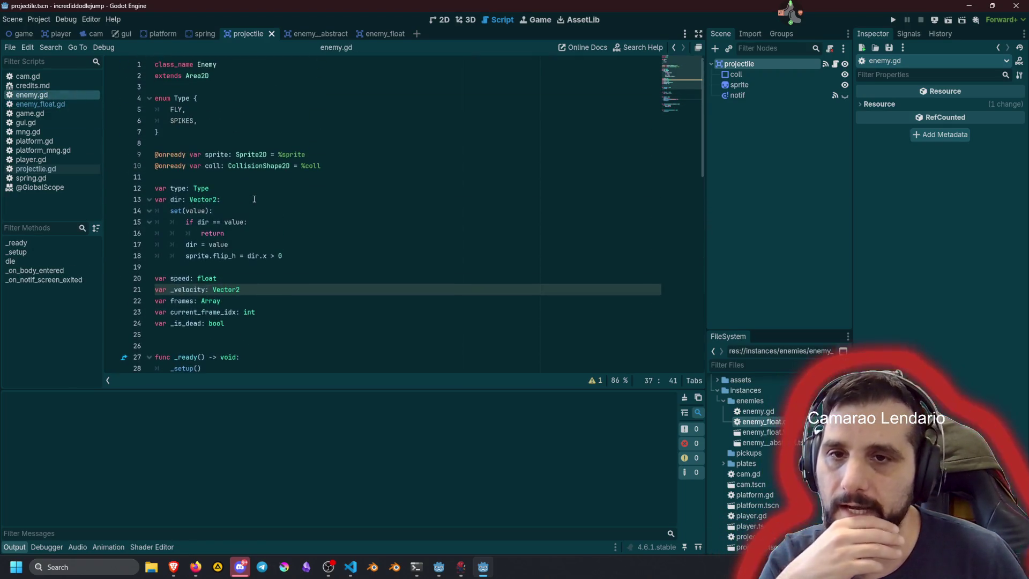
Step: Rename _velocity to velocity on line 21 of enemy.gd and save
left_click(195, 290)
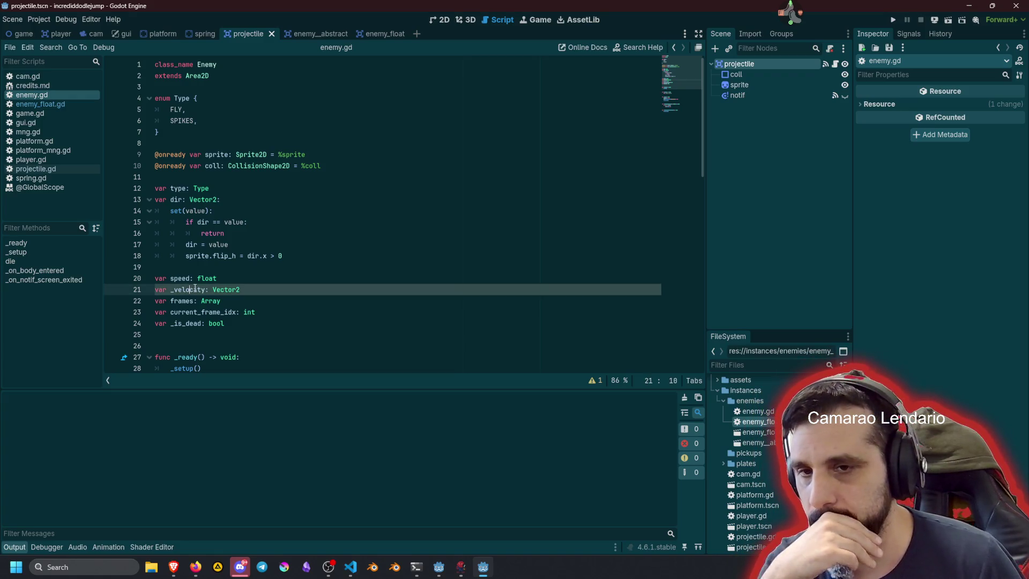
key("Delete")
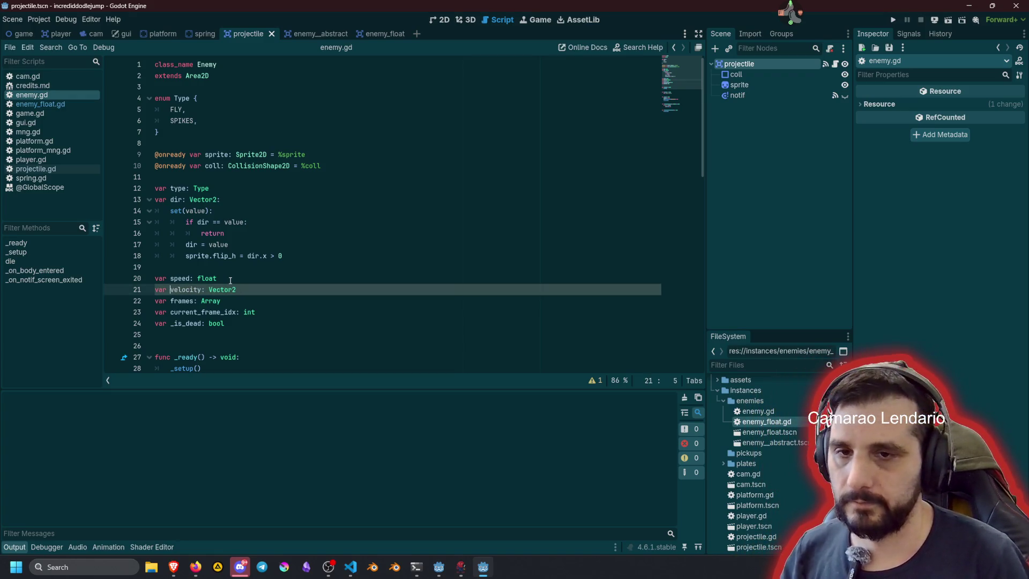
key("ctrl+s")
Step: Change both _velocity uses on lines 23–24 of enemy_float.gd to velocity
left_click(54, 106)
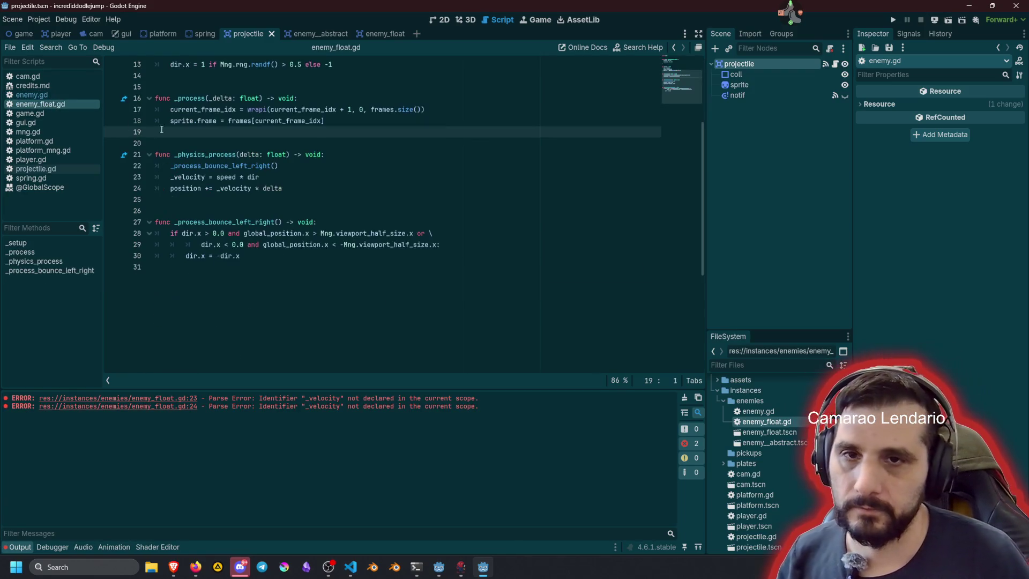
scroll(549, 127, "up", 4)
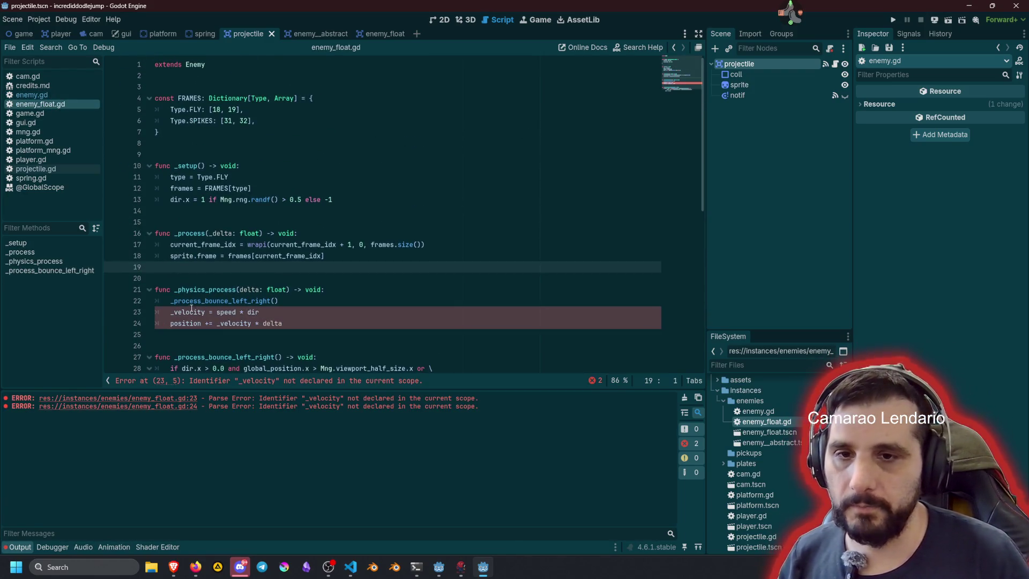
double_click(200, 311)
key("ctrl+d")
type("velocity")
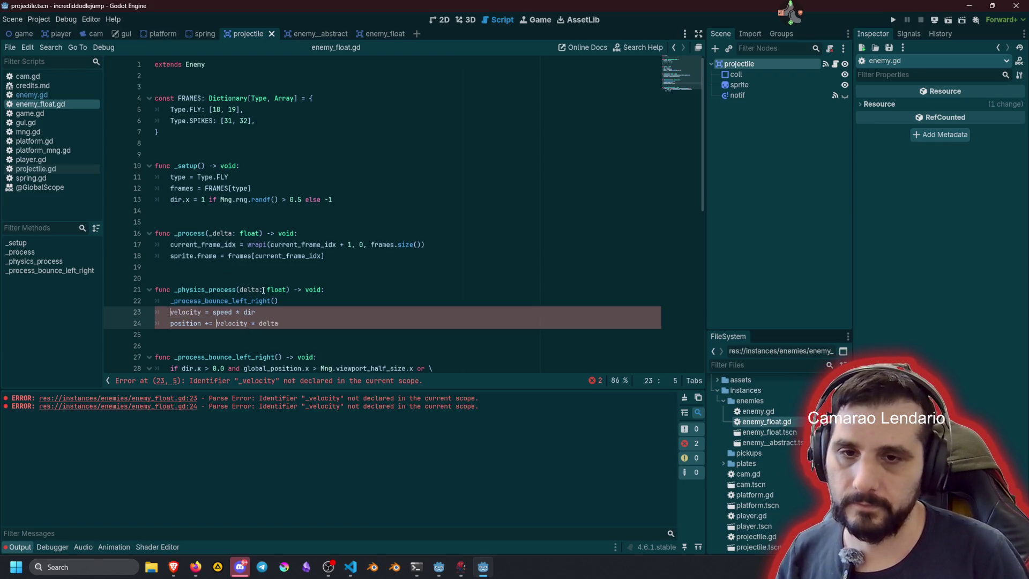
left_click(354, 269)
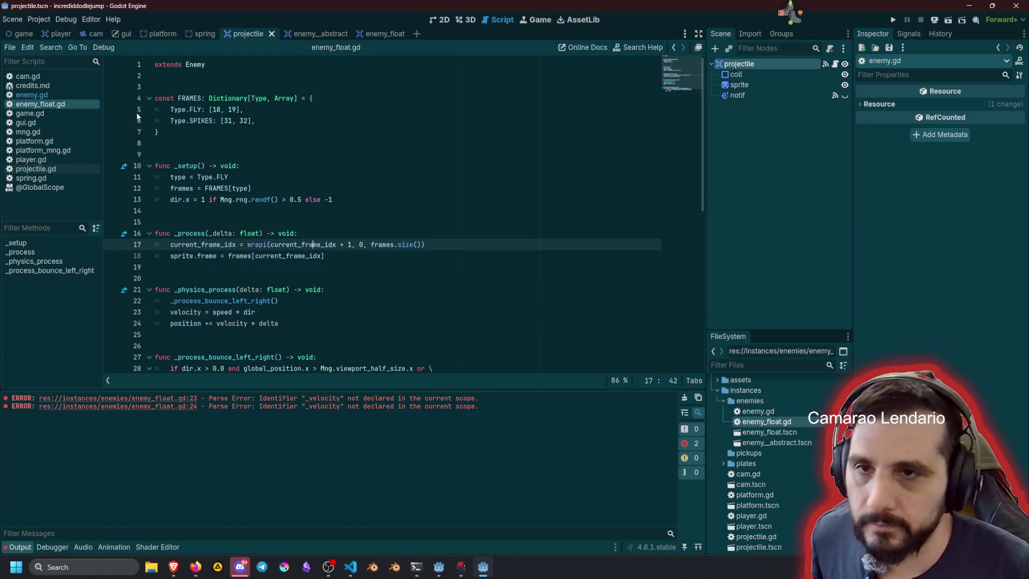
left_click(32, 94)
left_click(40, 104)
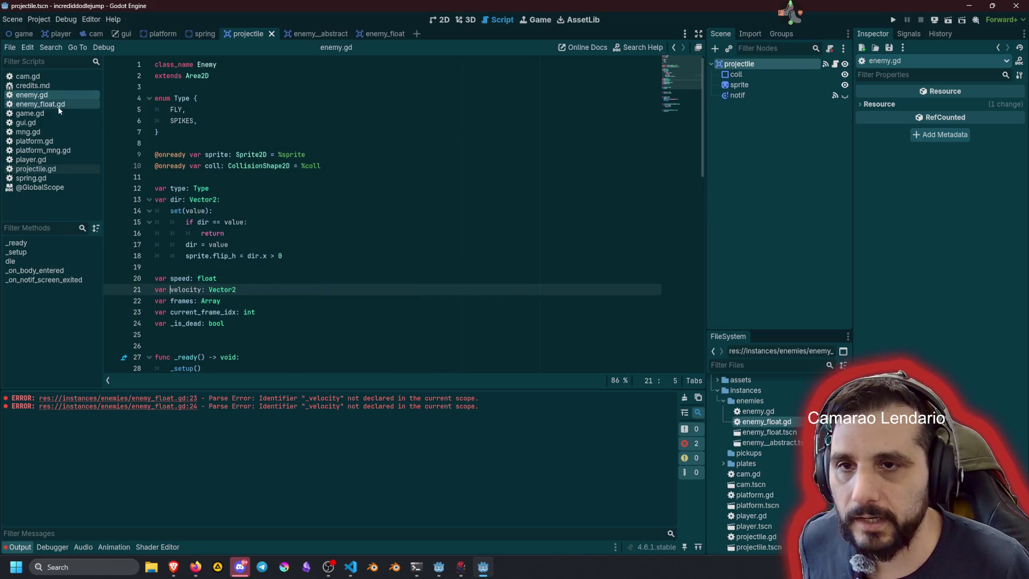
left_click(306, 210)
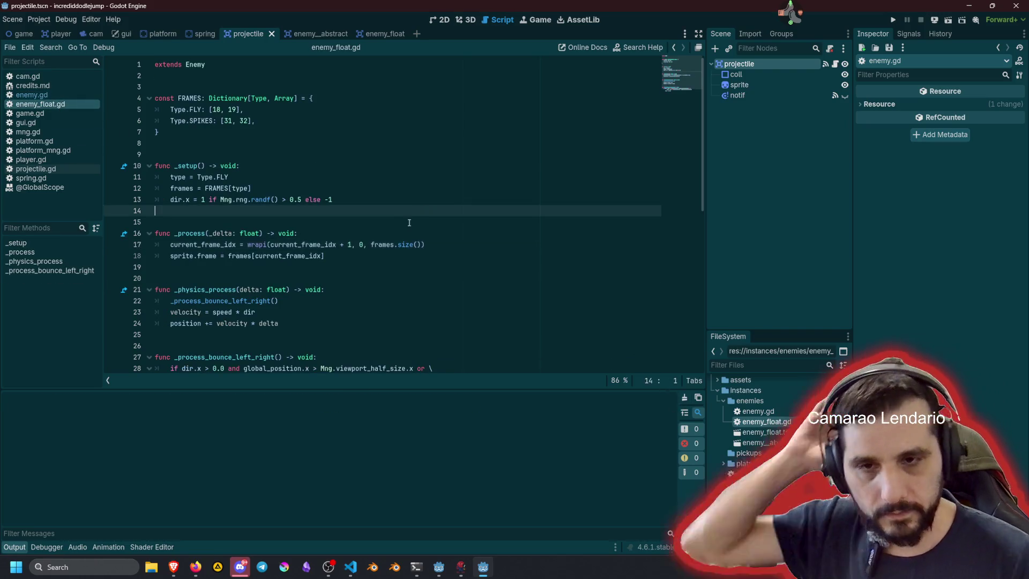
scroll(306, 186, "down", 4)
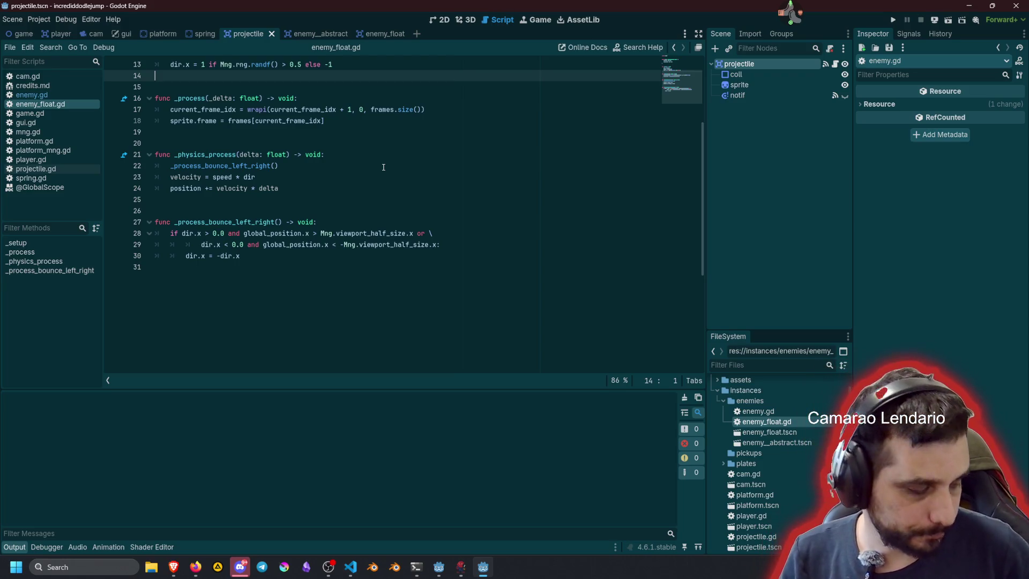
left_click(383, 167)
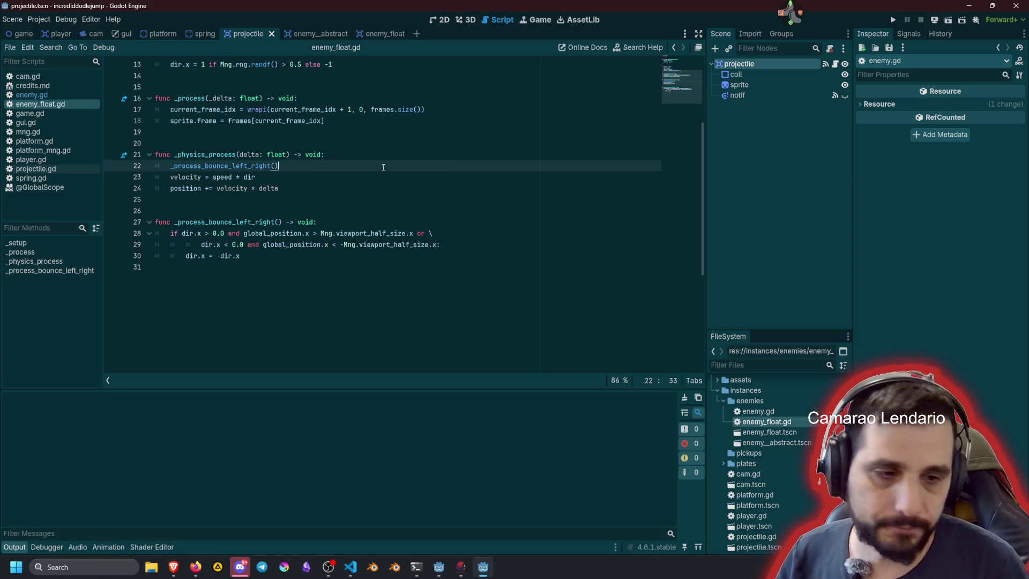
left_click(334, 191)
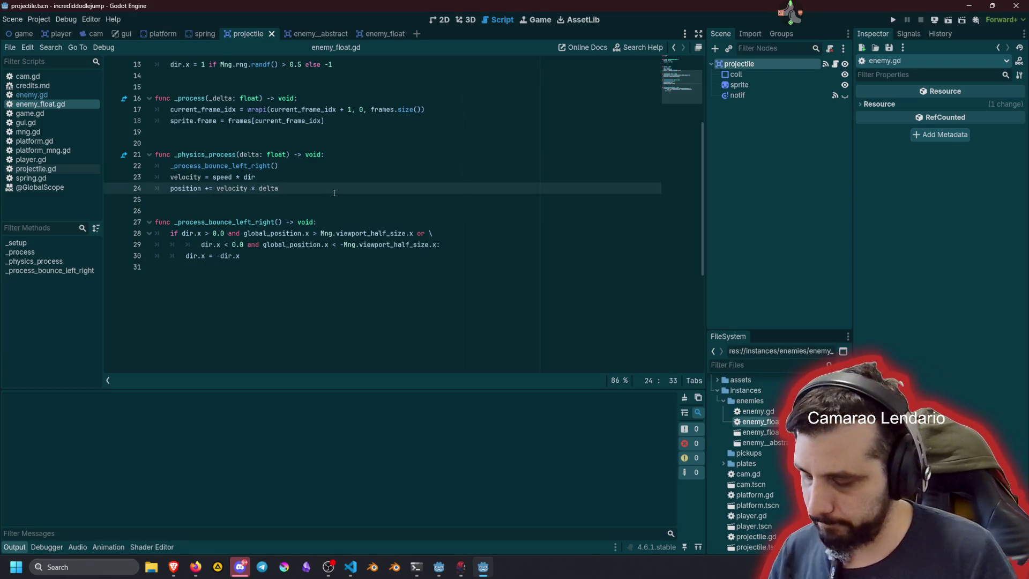
left_click(258, 206)
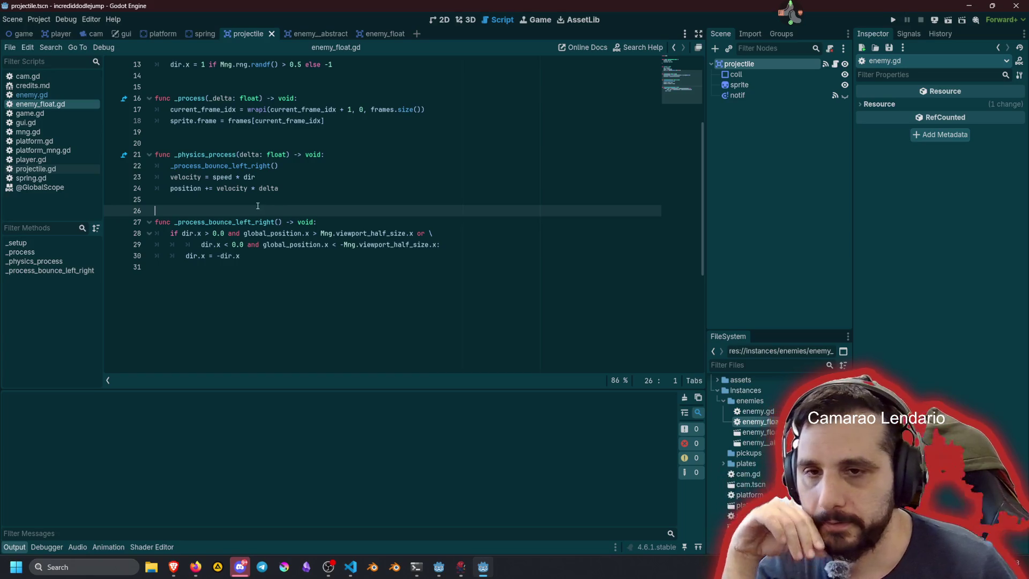
double_click(225, 222)
double_click(189, 233)
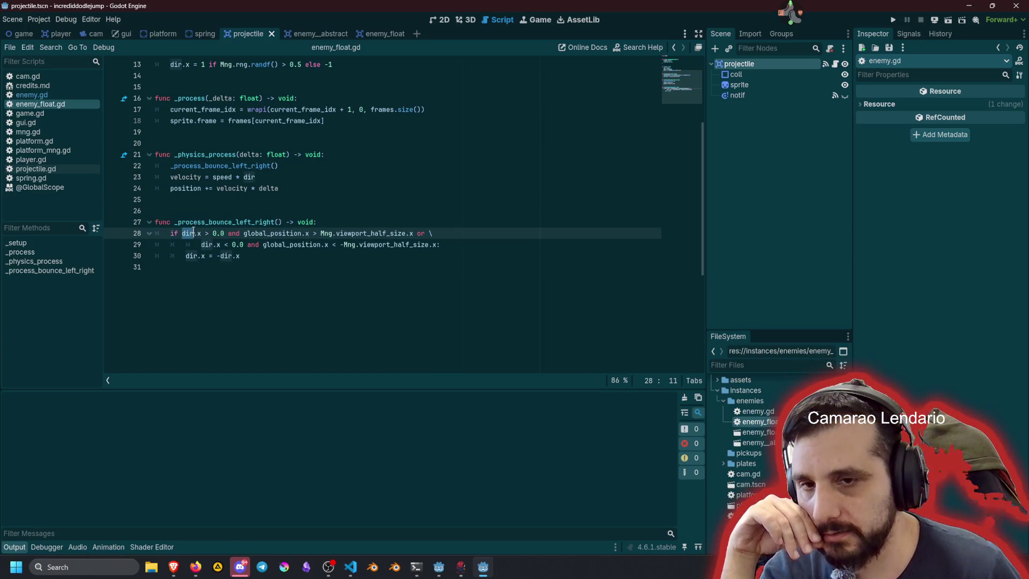
left_click(272, 221)
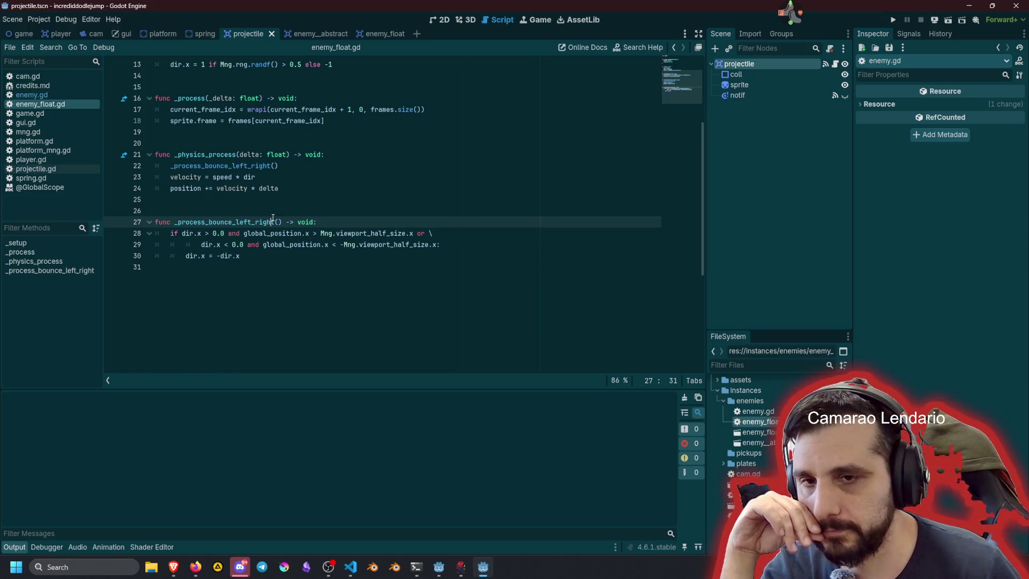
left_click(413, 234)
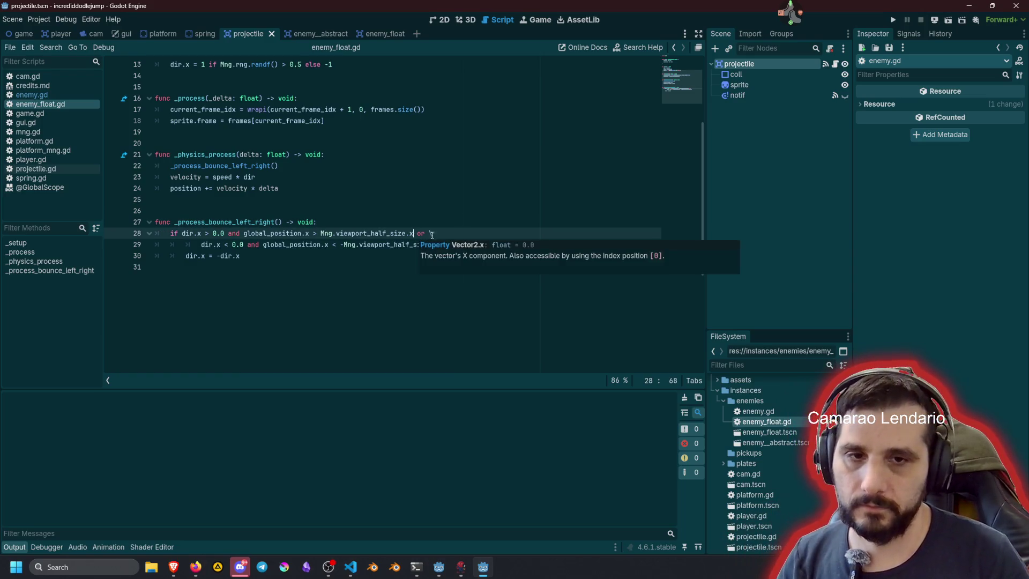
left_click(452, 244, "shift")
key("Delete")
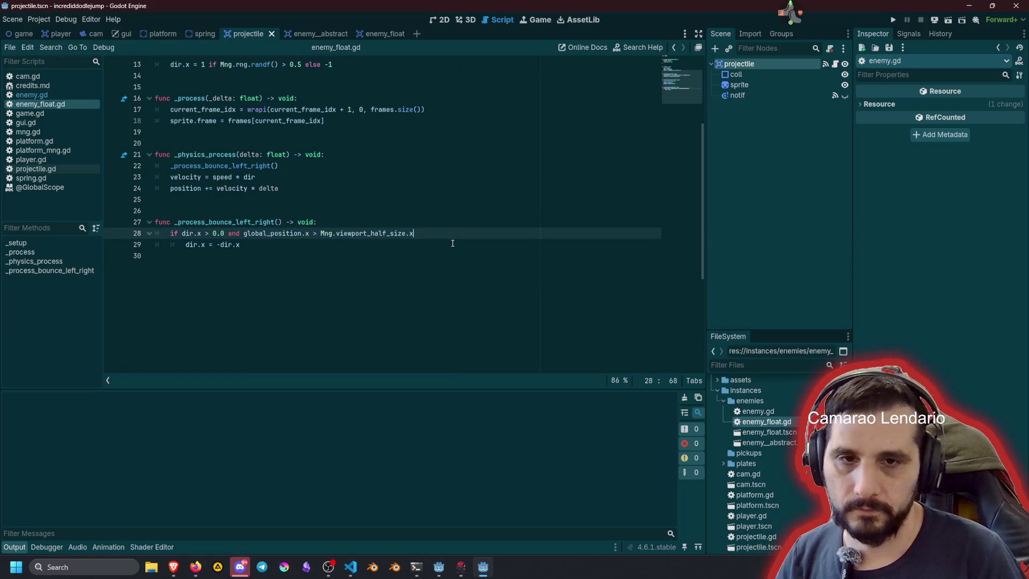
type(":")
key("F5")
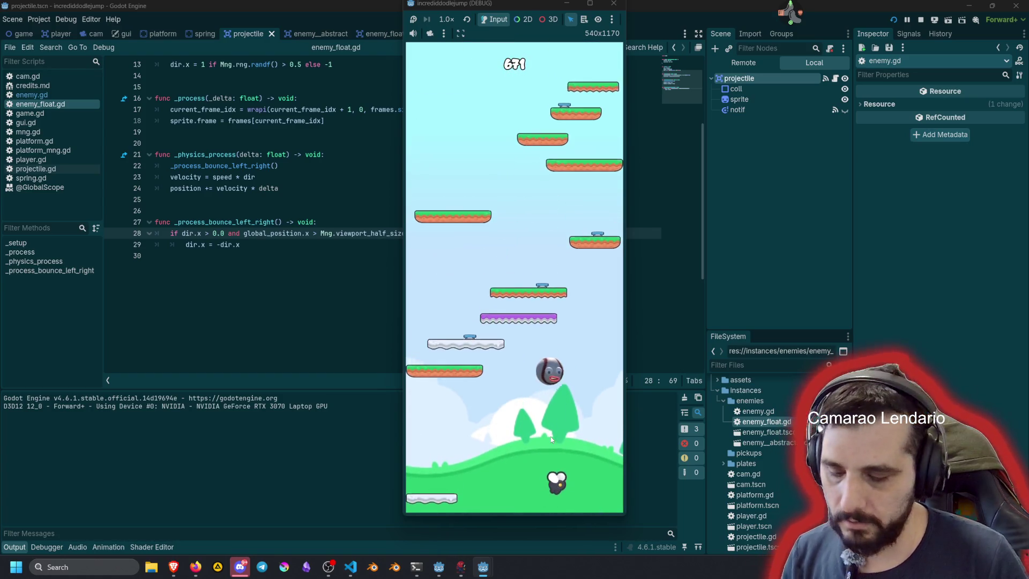
key("F8")
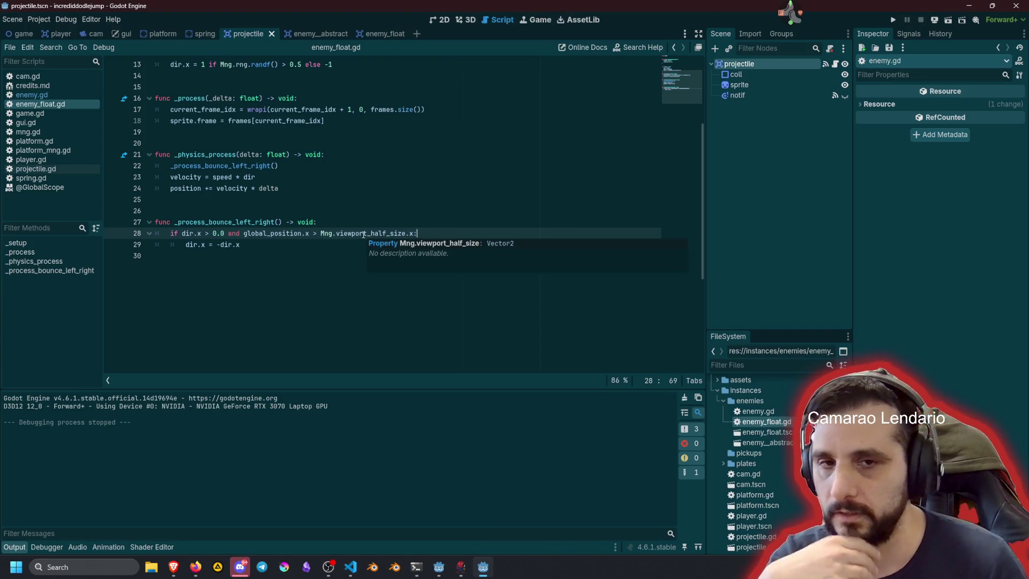
left_click(372, 214)
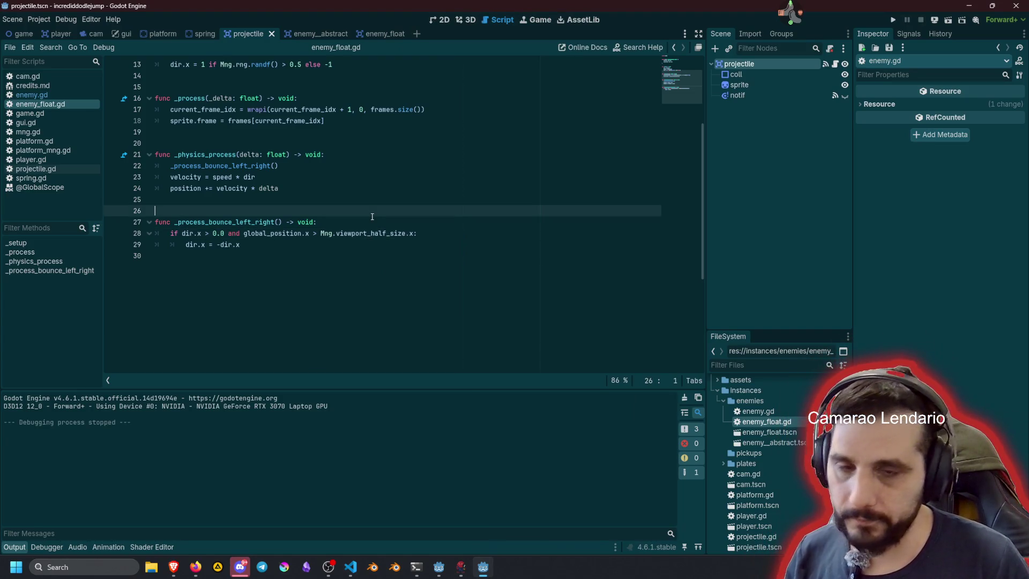
key("ctrl+z")
key("ctrl+z")
left_click(373, 197)
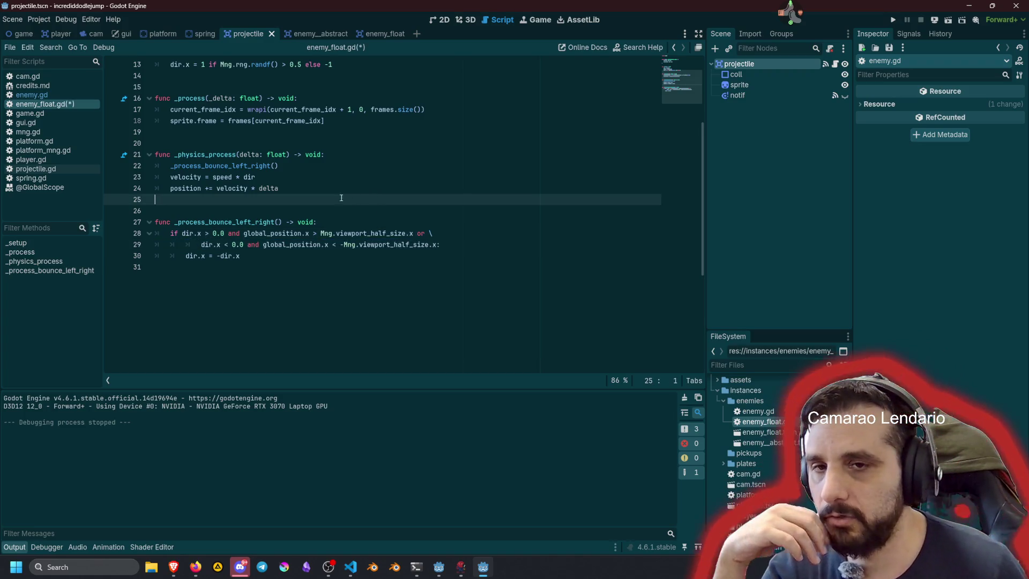
scroll(250, 183, "up", 4)
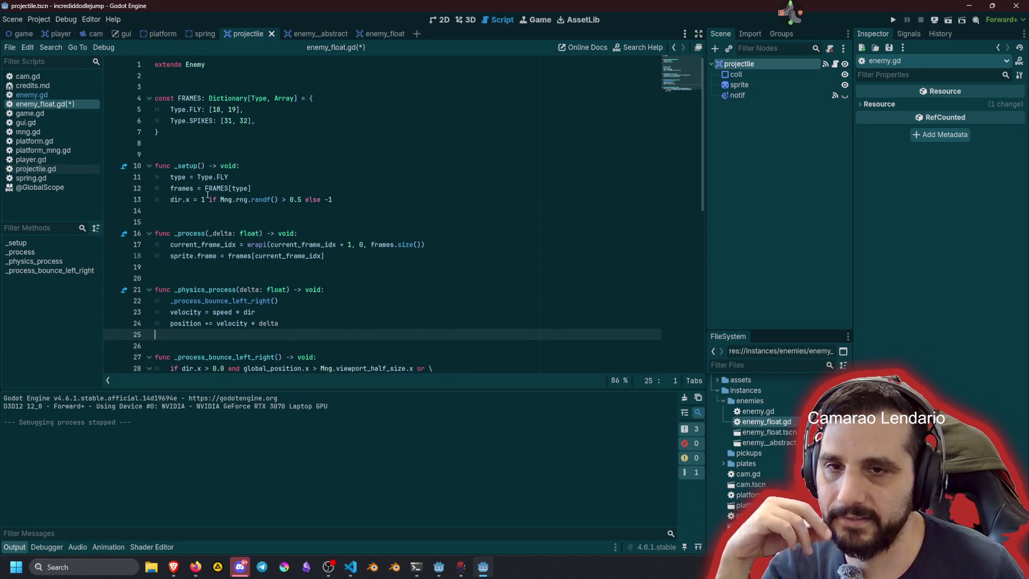
left_click(263, 176)
key("Return")
type("speed = ")
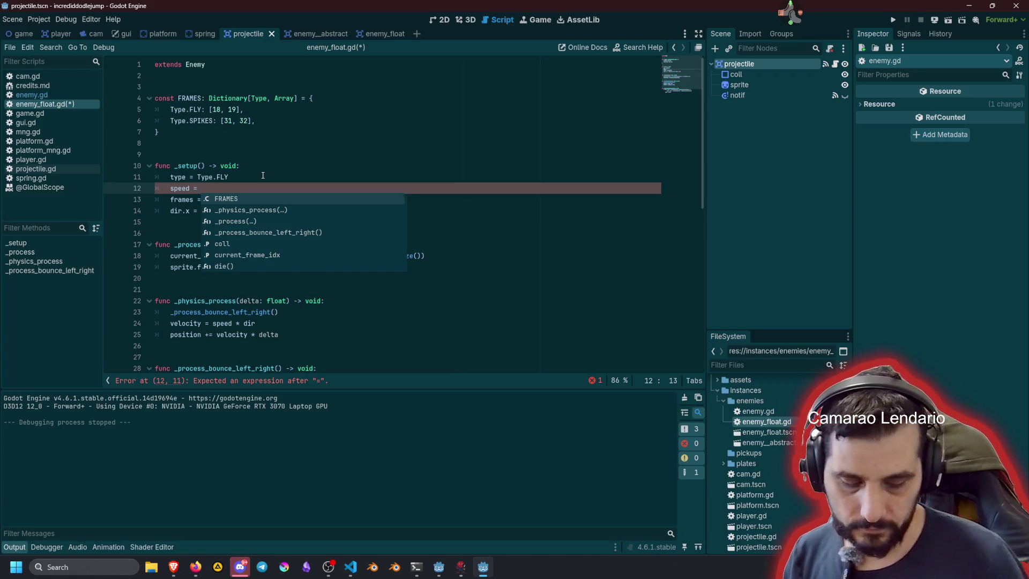
type("120.0")
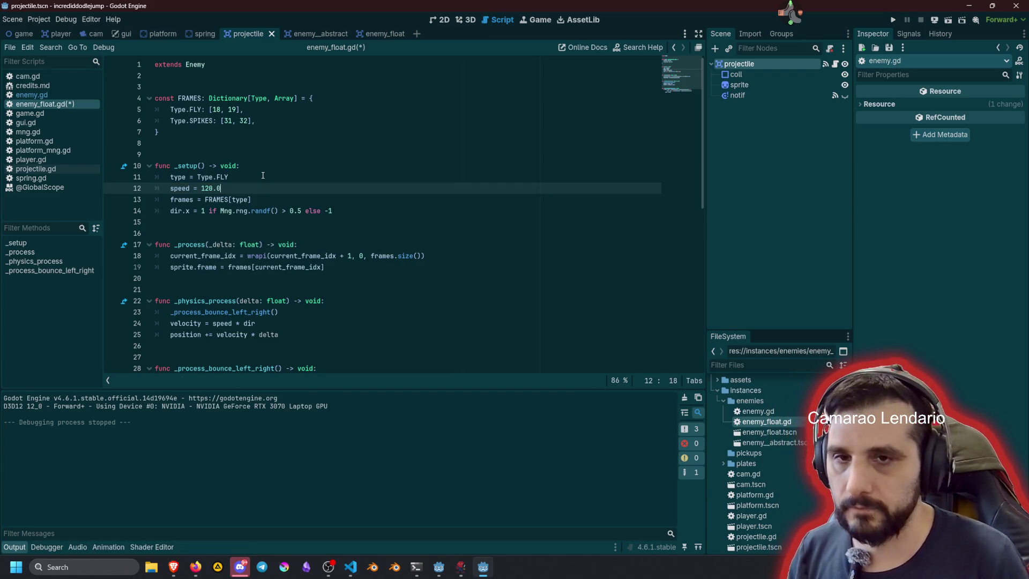
key("F5")
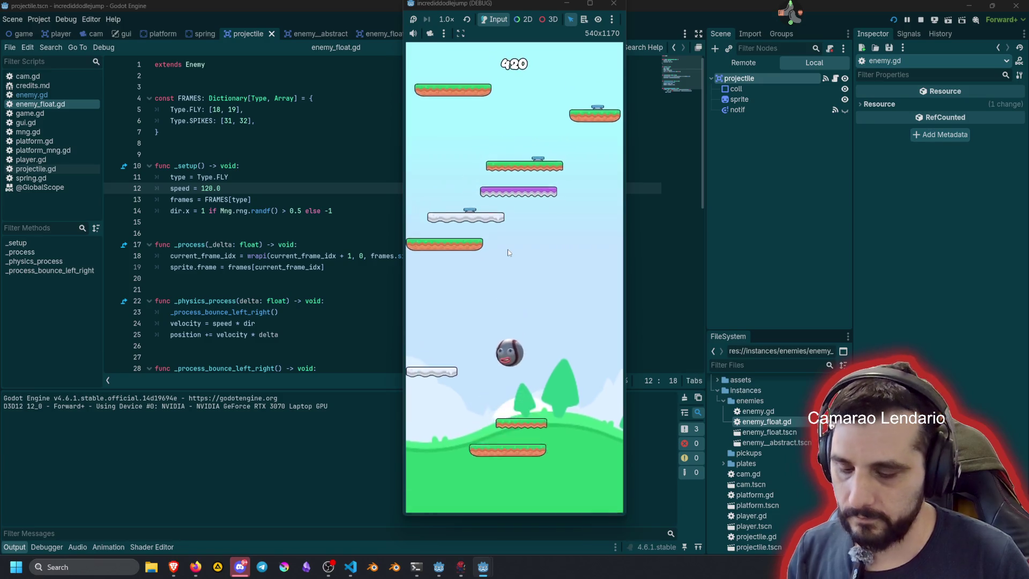
key("F8")
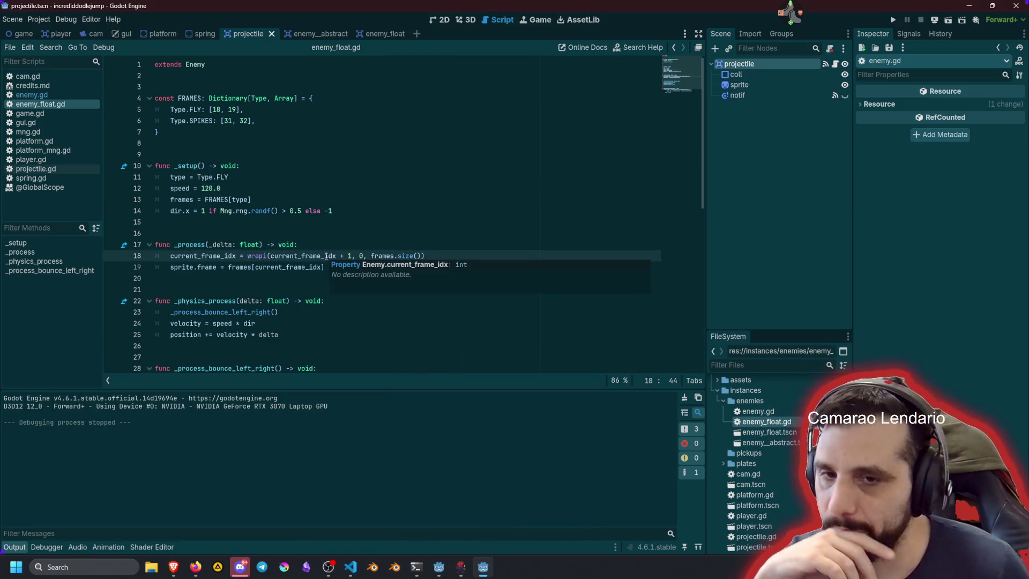
scroll(309, 244, "down", 3)
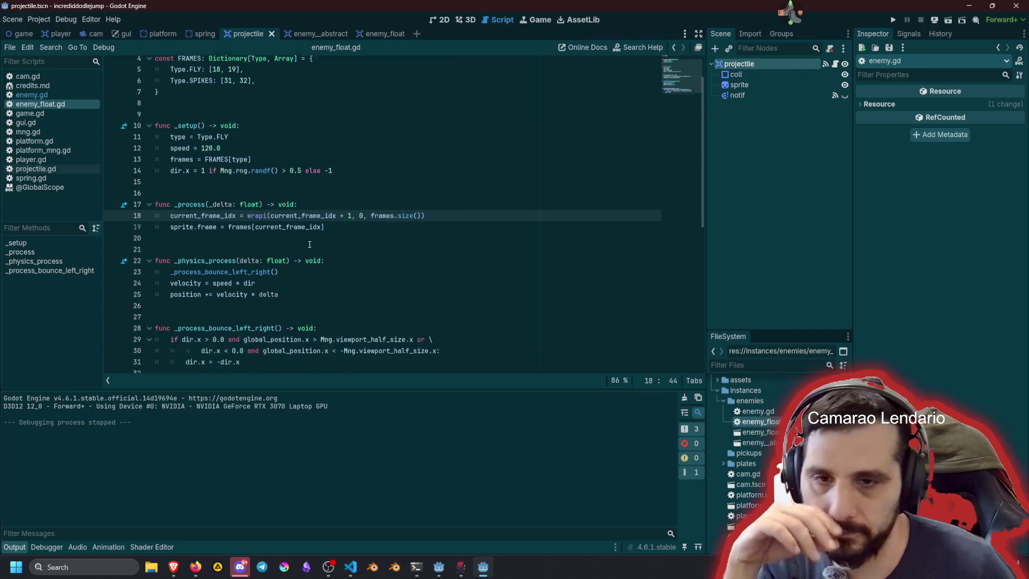
left_click(183, 86)
double_click(183, 87)
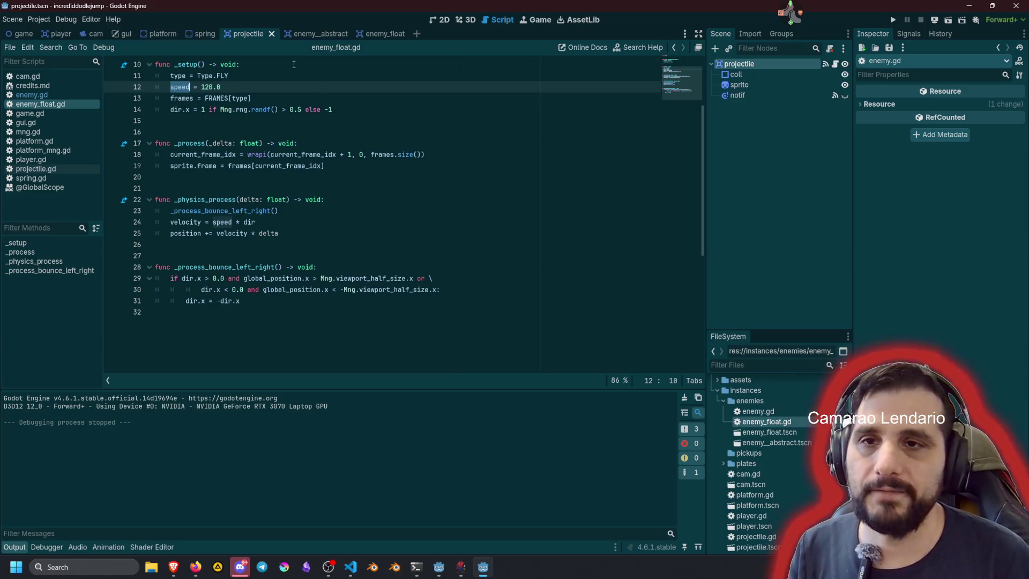
Step: Move the enemy_float node higher in the game scene
left_click(24, 33)
left_click(441, 20)
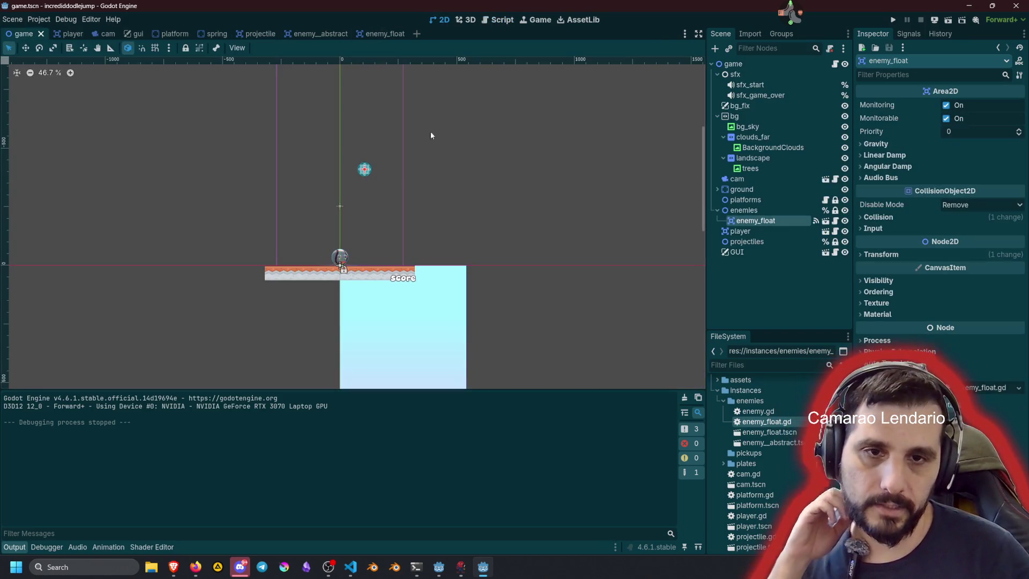
left_click_drag(420, 140, 421, 278)
key("w")
left_click_drag(364, 198, 364, 174)
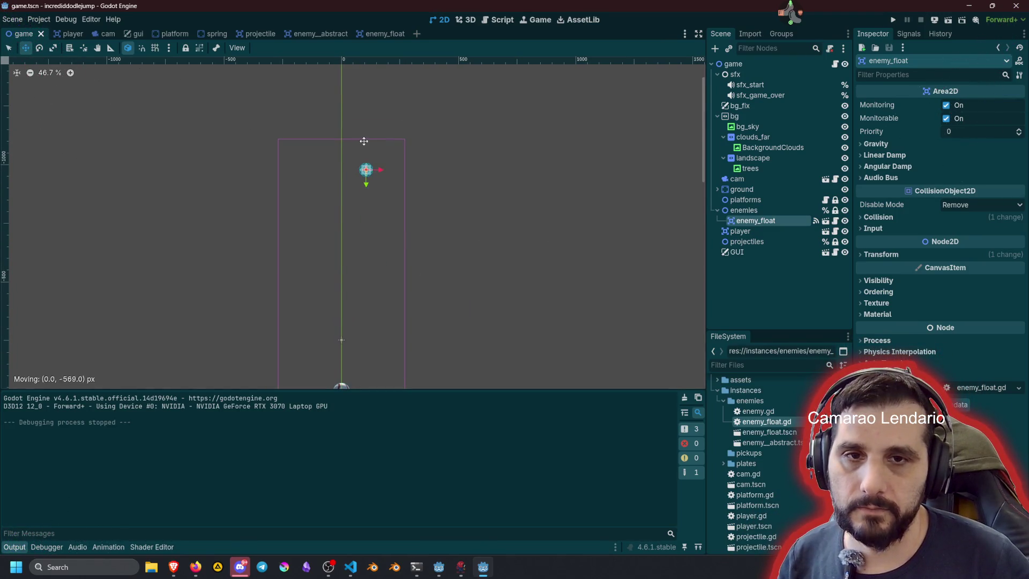
Step: Test-run the game, stop it, and open the enemy_float scene
key("F5")
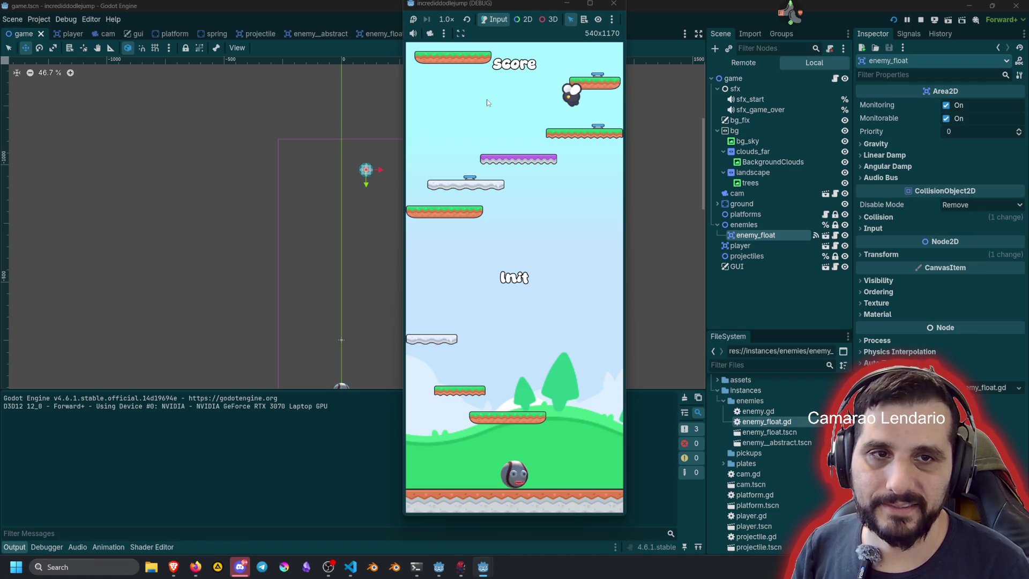
key("F8")
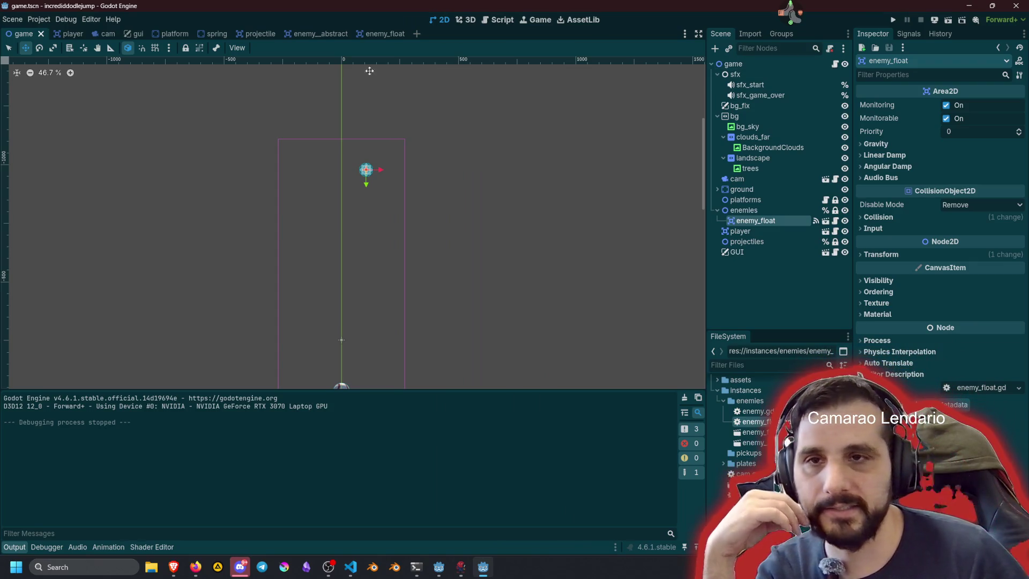
left_click(370, 34)
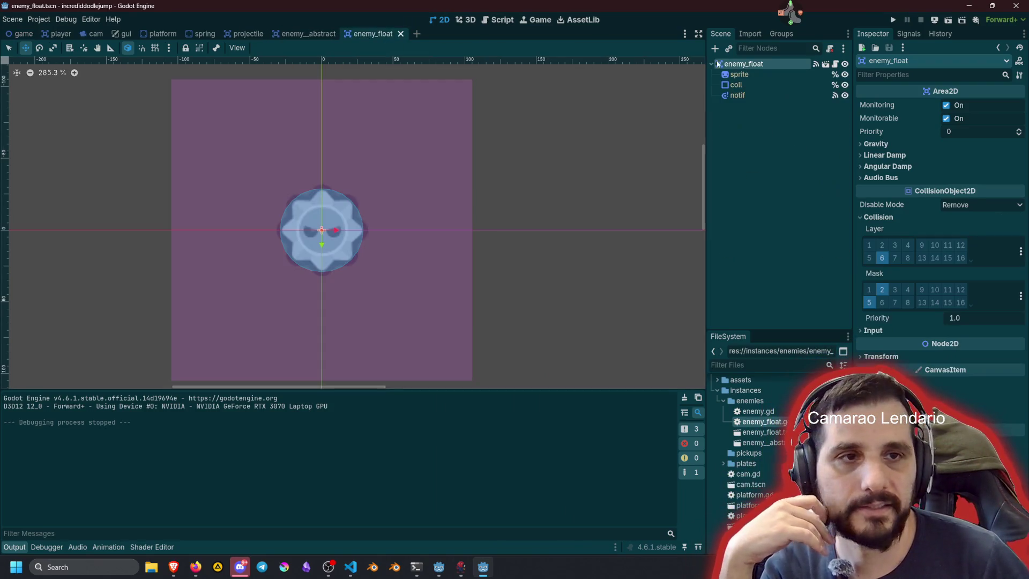
Step: Open enemy_float.gd and follow current_frame_idx on line 19 to its declaration in enemy.gd
left_click(825, 64)
left_click(292, 167)
scroll(292, 171, "up", 2)
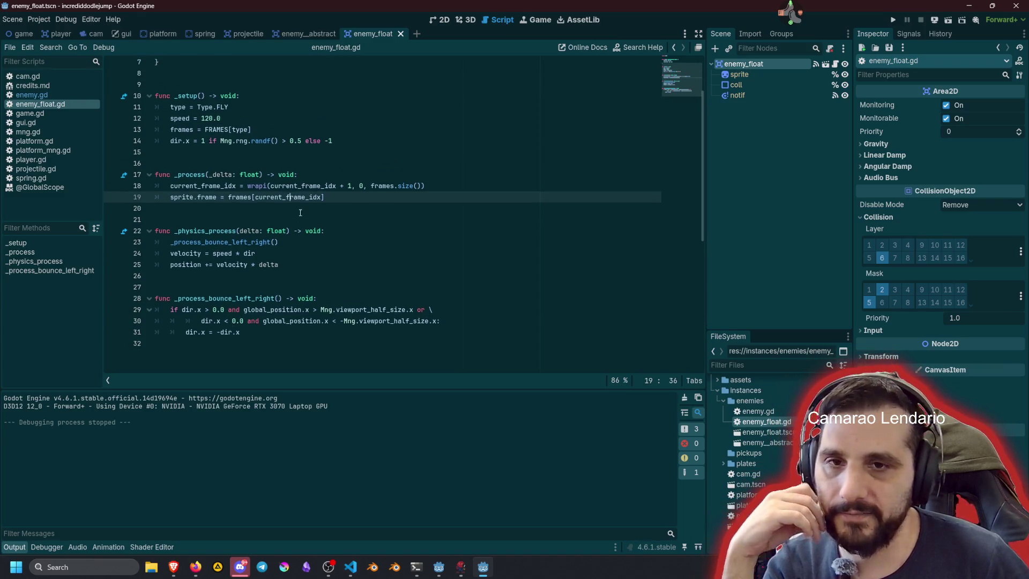
scroll(263, 231, "up", 2)
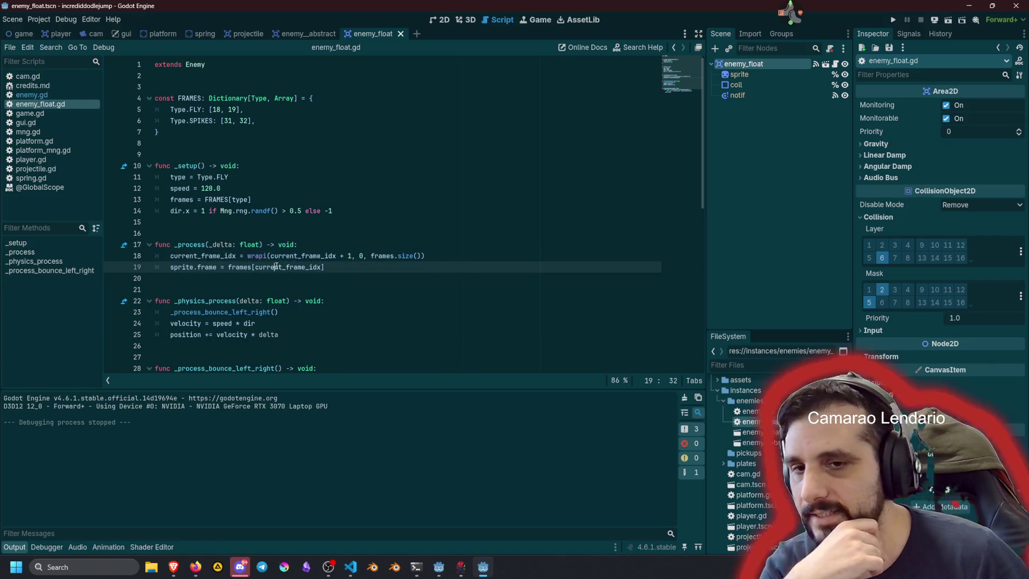
left_click(273, 268)
double_click(272, 268)
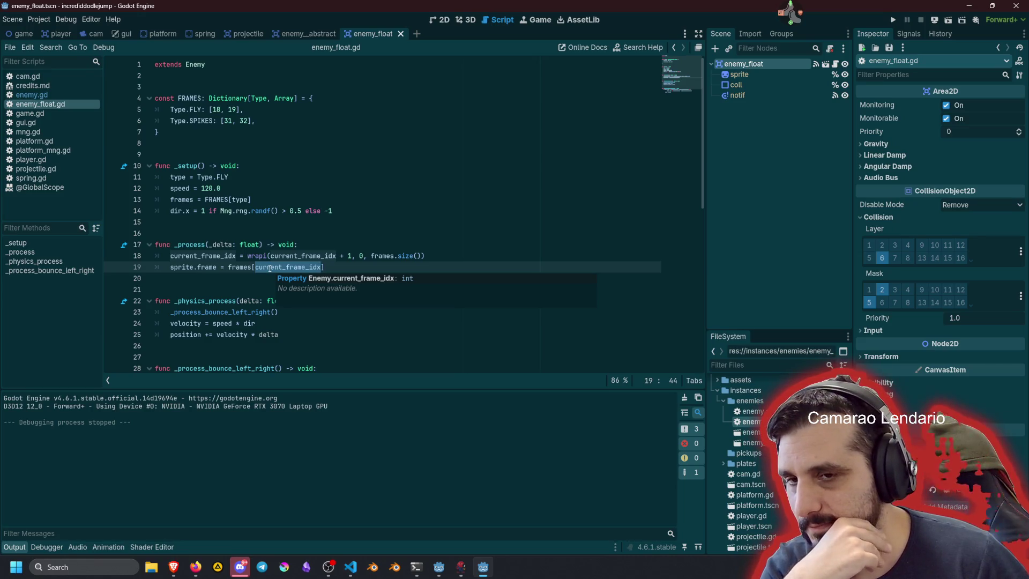
left_click(269, 268, "ctrl")
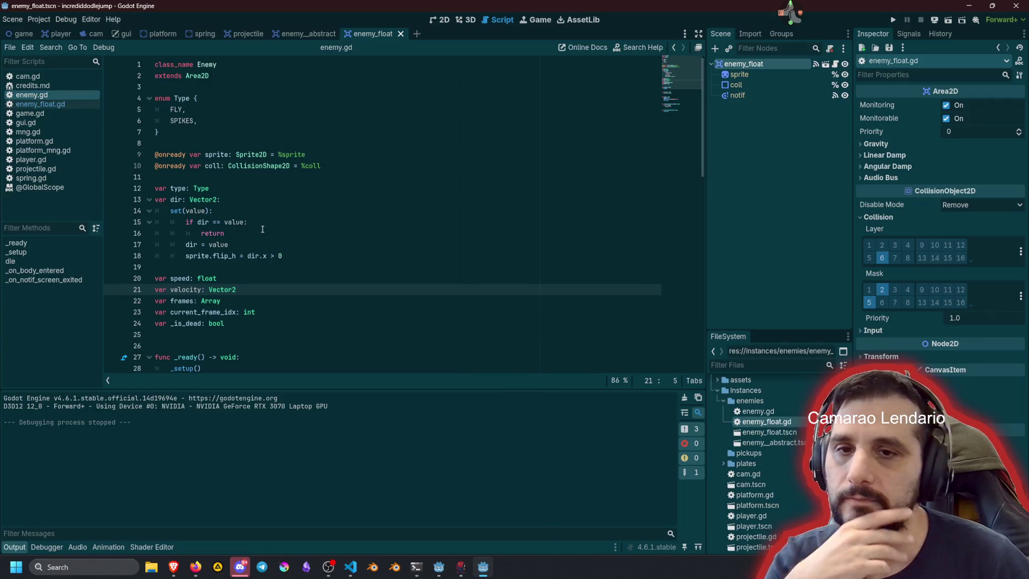
Step: Duplicate the frames declaration into frames_duration: float = 0.2
left_click(252, 236)
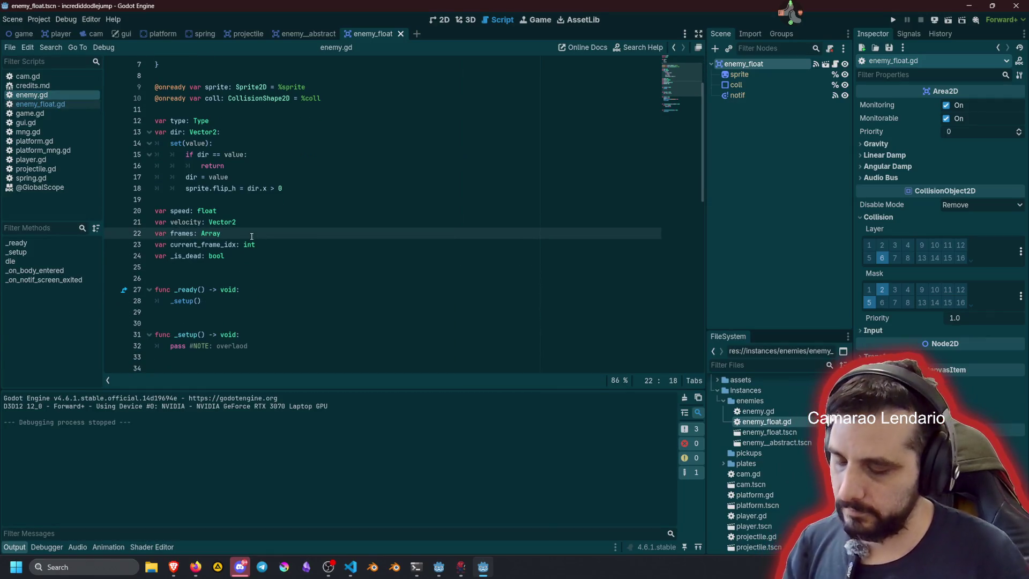
key("ctrl+shift+d")
key("ctrl+Left")
key("ctrl+Right")
type("_duration")
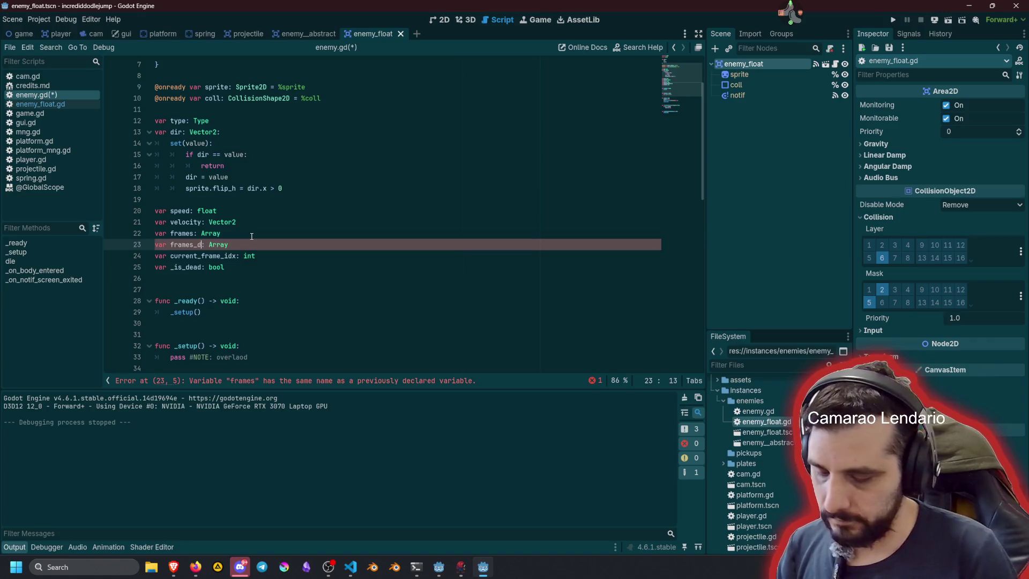
key("End")
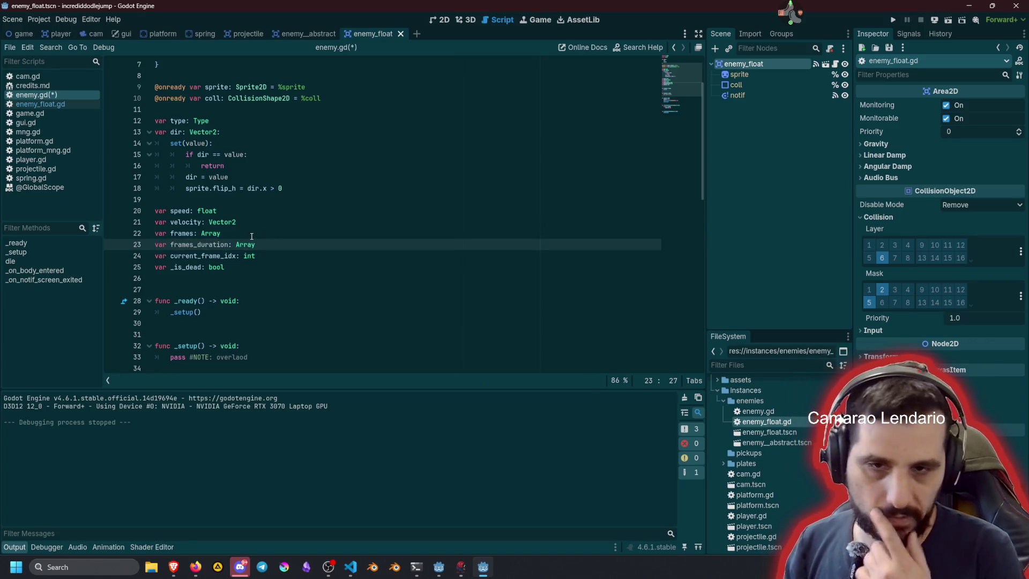
key("ctrl+shift+Left")
type("float")
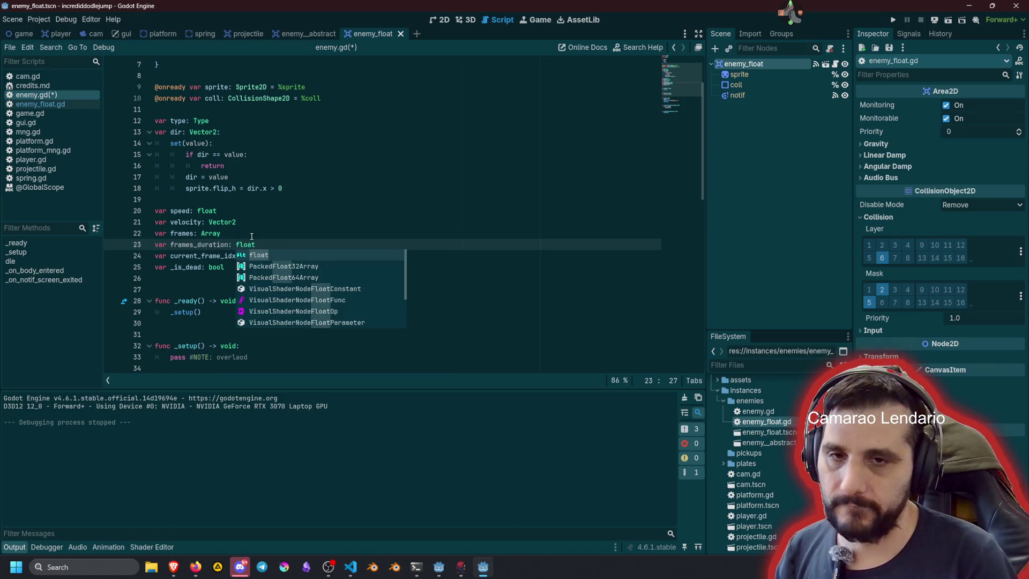
type(" = ")
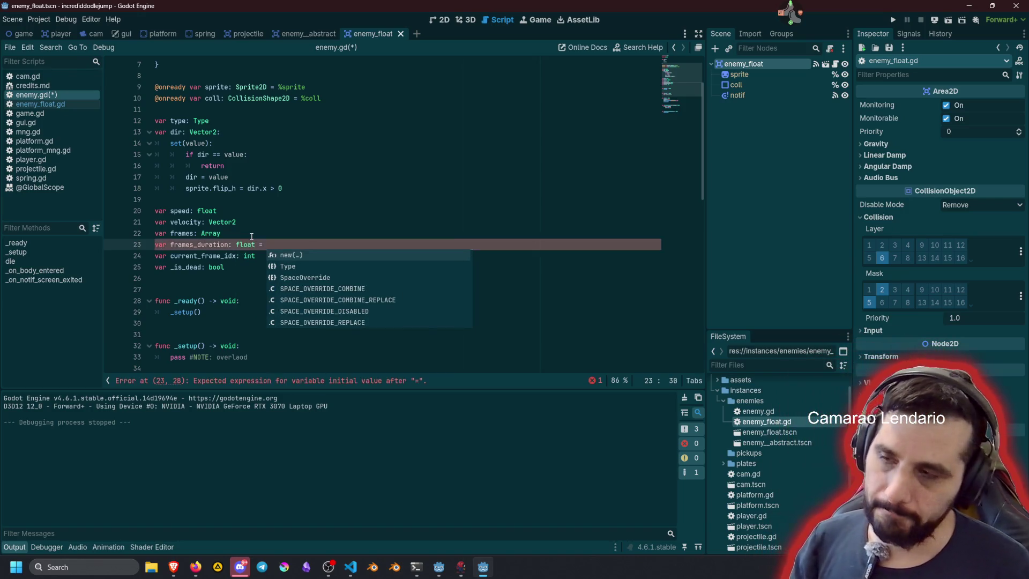
type("0.2")
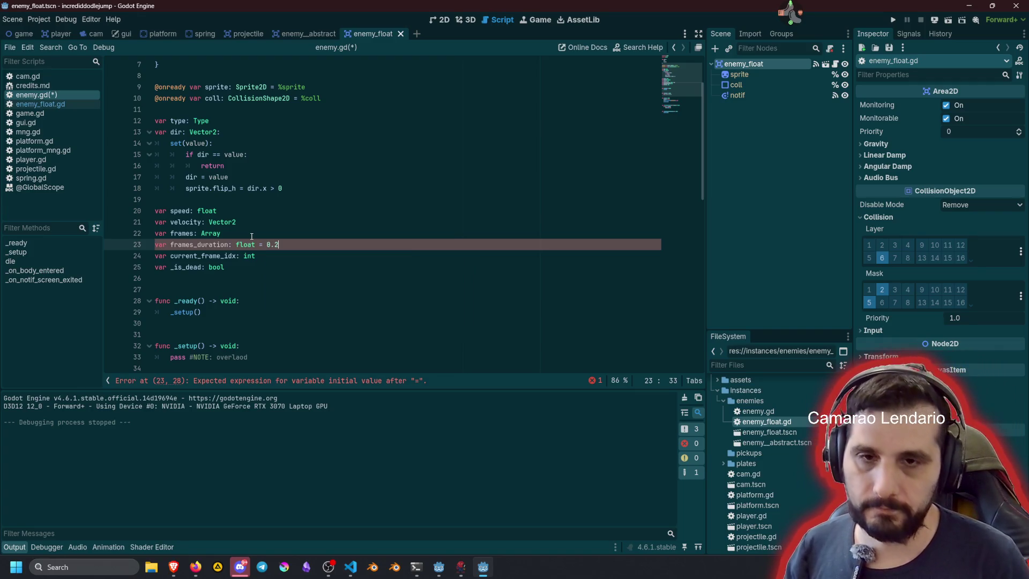
Step: Duplicate that line again as frames_interval: float, with no default value
key("ctrl+d")
key("ctrl+Left")
key("ctrl+Left")
key("ctrl+Left")
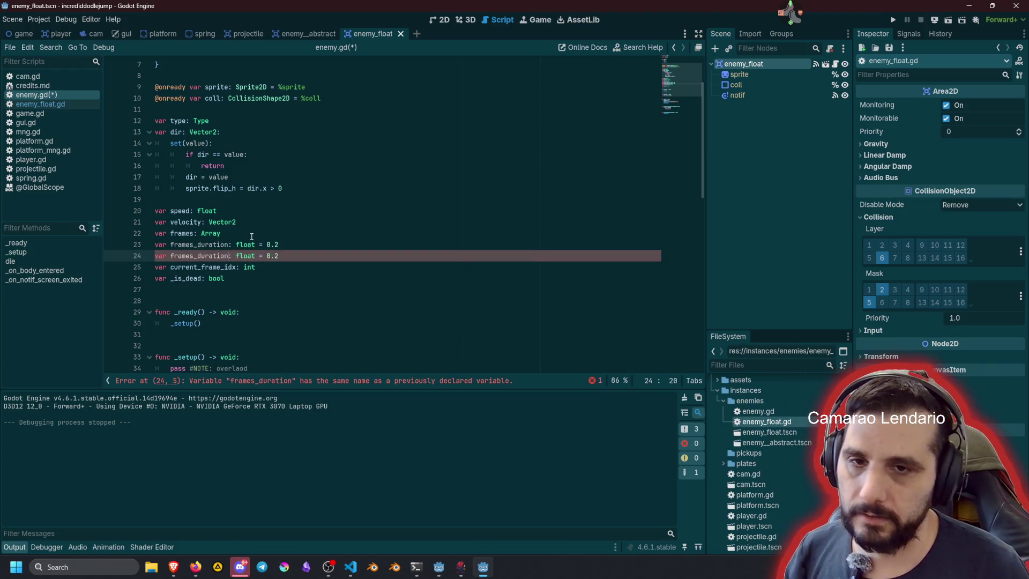
key("shift+Left")
key("shift+Left")
key("shift+Left")
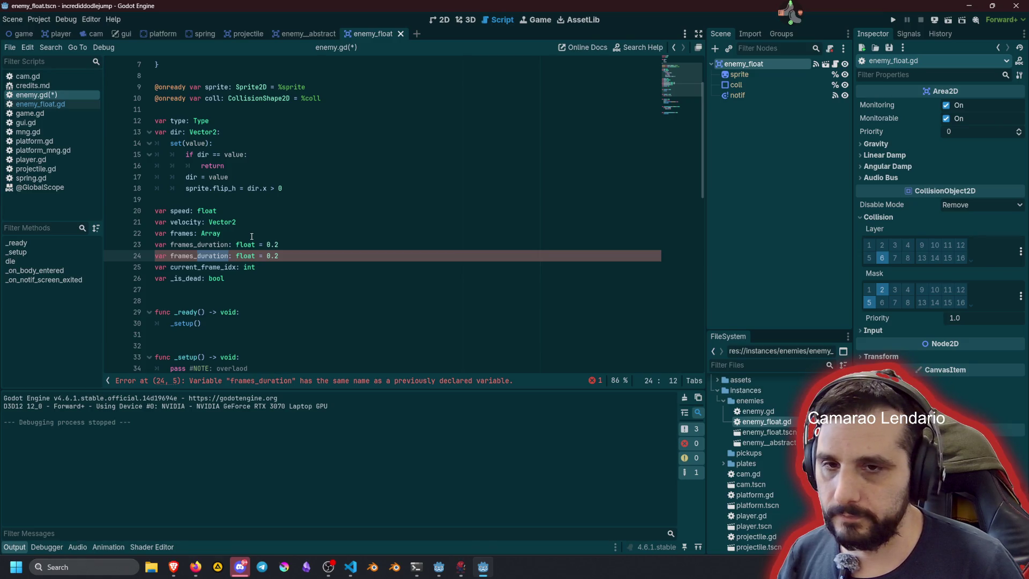
type("current")
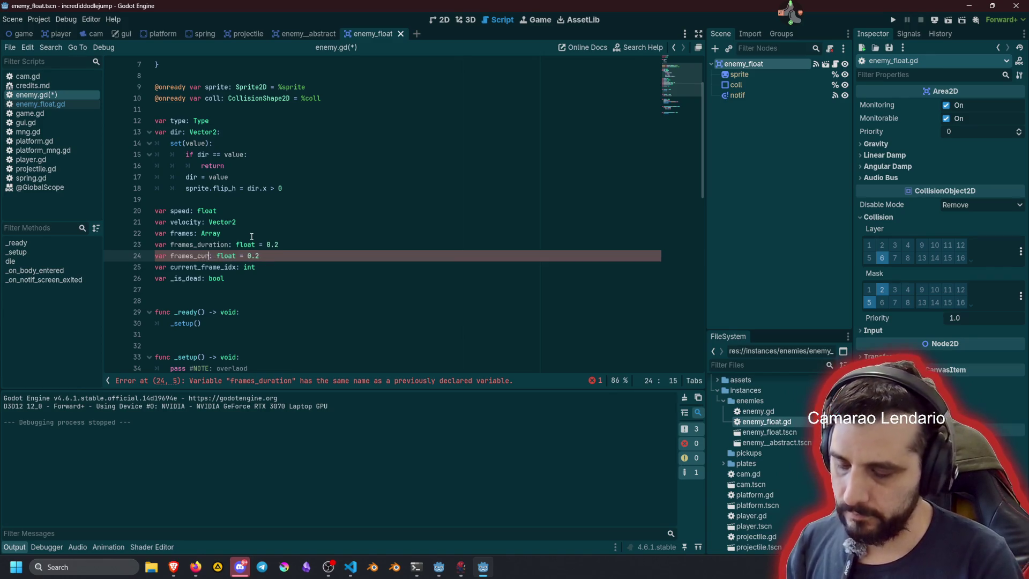
key("End")
key("BackSpace")
key("BackSpace")
key("BackSpace")
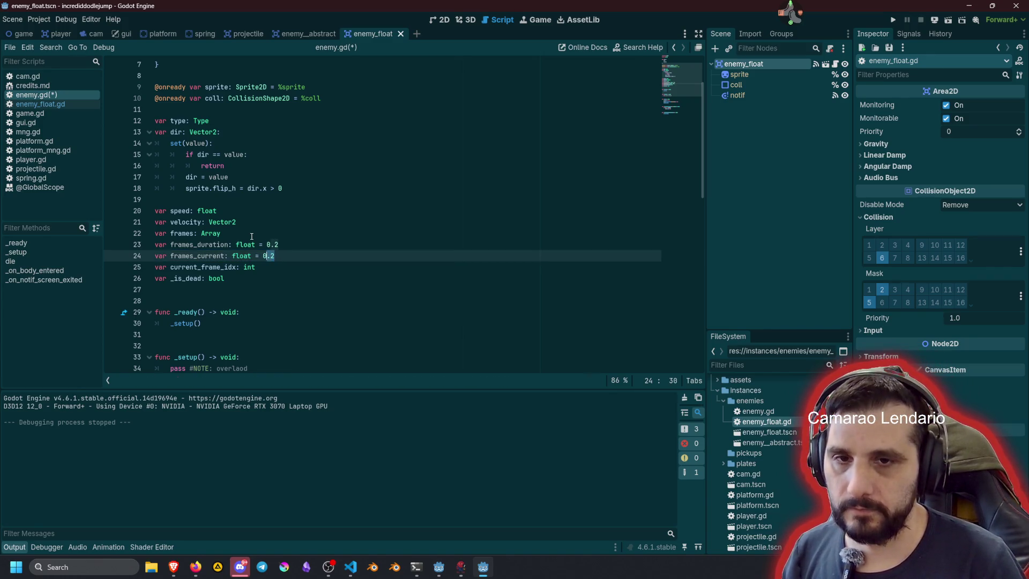
key("ctrl+Left")
key("ctrl+Left")
key("ctrl+Left")
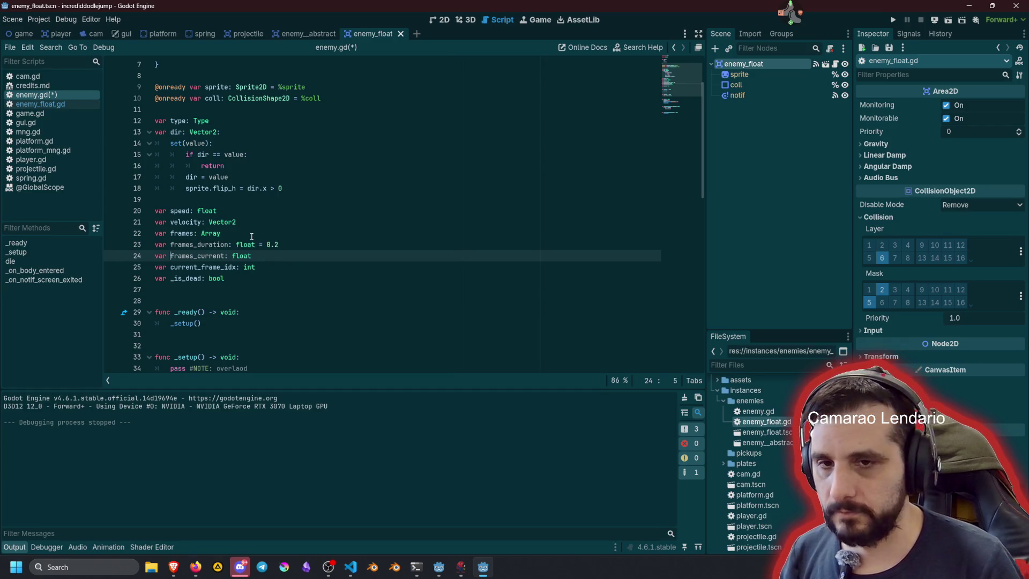
key("ctrl+Right")
type("_")
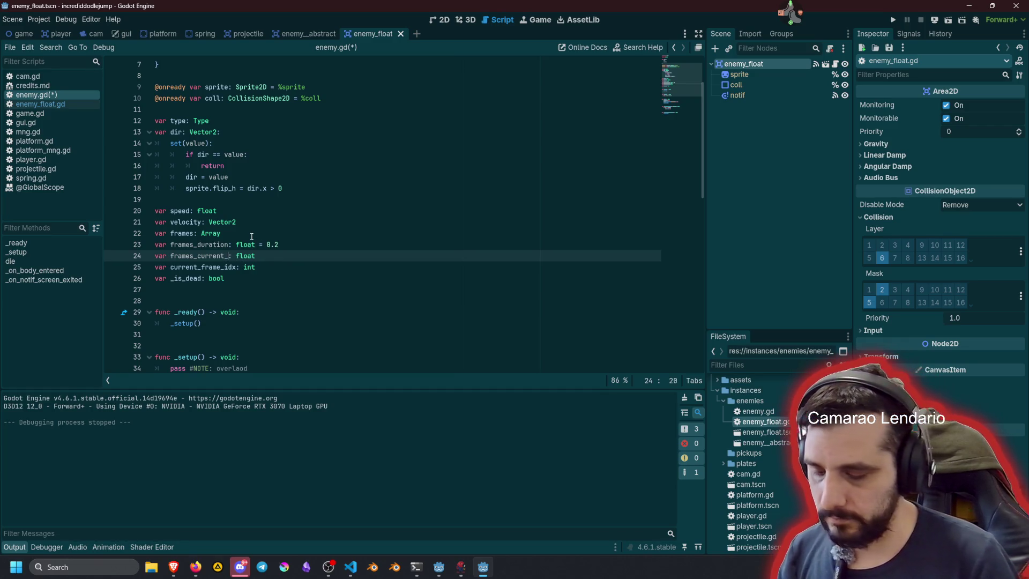
key("BackSpace")
key("BackSpace")
key("BackSpace")
type("coo")
key("BackSpace")
key("BackSpace")
key("BackSpace")
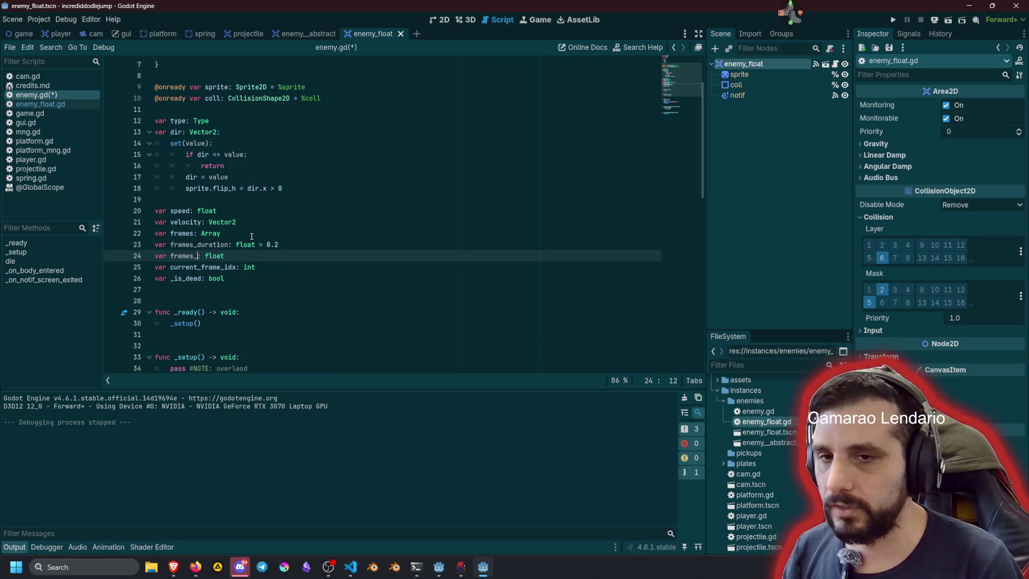
type("interval")
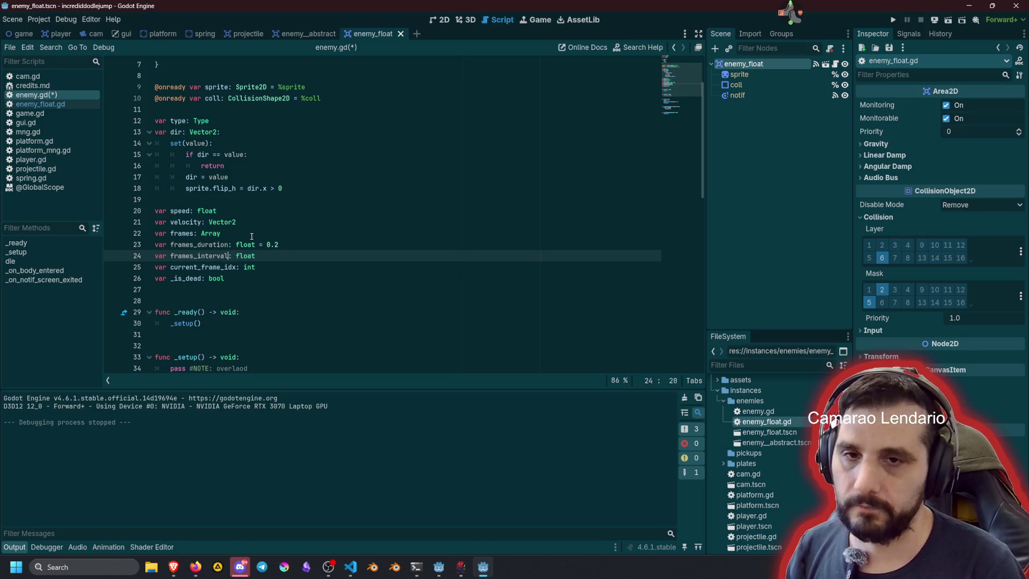
key("ctrl+Left")
key("ctrl+shift+Right")
key("ctrl+c")
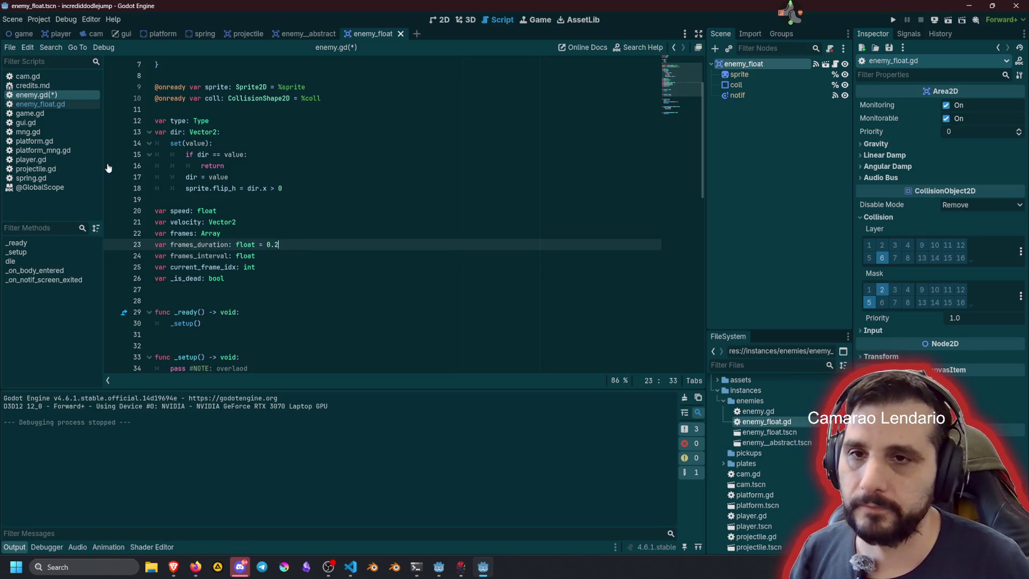
left_click(41, 104)
Step: Add a frames_interval update using delta in _process, renaming _delta to delta
left_click(322, 246)
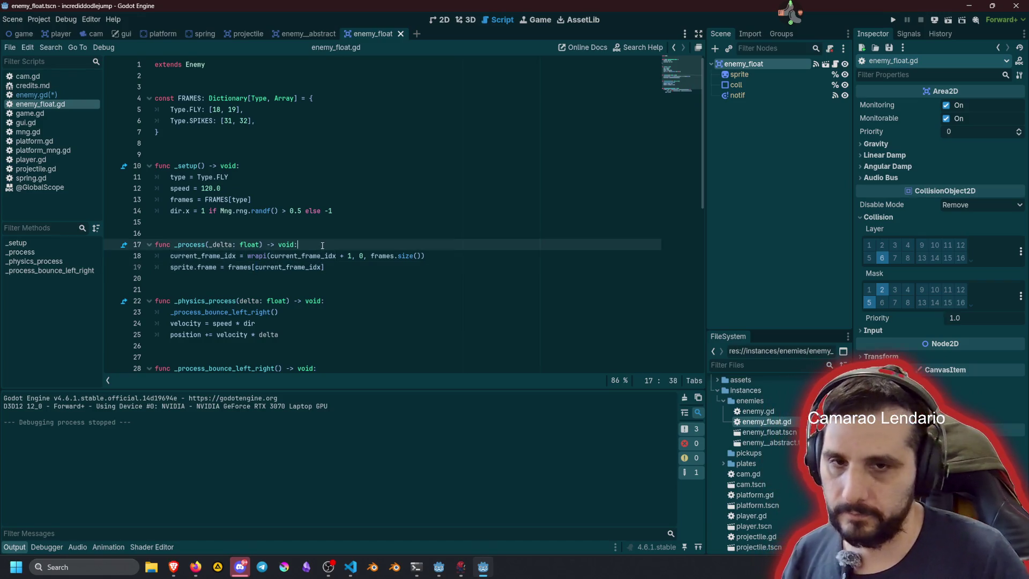
key("Return")
key("ctrl+v")
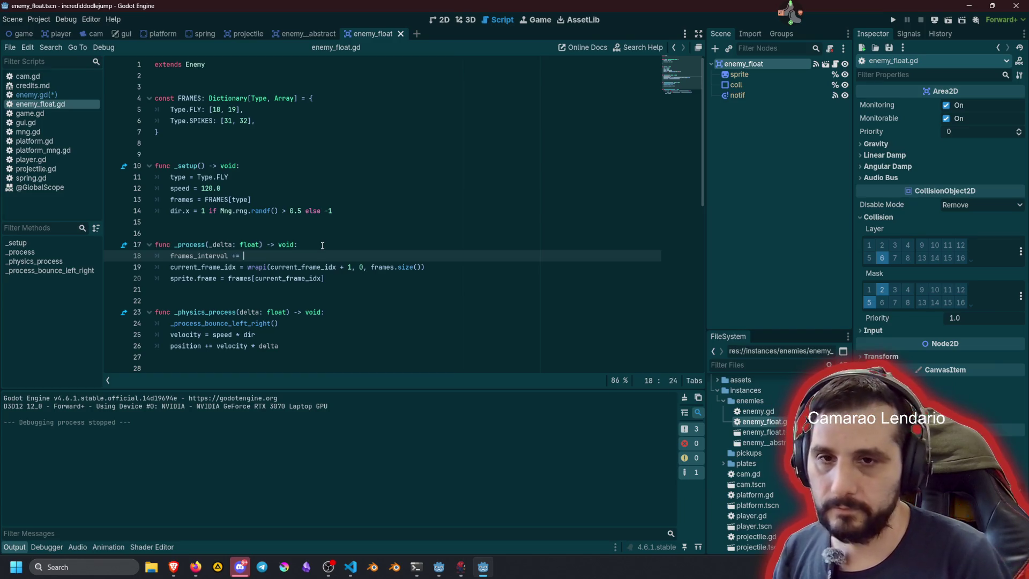
type("delta")
key("Escape")
key("Up")
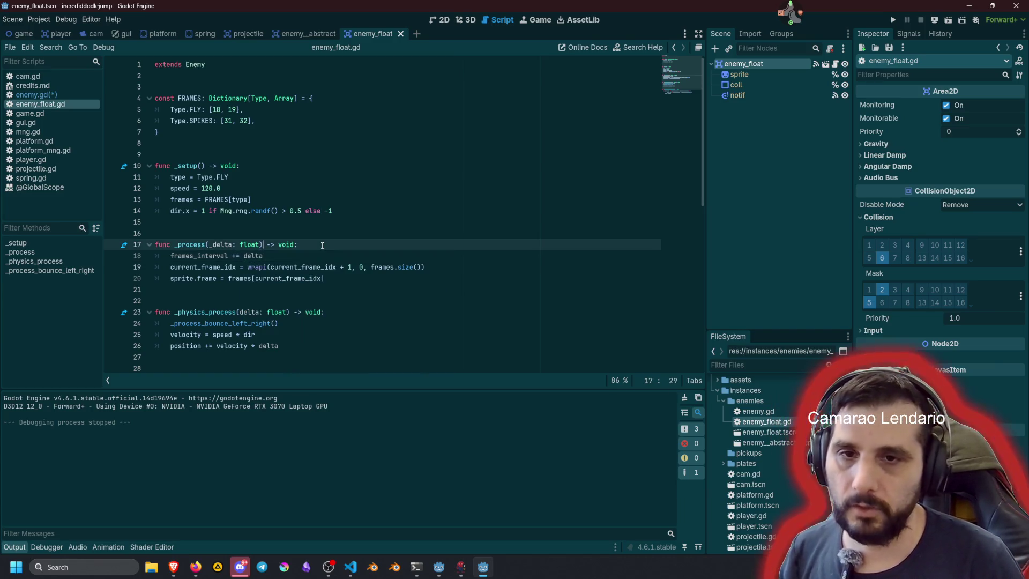
key("ctrl+Left")
key("Delete")
key("Down")
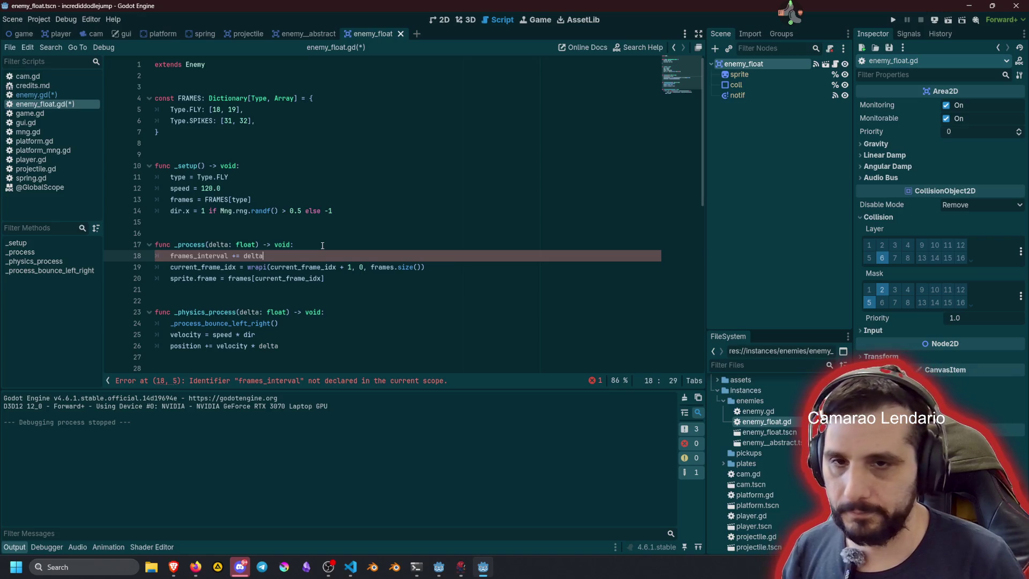
key("Return")
Step: Write the condition 'if frames_interval > frames_duration:' below it
type("if fra")
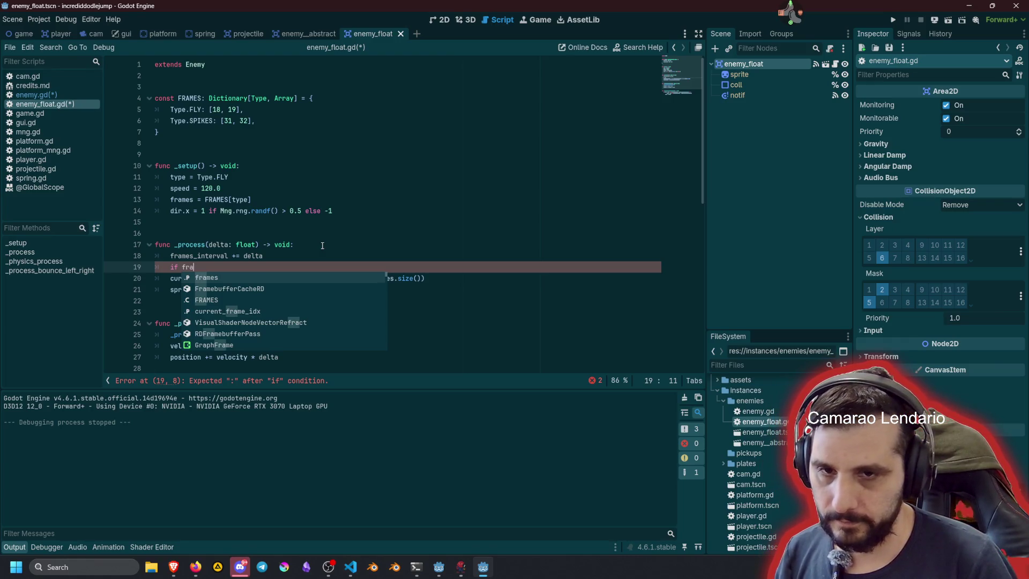
type("me")
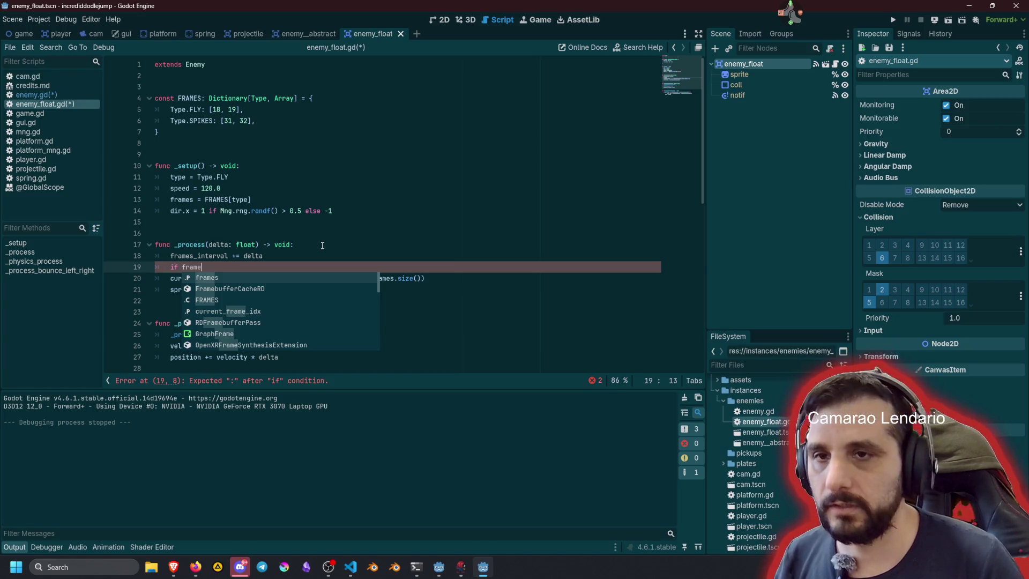
key("ctrl+s")
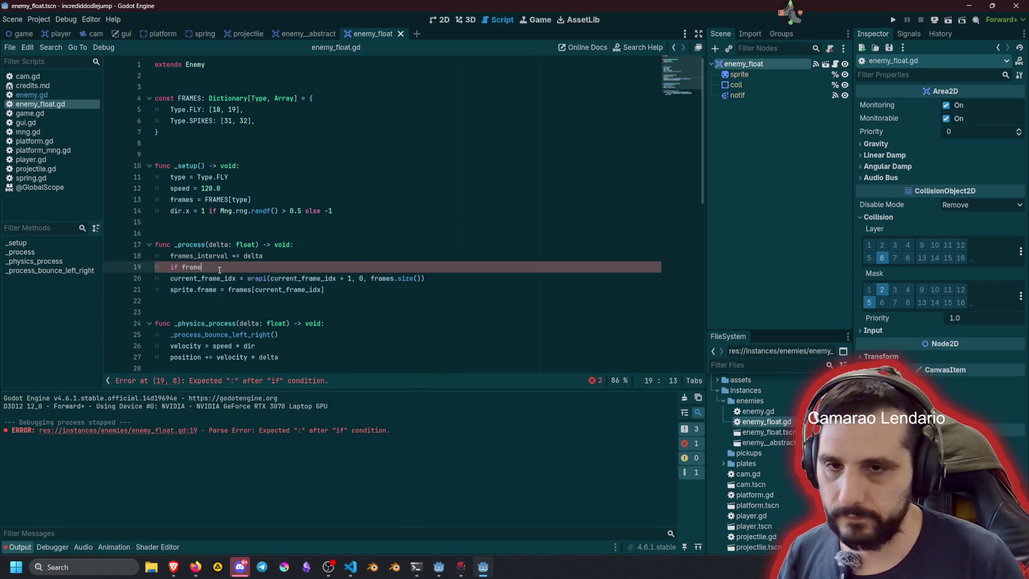
type("s_")
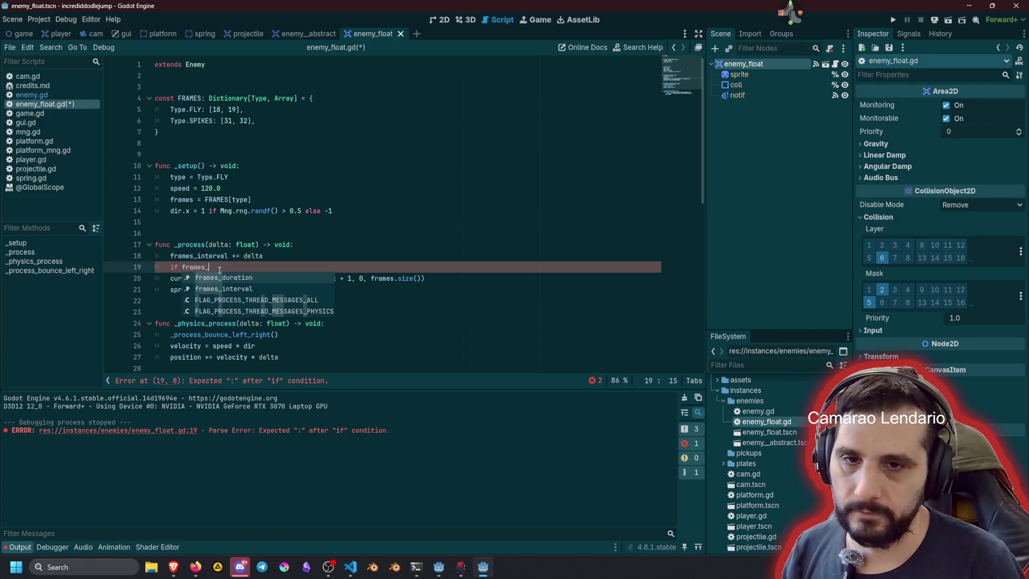
key("Down")
key("Return")
type("> ")
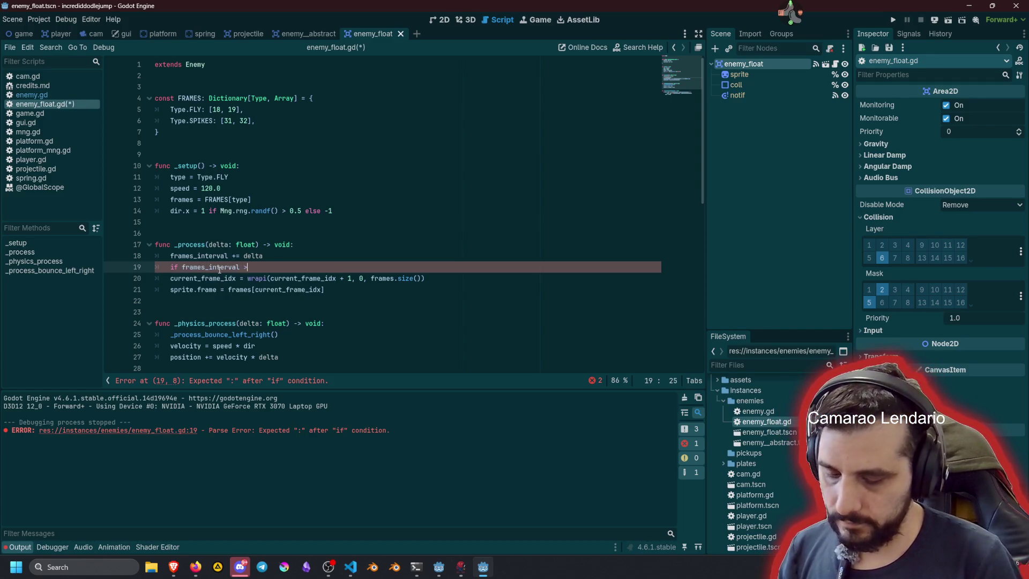
type("fra")
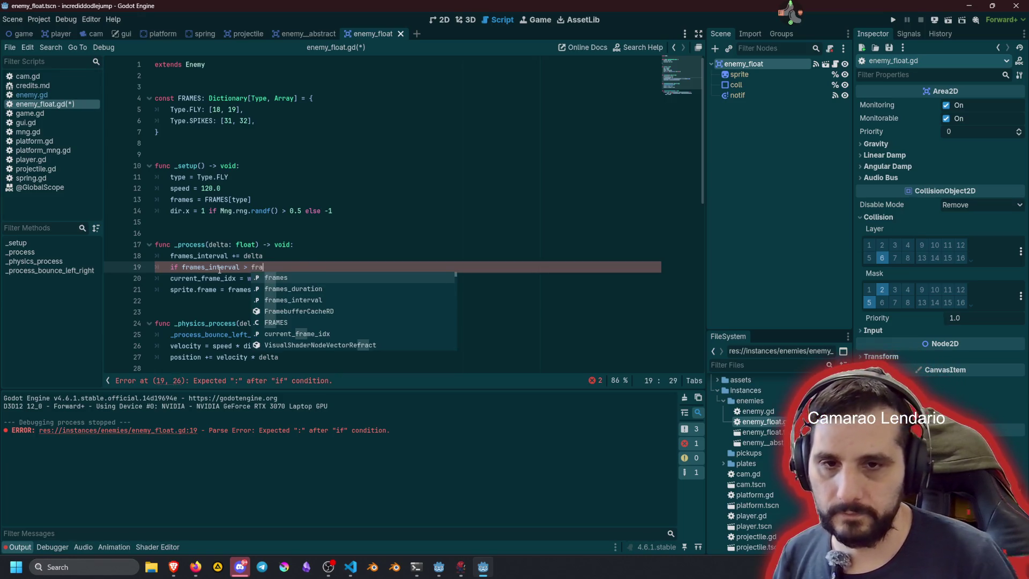
key("Down")
key("Return")
type(":")
key("Return")
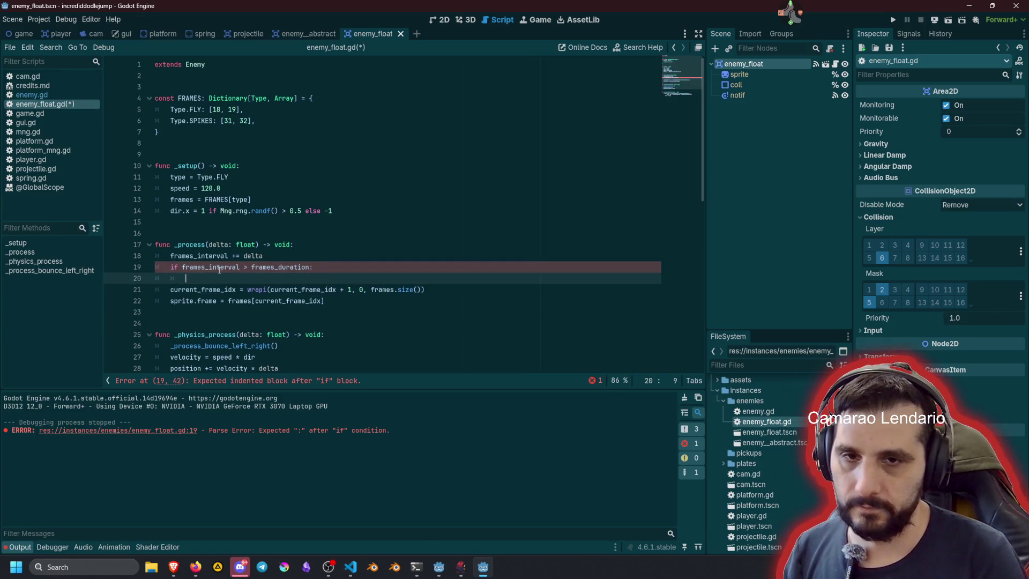
Step: Reset frames_interval = 0 inside the new if block
key("Up")
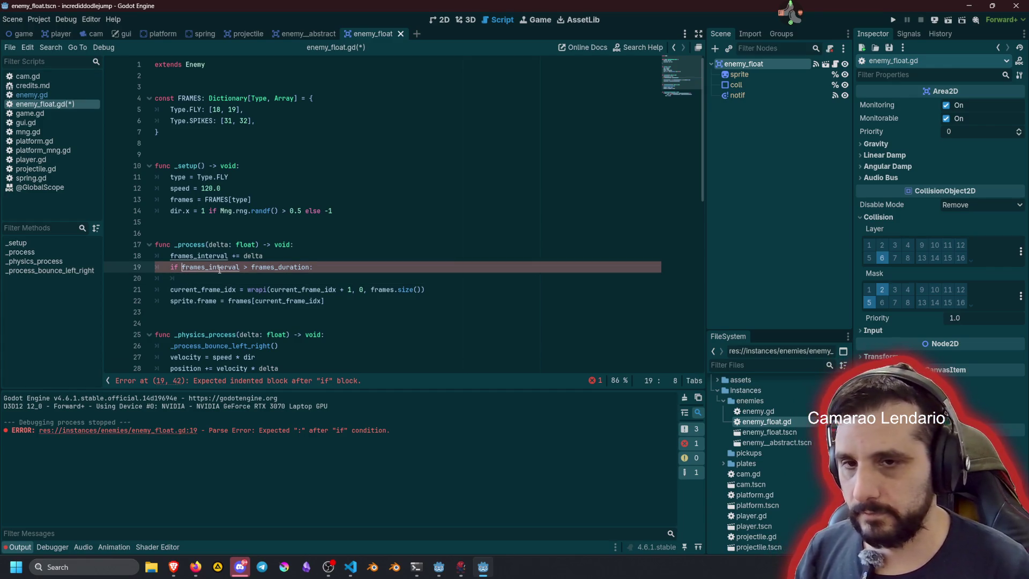
key("Left")
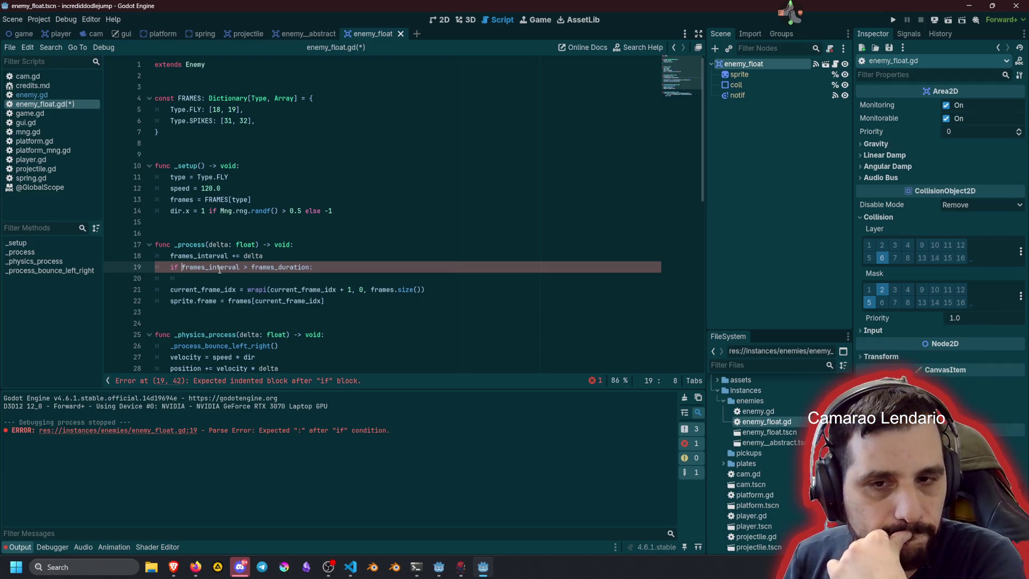
double_click(219, 269)
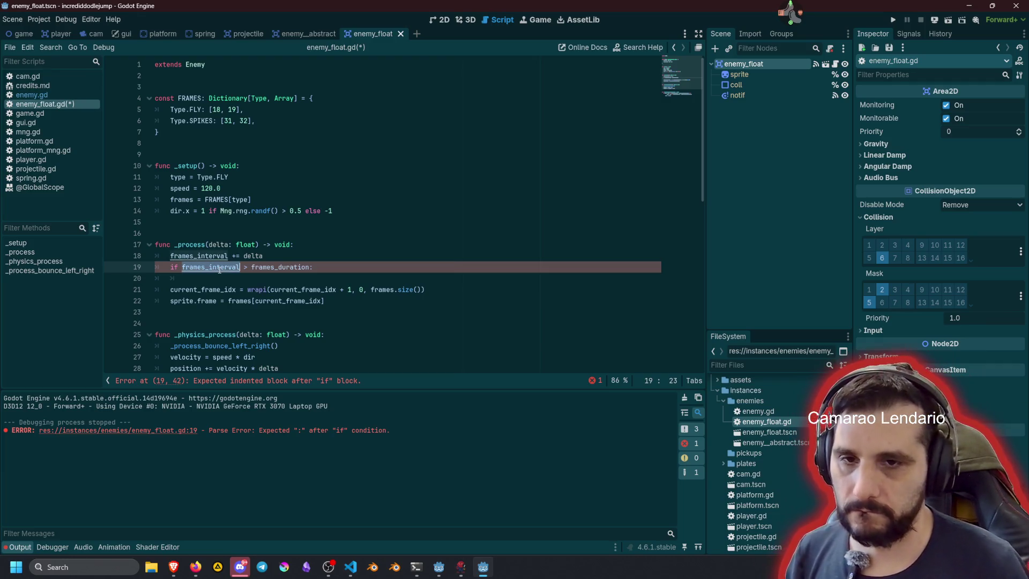
key("ctrl+c")
key("Down")
key("Tab")
key("ctrl+v")
type("= 0")
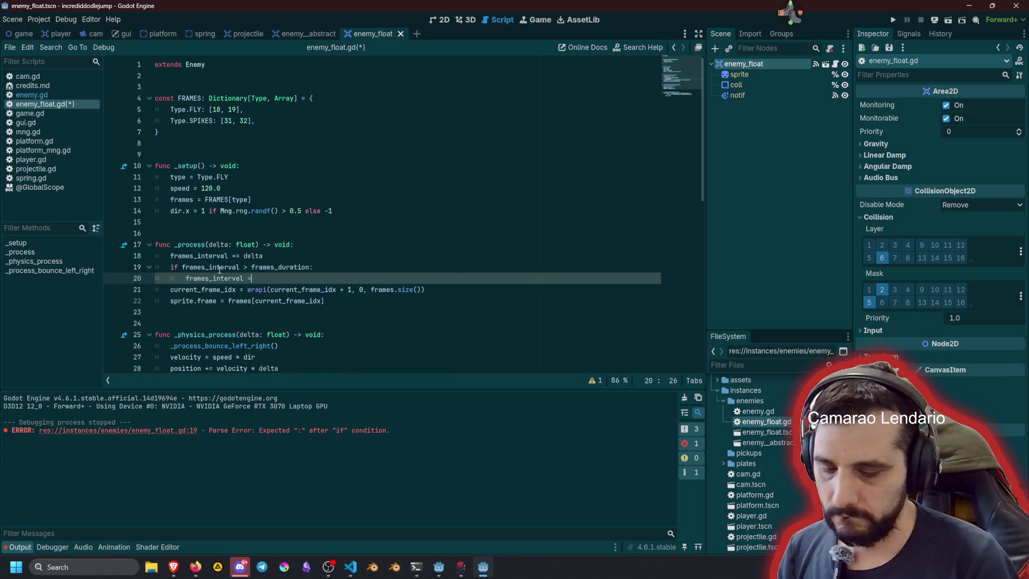
Step: Indent the frame-advance lines under the condition and run the game
key("Down")
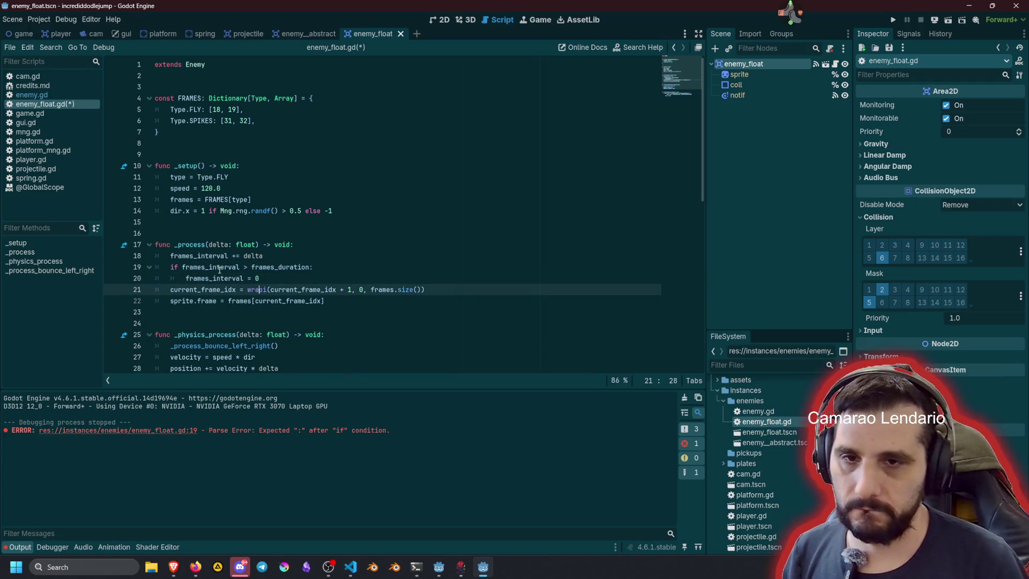
key("shift+Down")
key("Tab")
key("Up")
key("Up")
key("End")
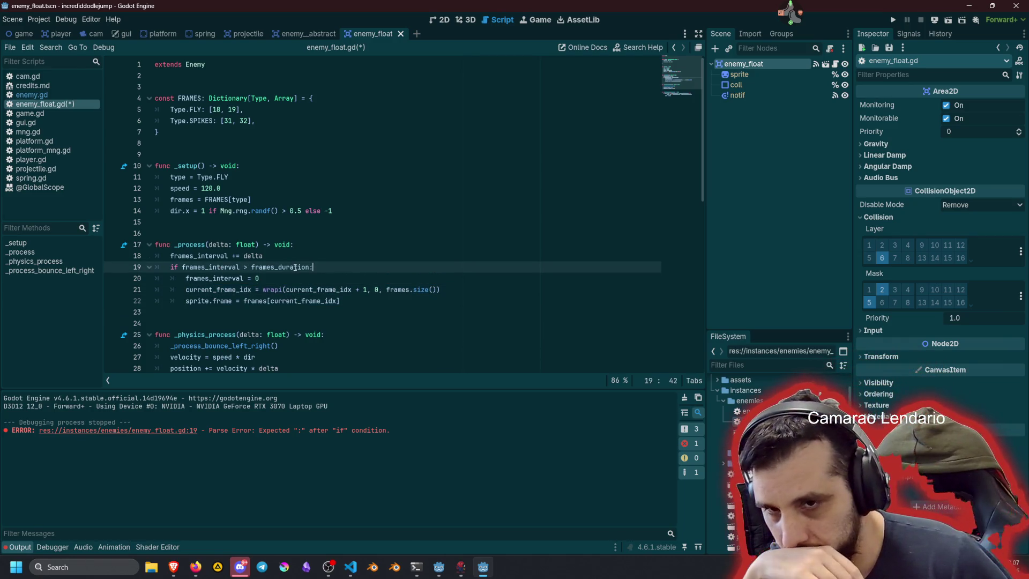
left_click(277, 278)
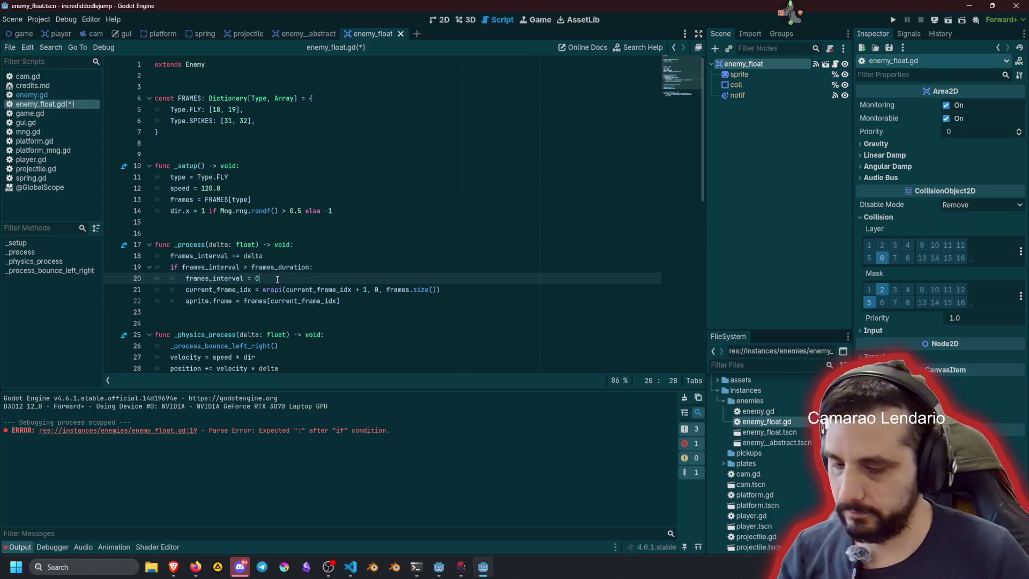
key("F5")
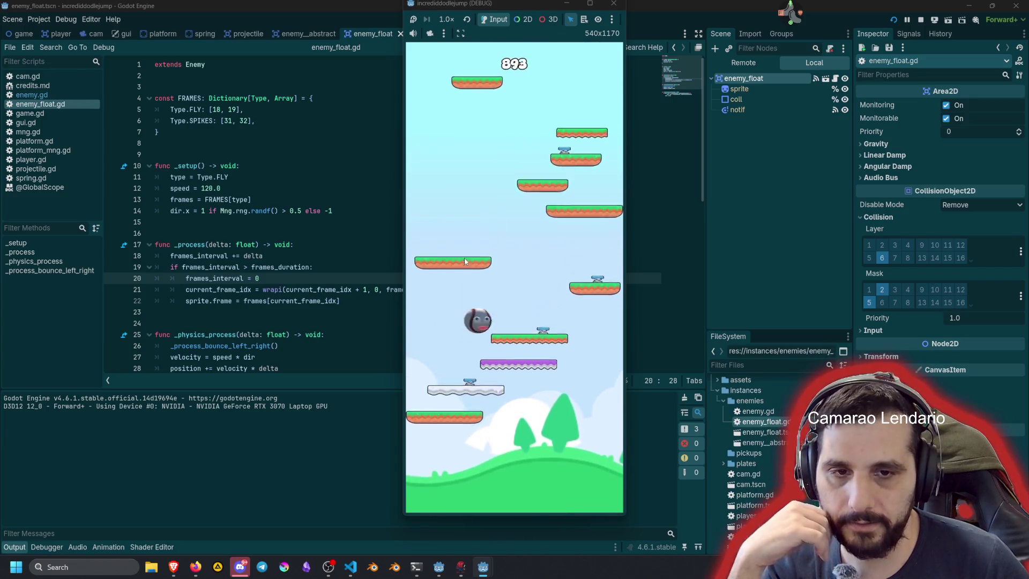
Step: Stop the running game after checking the floating enemy's frame animation
key("F8")
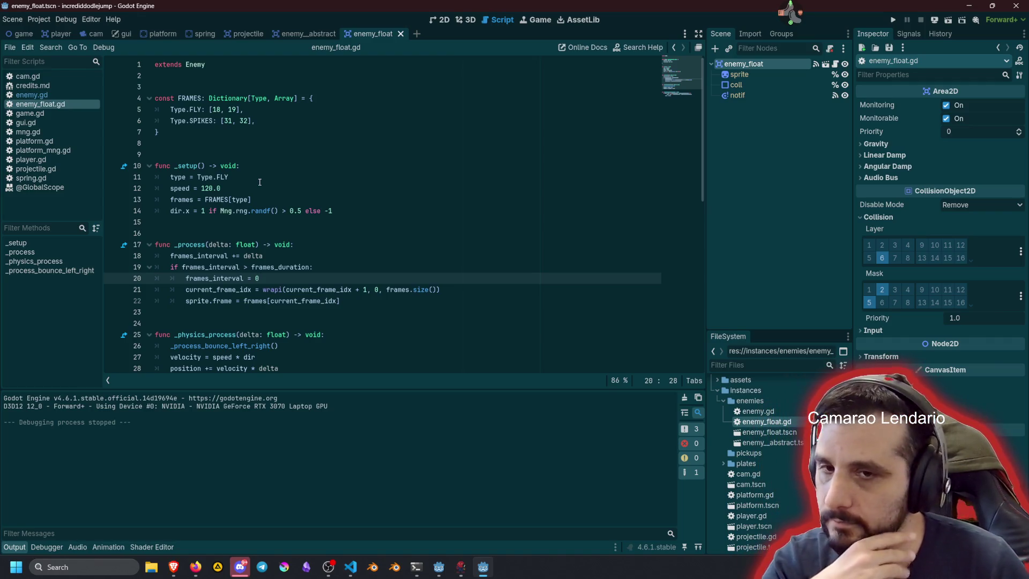
Step: Replace the 'type = Type.FLY' assignment in _setup with 'match type:'
left_click(261, 180)
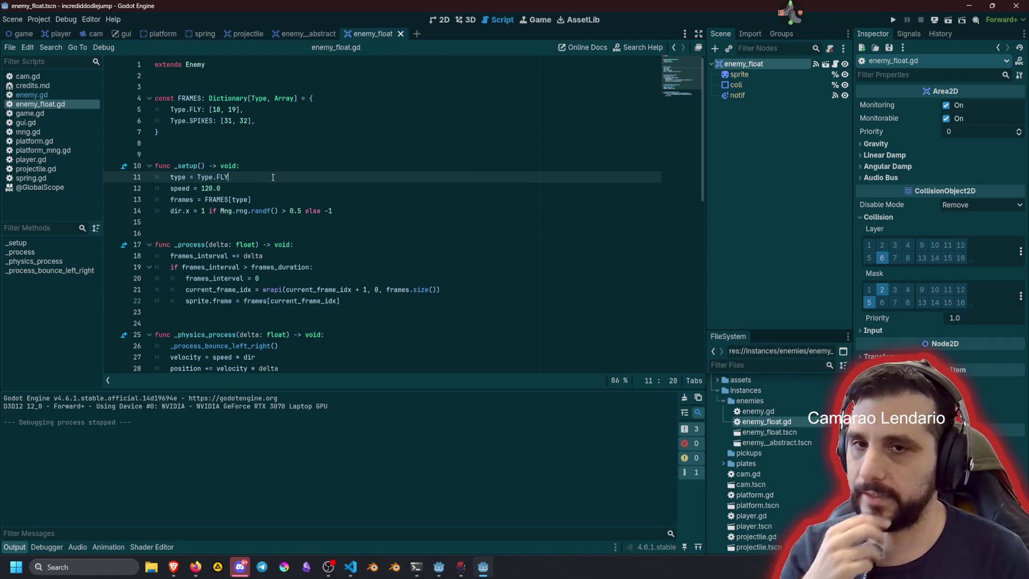
key("Home")
key("shift+End")
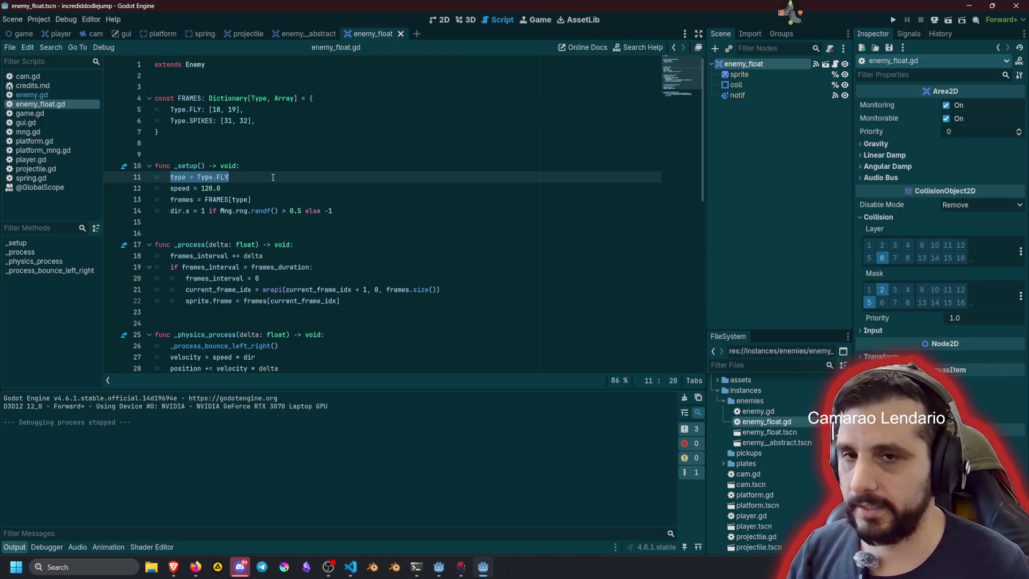
key("shift+Down")
key("Left")
type("match")
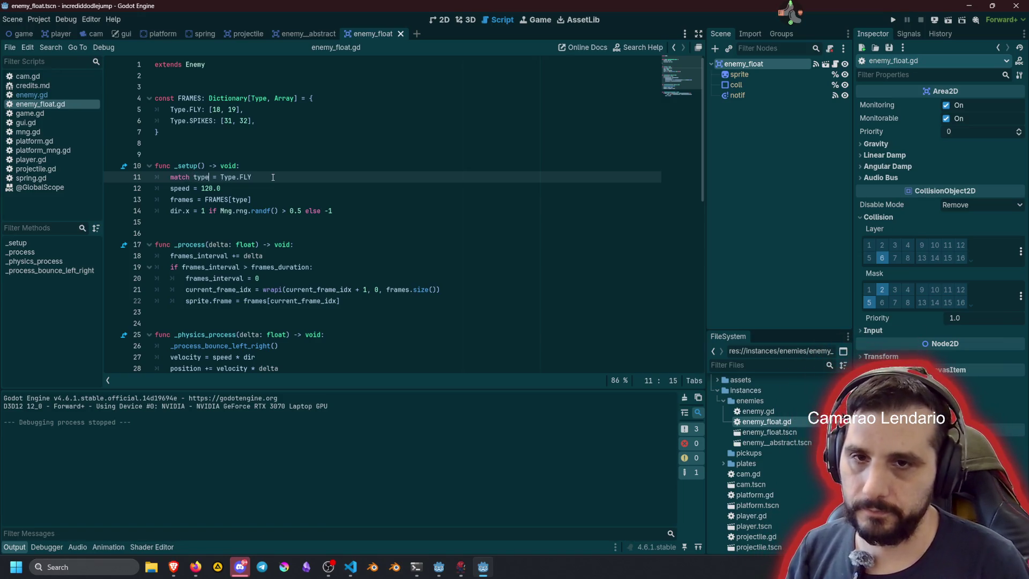
key("Delete")
key("Delete")
key("Delete")
type(":")
Step: Make Type.FLY a match case with speed = 120.0 indented beneath it
key("Return")
key("End")
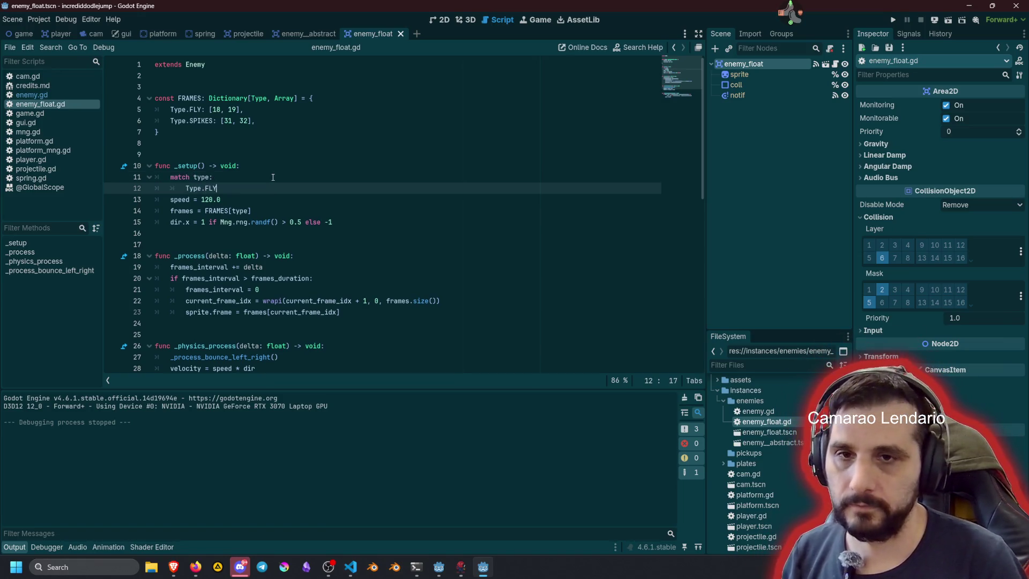
key("Down")
key("Home")
key("Tab")
Step: Add a Type.SPIKES case below it with speed = 60.0
key("Up")
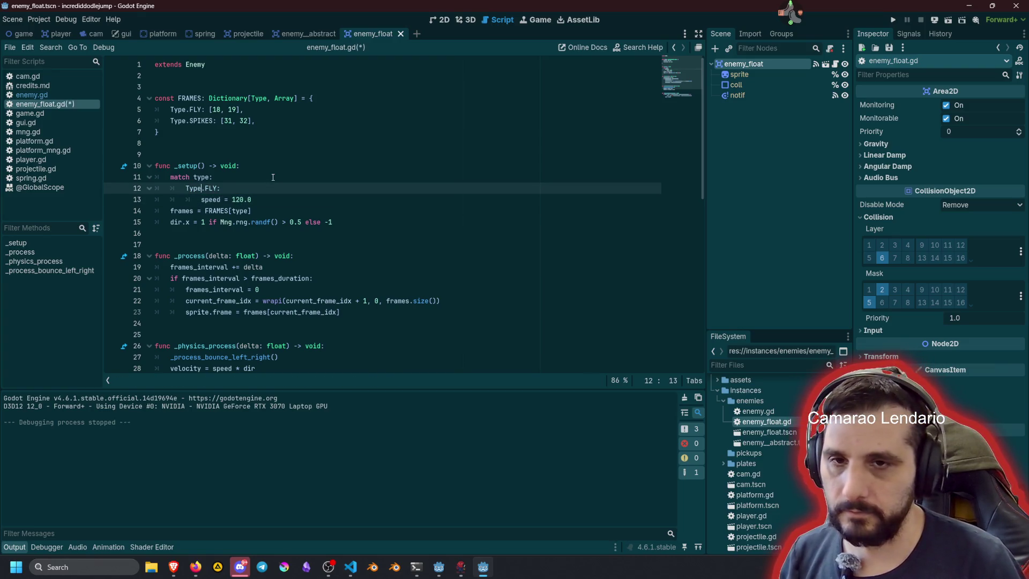
key("ctrl+c")
key("Down")
key("Down")
key("ctrl+v")
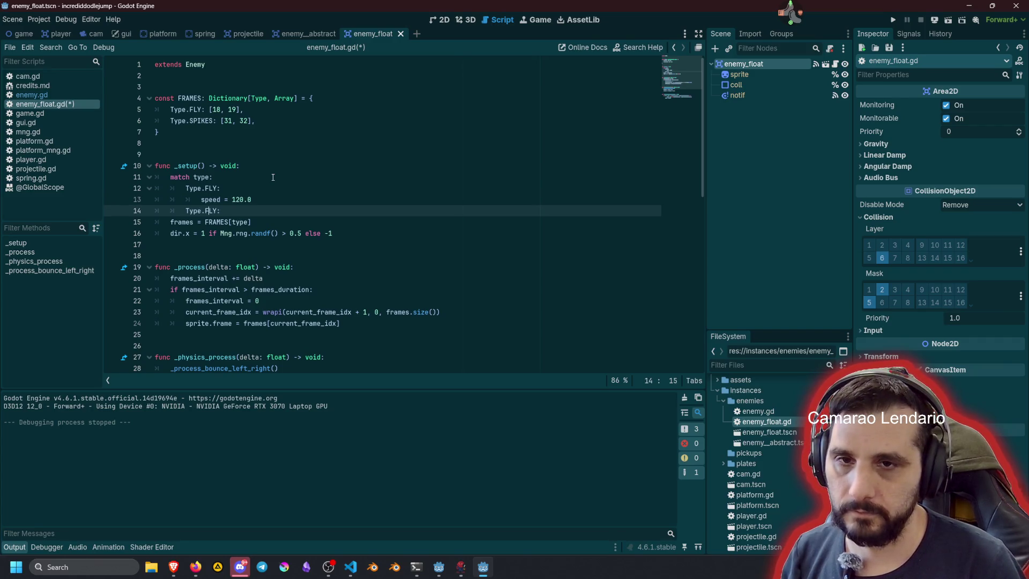
key("ctrl+d")
type("SP")
key("Return")
key("End")
key("Return")
key("Up")
key("Up")
key("shift+End")
key("Down")
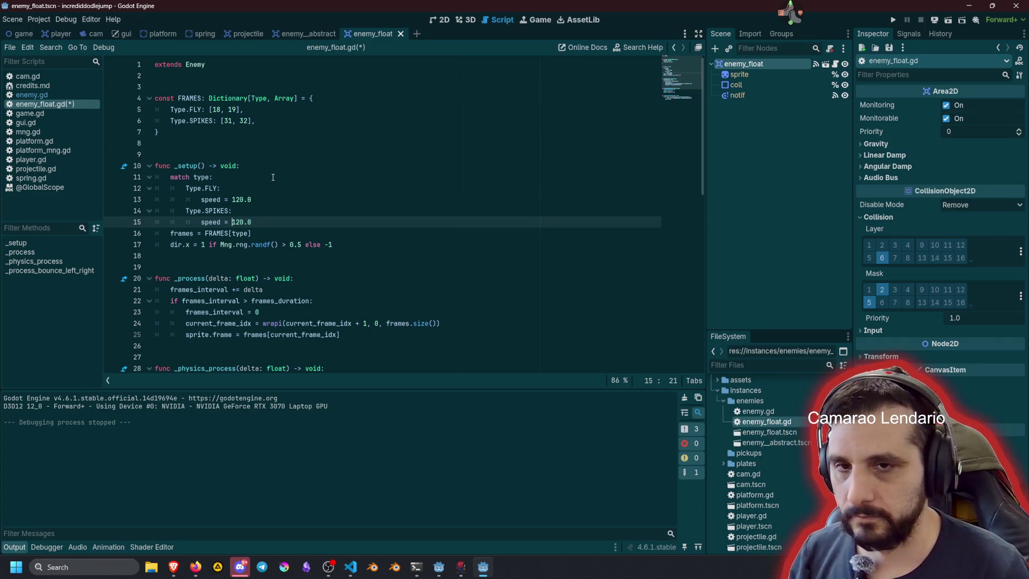
key("ctrl+shift+Right")
type("60")
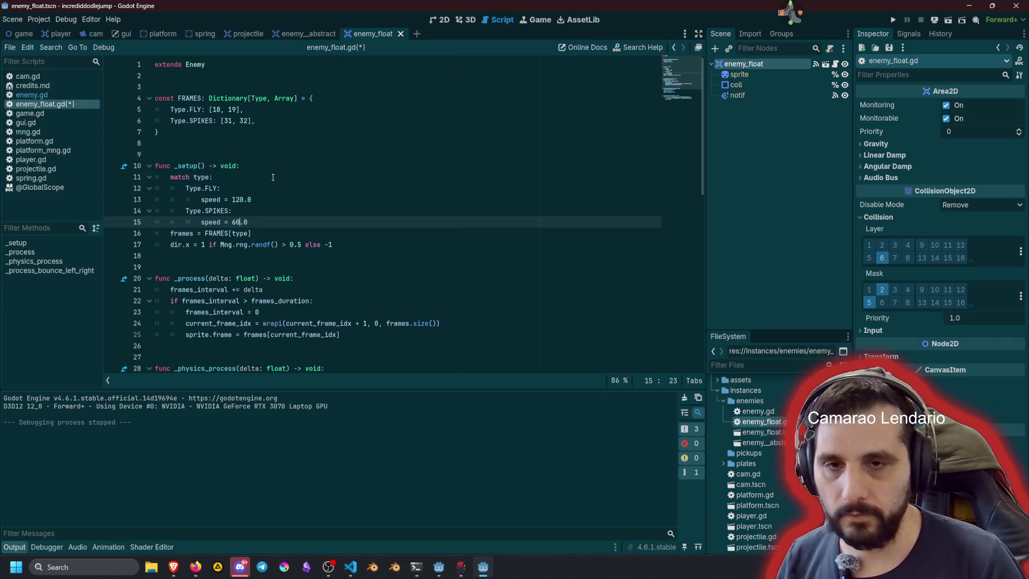
Step: Move the frames = FRAMES[type] and dir.x lines above the match, add a separator line, and save
key("Down")
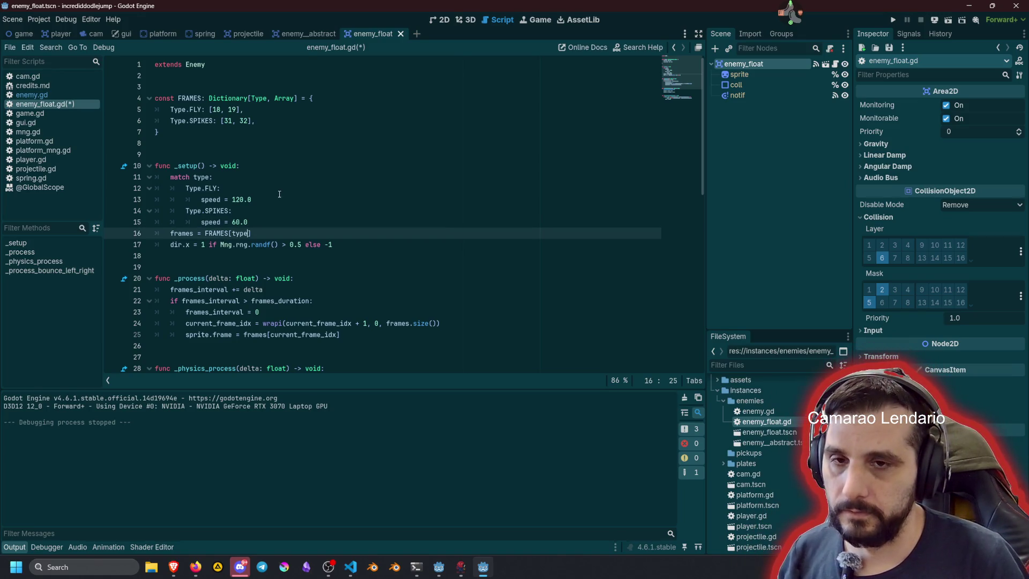
key("alt+Up")
key("alt+Up")
key("alt+Up")
key("Down")
key("Down")
key("Down")
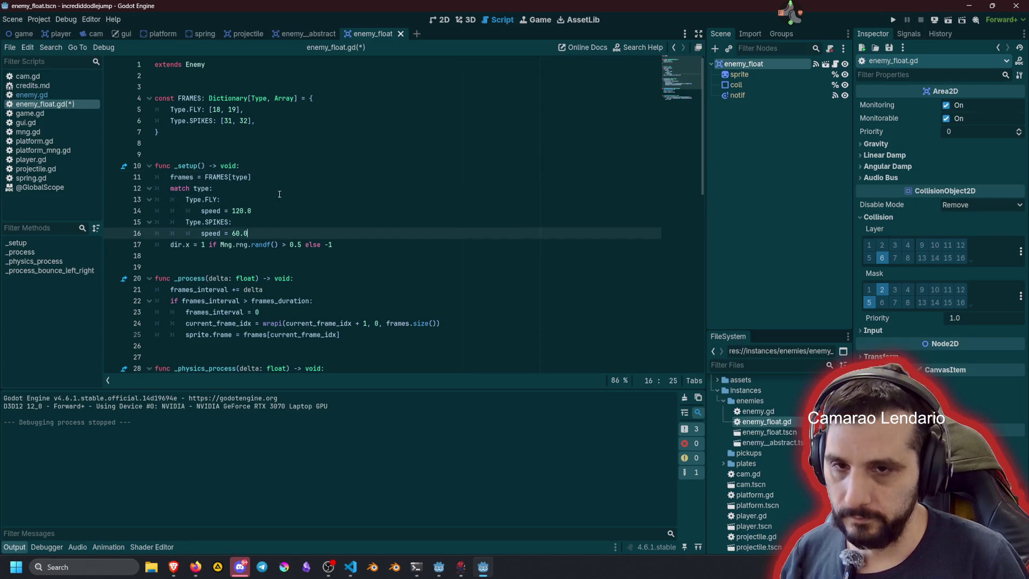
key("alt+Up")
key("alt+Up")
key("alt+Up")
key("Down")
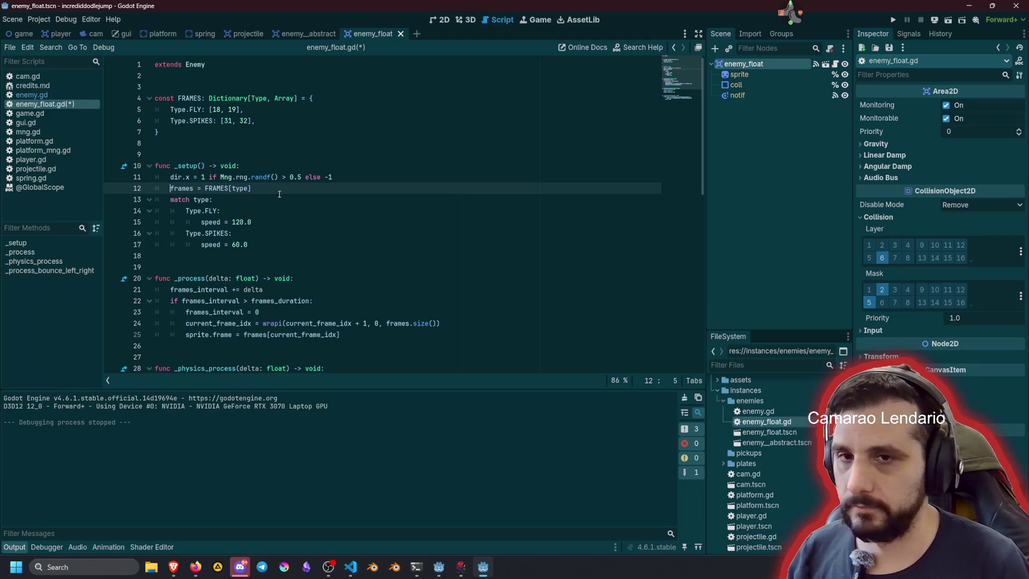
key("Return")
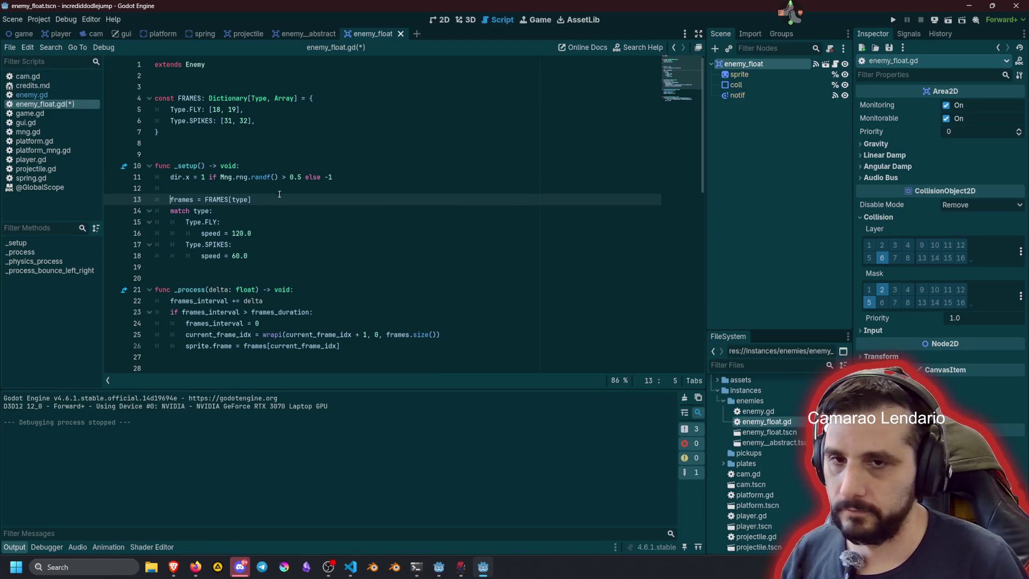
key("Up")
key("Up")
key("Down")
key("Tab")
left_click(321, 237)
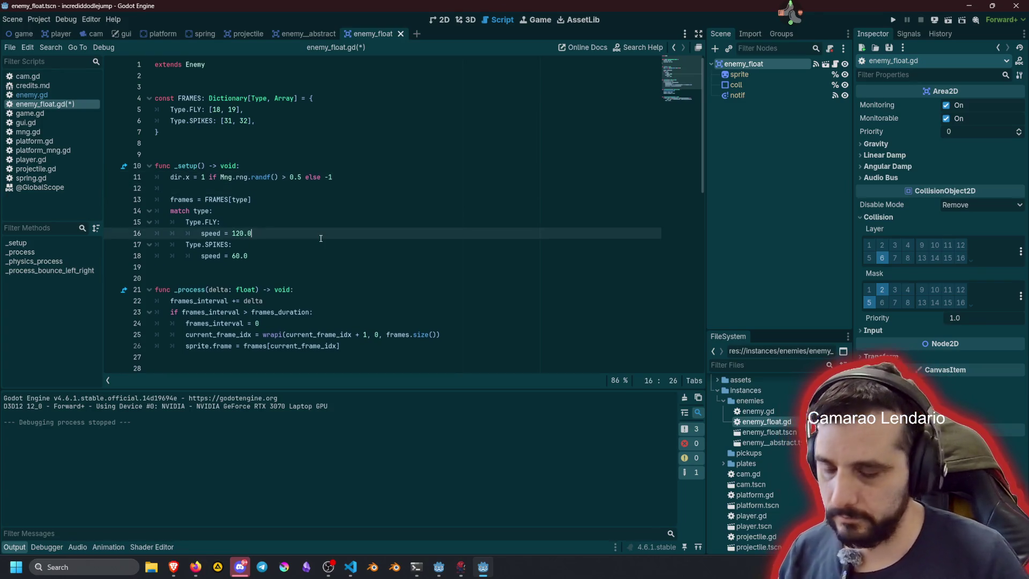
left_click(354, 178)
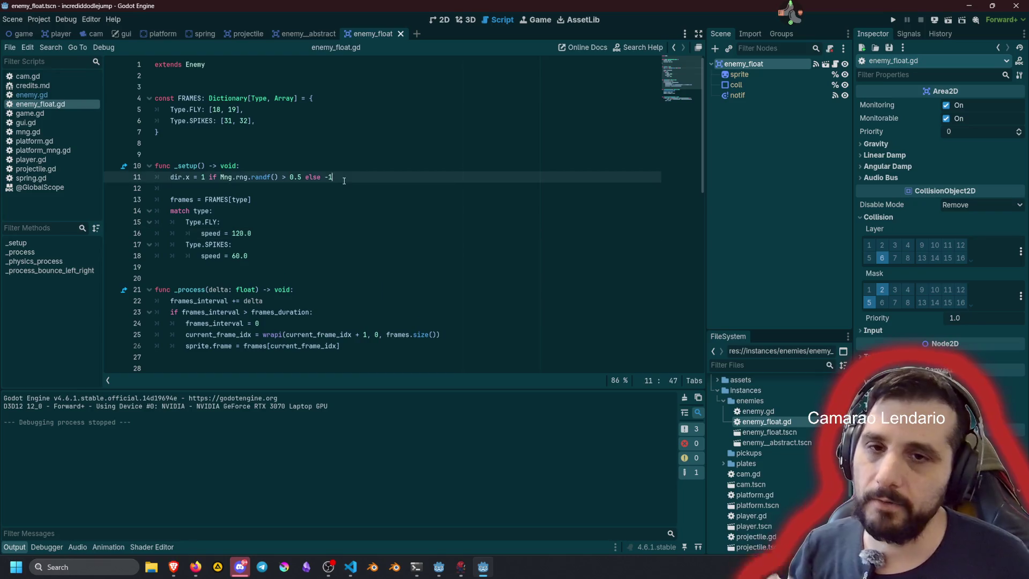
key("ctrl+s")
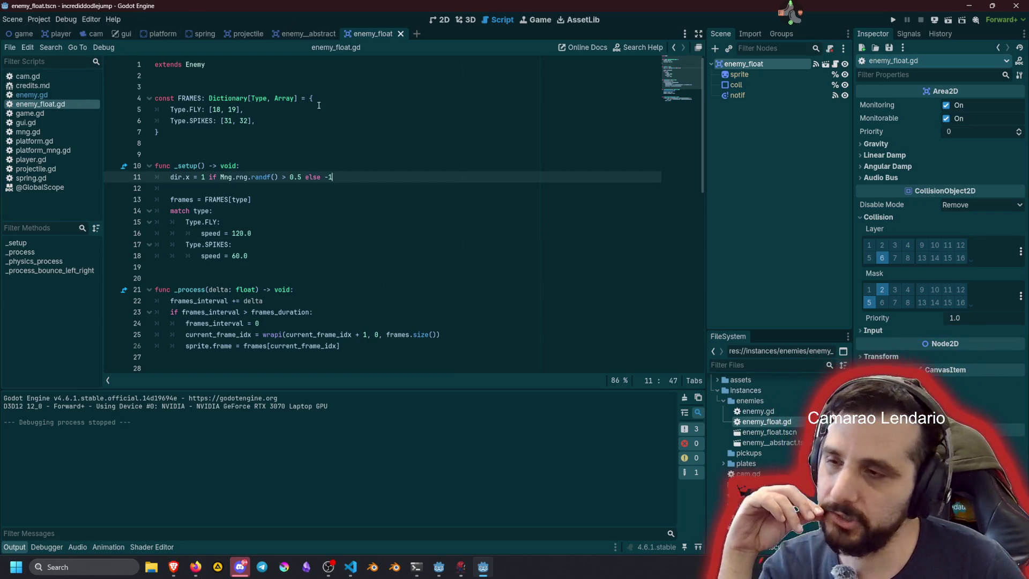
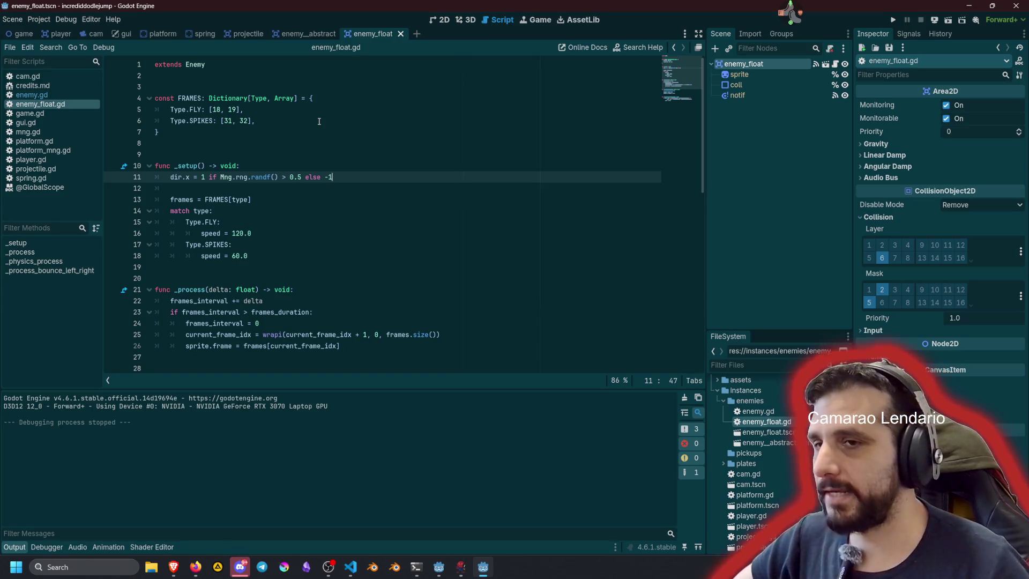
Step: Switch to the game scene and bring up the enemies node's context menu
left_click(19, 33)
right_click(753, 210)
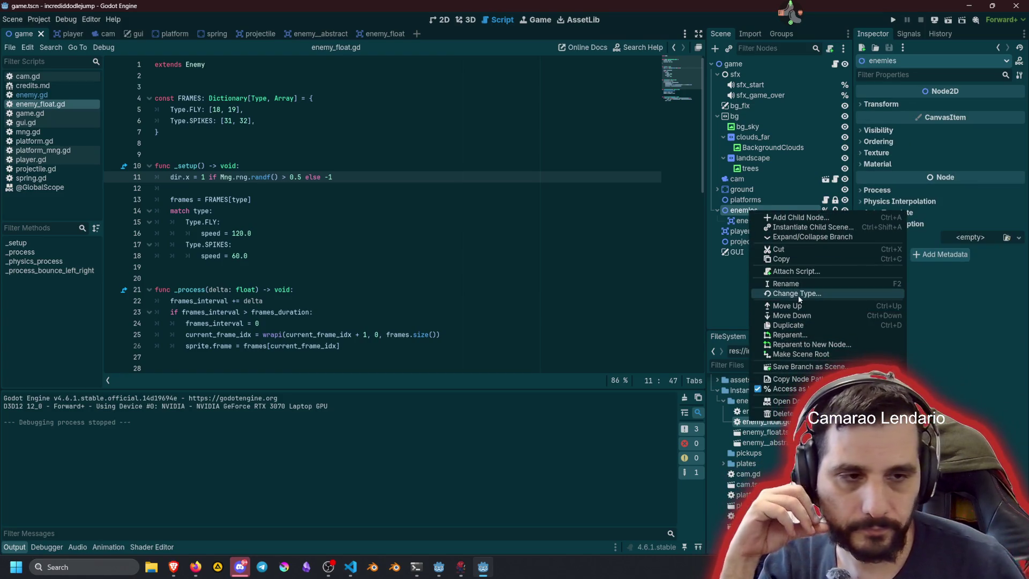
Step: Attach a new Node2D script named enemy_mng.gd to the enemies node
left_click(801, 272)
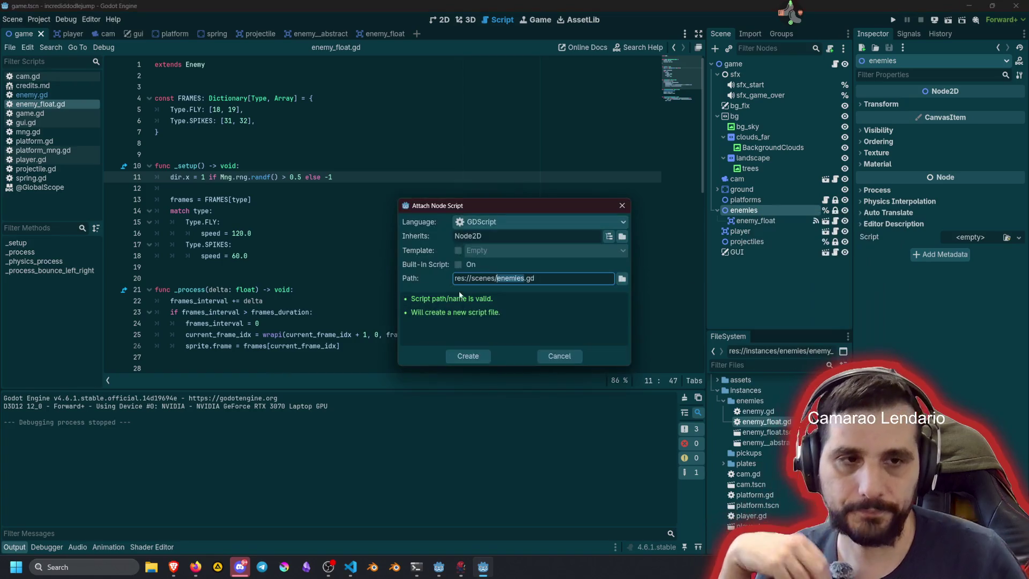
key("Right")
key("Left")
key("Delete")
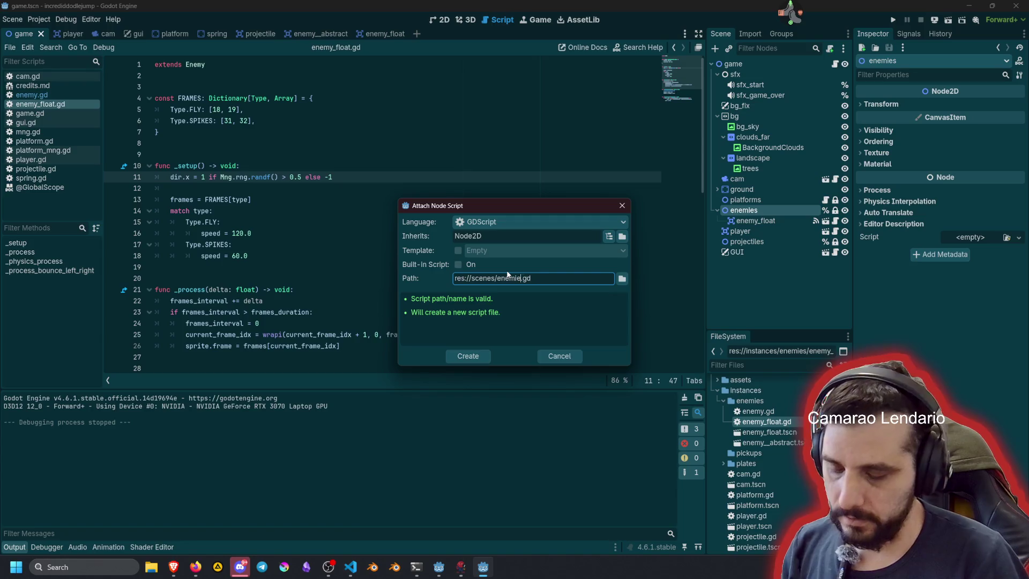
key("BackSpace")
key("BackSpace")
type("y_")
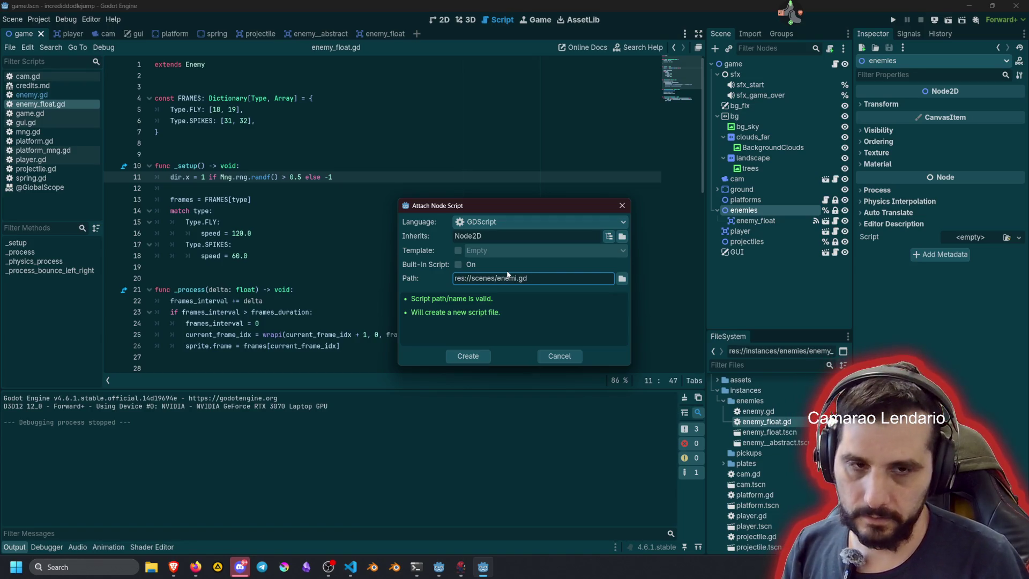
type("mng")
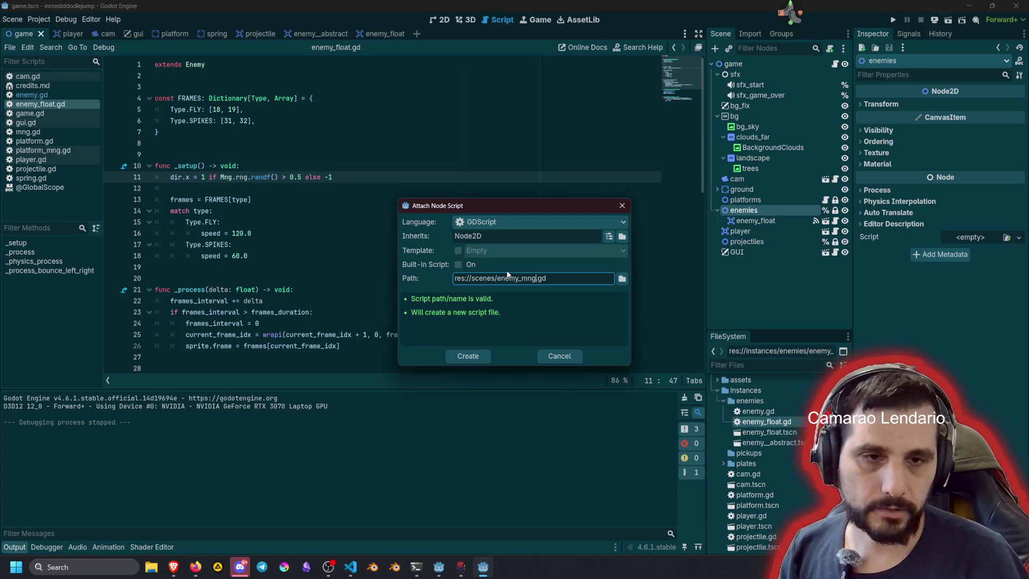
key("Return")
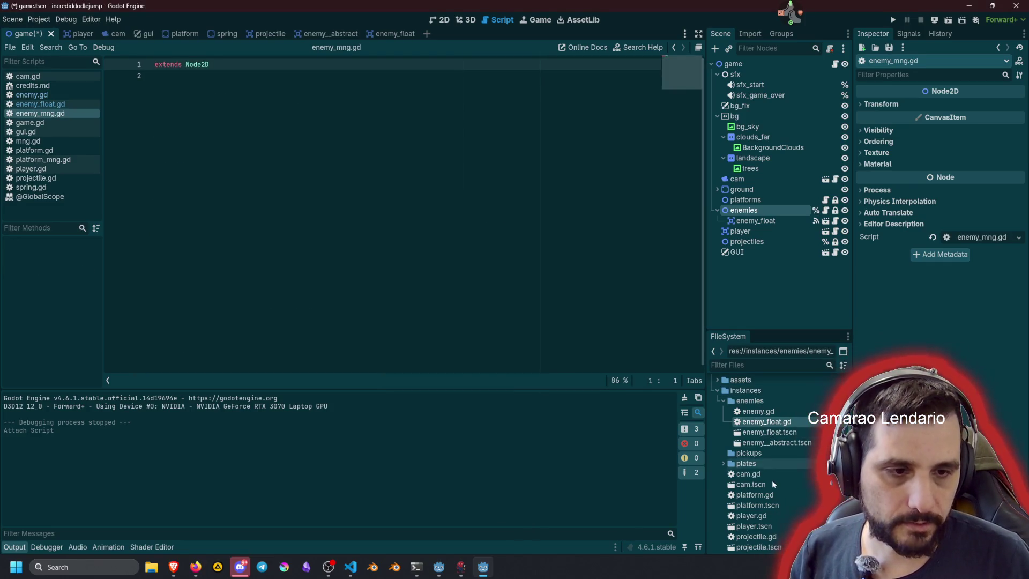
Step: Filter FileSystem by 'enem' and move enemy_mng.gd from scenes into instances/enemies
scroll(771, 480, "down", 3)
scroll(773, 481, "down", 2)
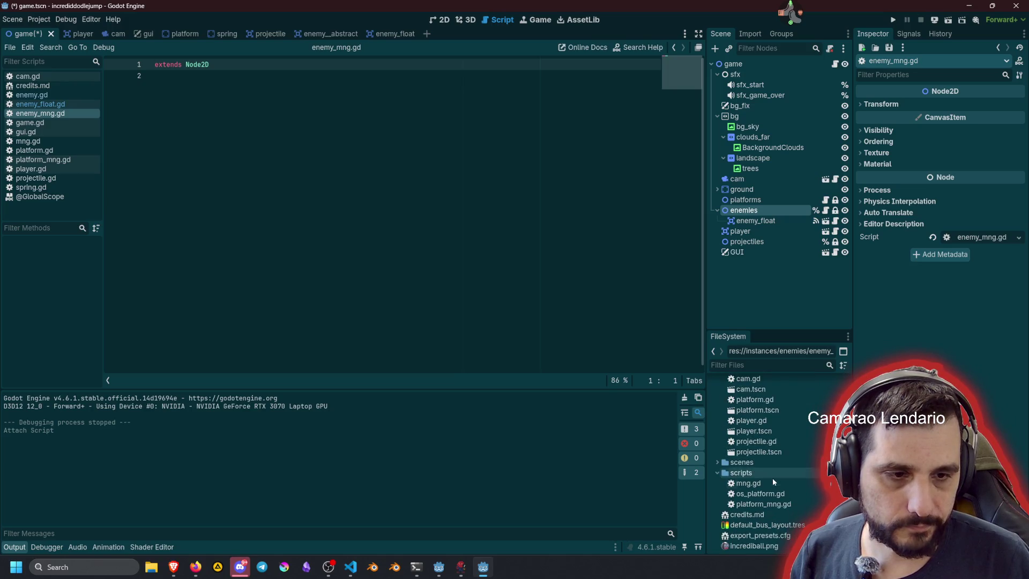
left_click(757, 365)
type("enem")
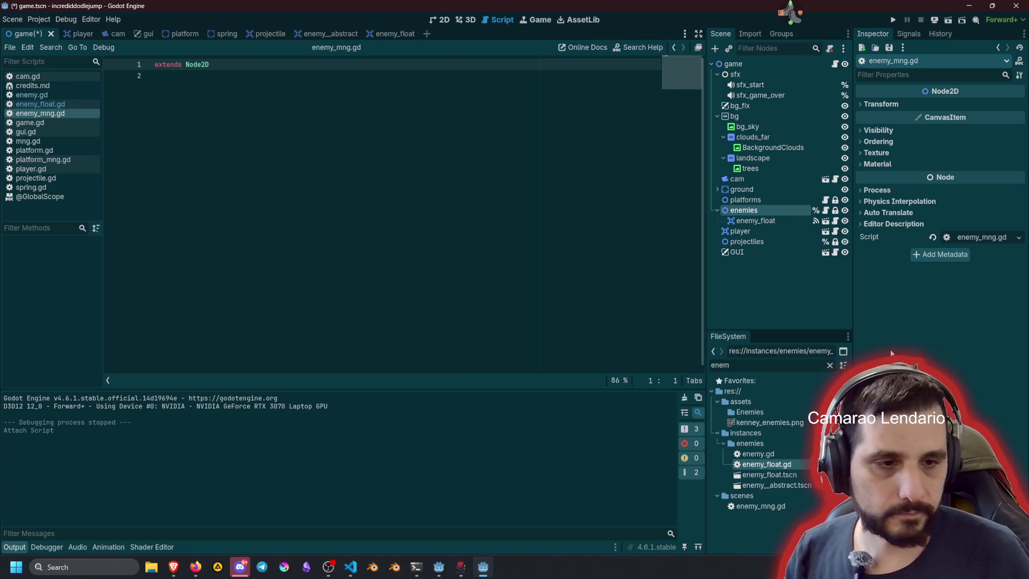
left_click_drag(760, 506, 763, 450)
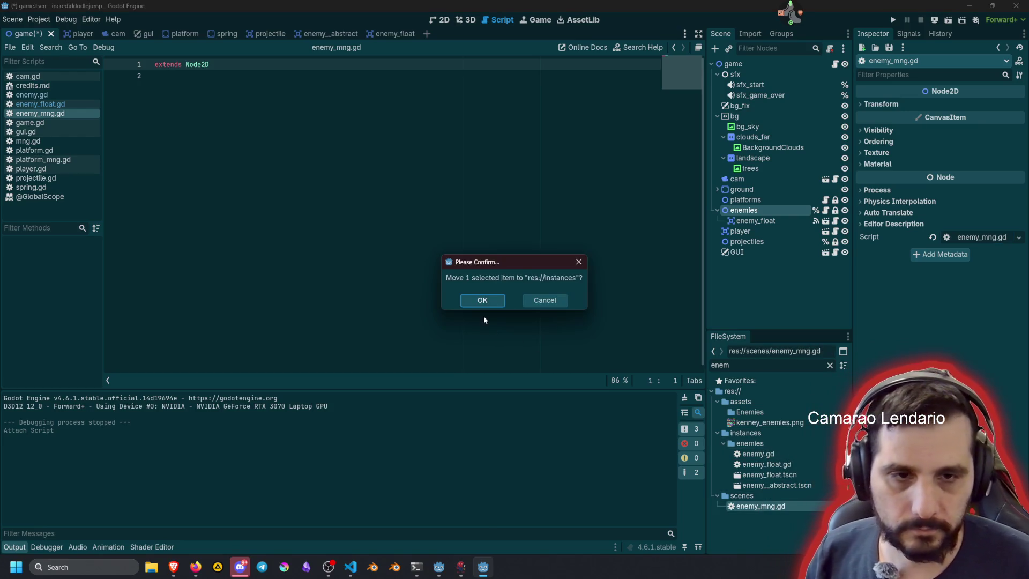
left_click(485, 299)
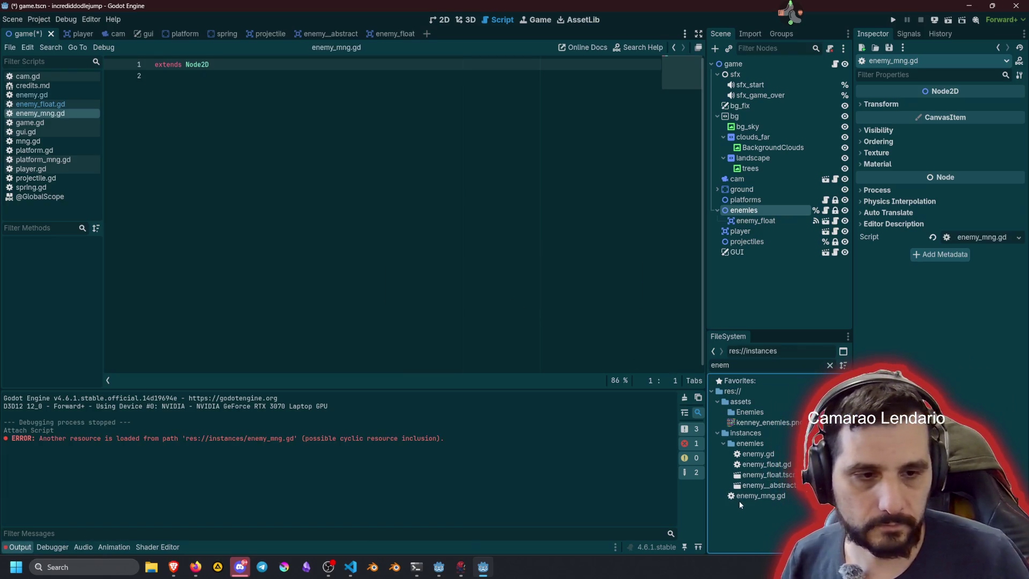
left_click(743, 498)
mouse_move(742, 497)
left_mouse_down()
mouse_move(766, 445)
mouse_move(788, 458)
left_mouse_up()
left_click(478, 300)
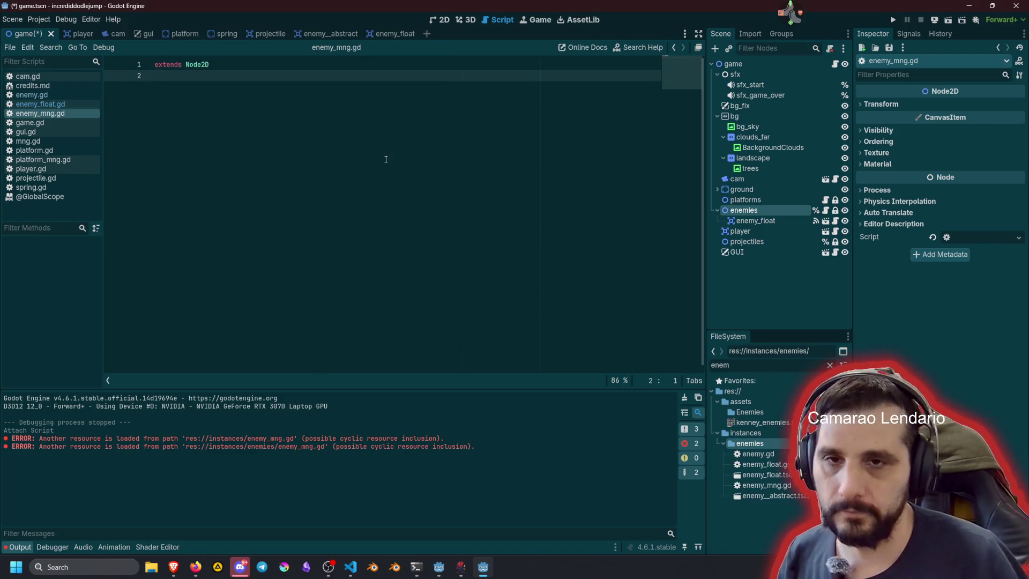
Step: Add 'class_name EnemyMng' above extends Node2D, save, and leave blank lines below
key("Return")
key("Up")
type("class_name")
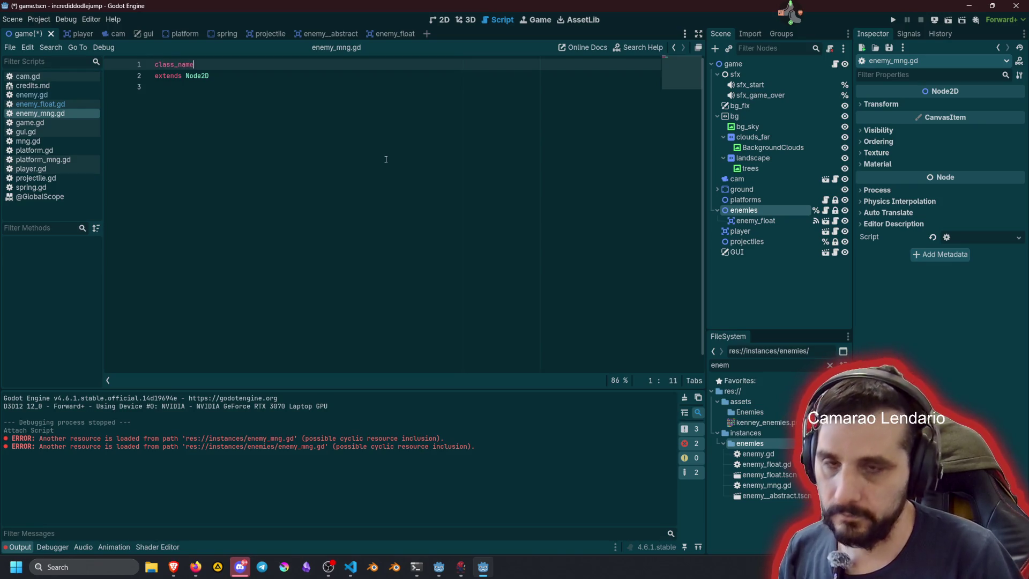
type(" EnemyMng")
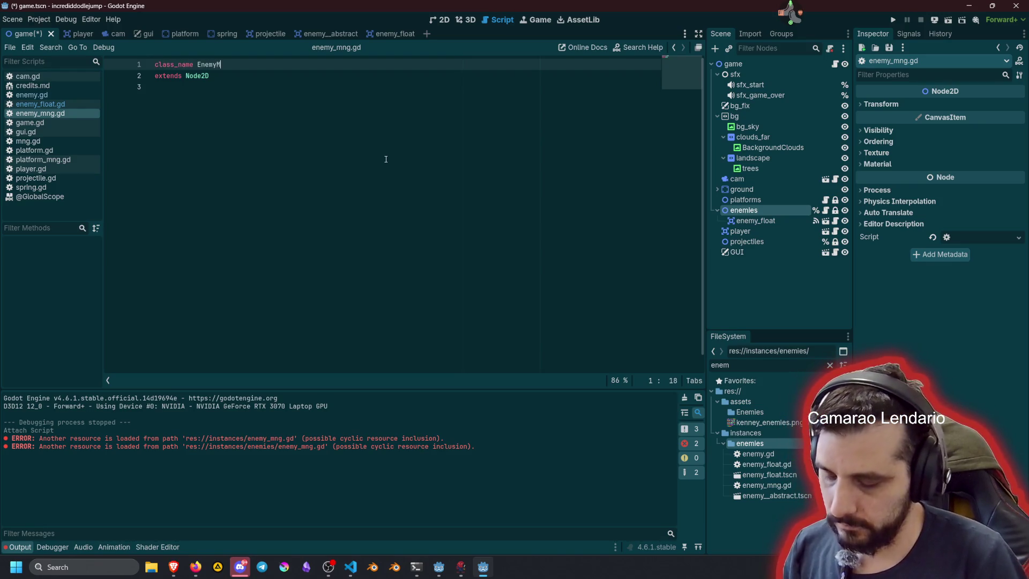
key("Return")
key("BackSpace")
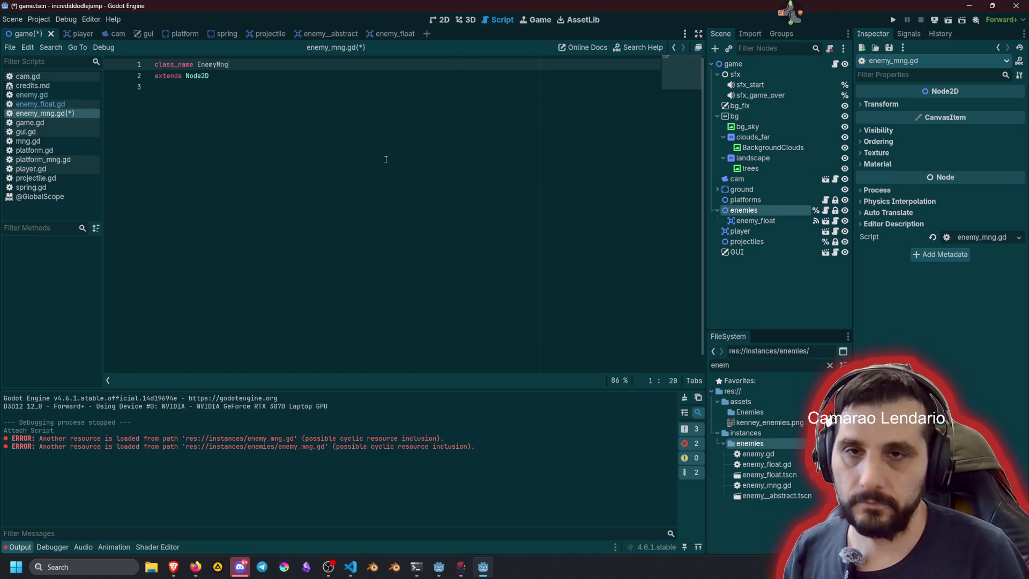
key("ctrl+s")
left_click(386, 157)
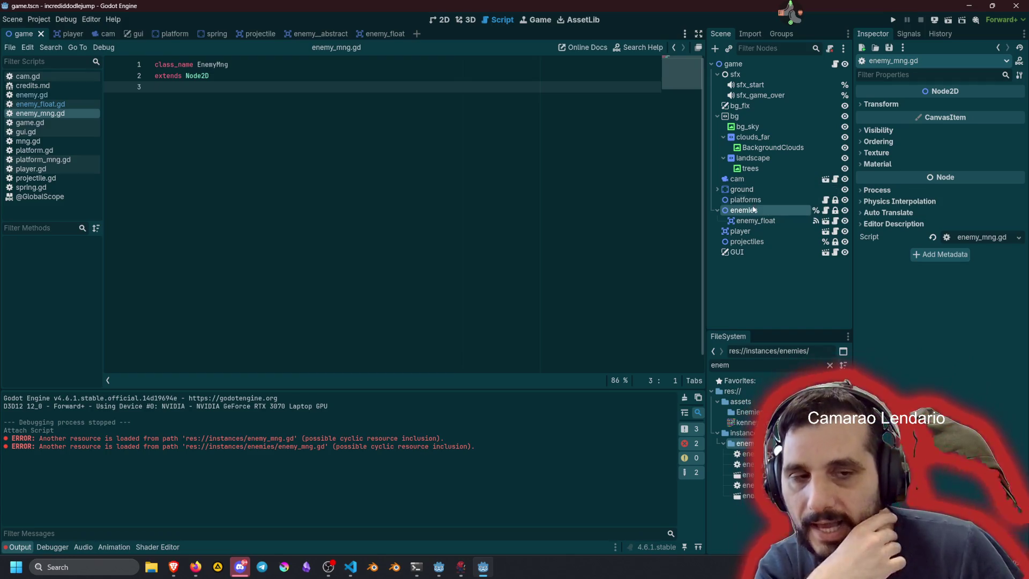
key("Return")
key("Return")
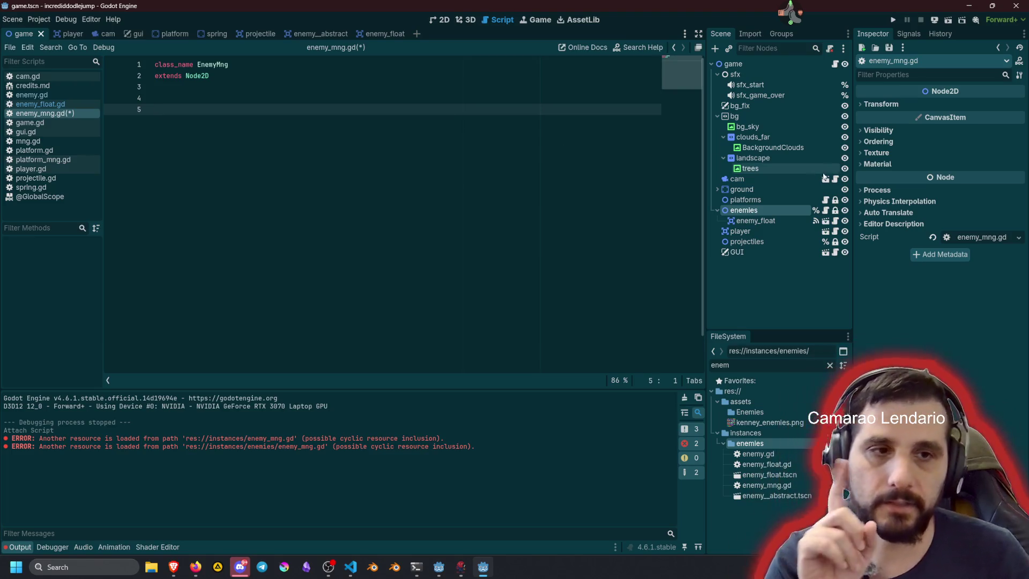
Step: Copy the _ready() function from platform_mng.gd and paste it into enemy_mng.gd
left_click(825, 200)
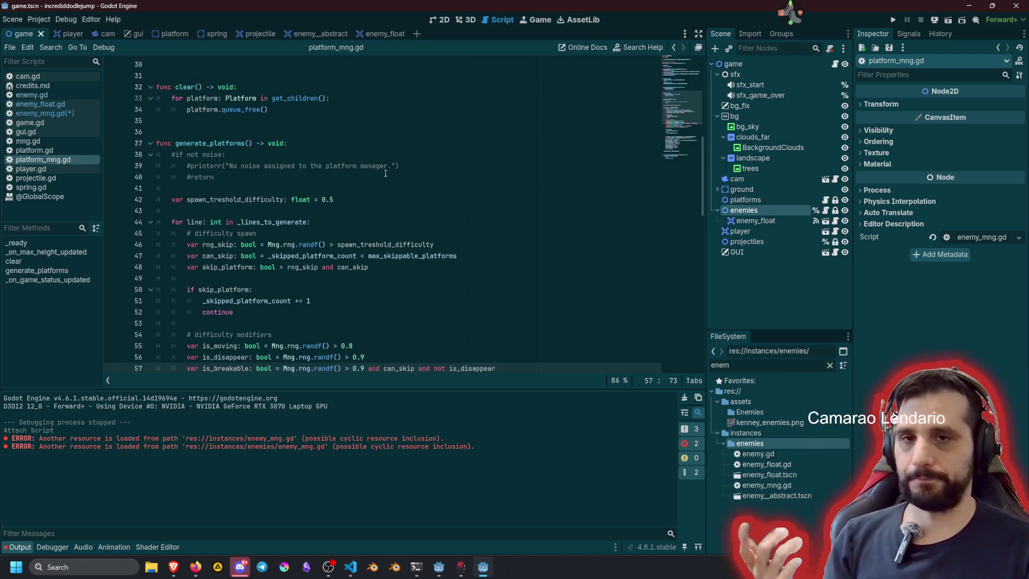
scroll(331, 188, "up", 9)
left_click(301, 267)
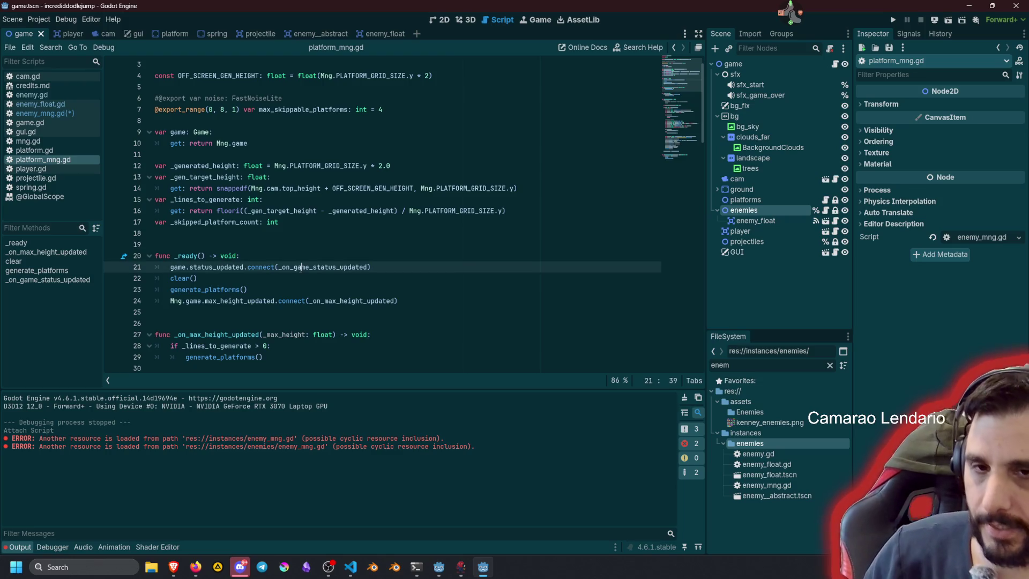
key("Up")
key("Home")
key("shift+End")
key("shift+Down")
key("shift+Down")
key("shift+Down")
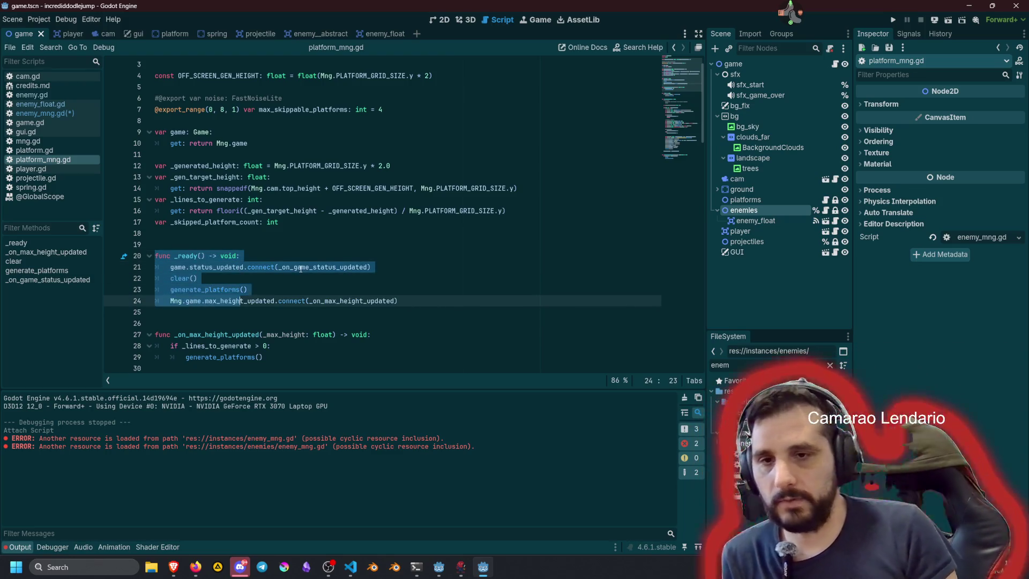
key("shift+End")
key("ctrl+c")
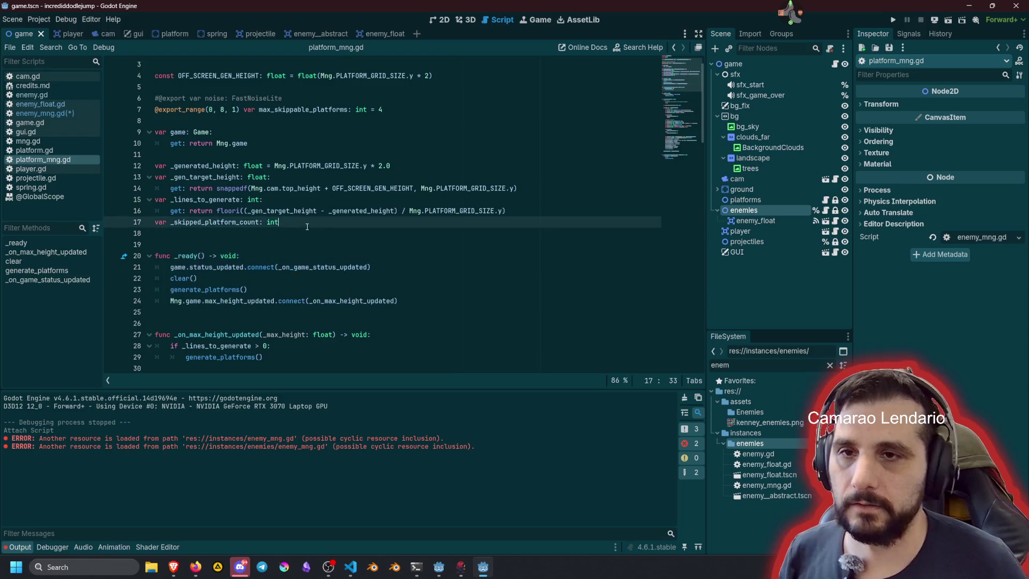
left_click(45, 113)
key("ctrl+v")
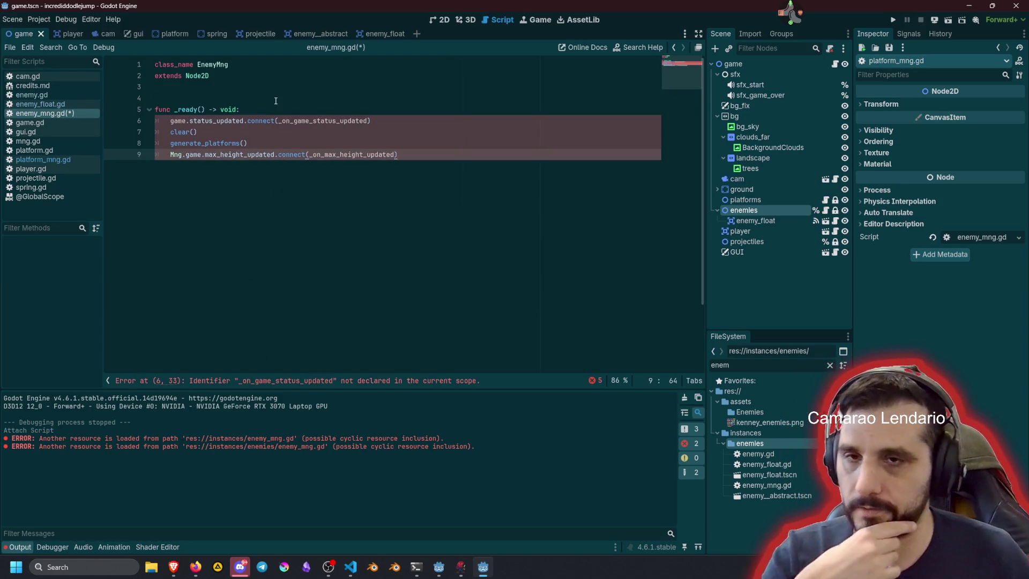
Step: Delete 'Mng.' before game.max_height_updated on line 9 of enemy_mng.gd, then return to platform_mng.gd
left_click(275, 101)
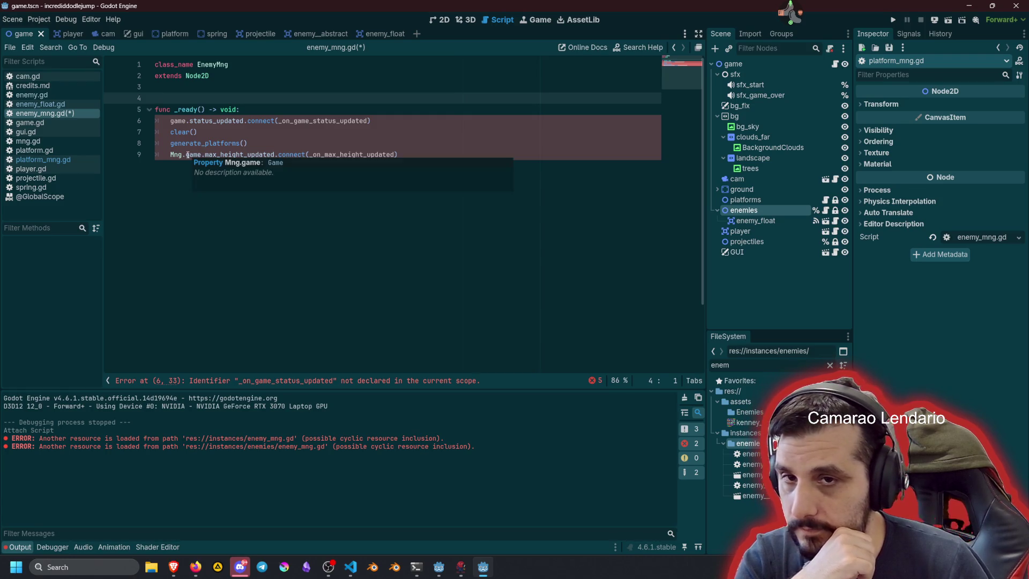
left_click(188, 155)
key("shift+Home")
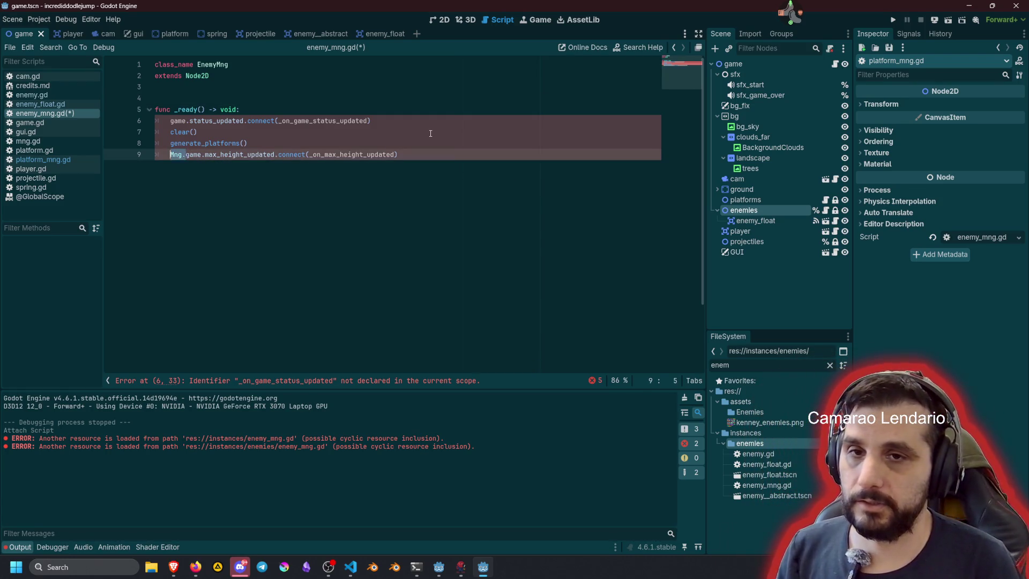
key("BackSpace")
left_click(43, 160)
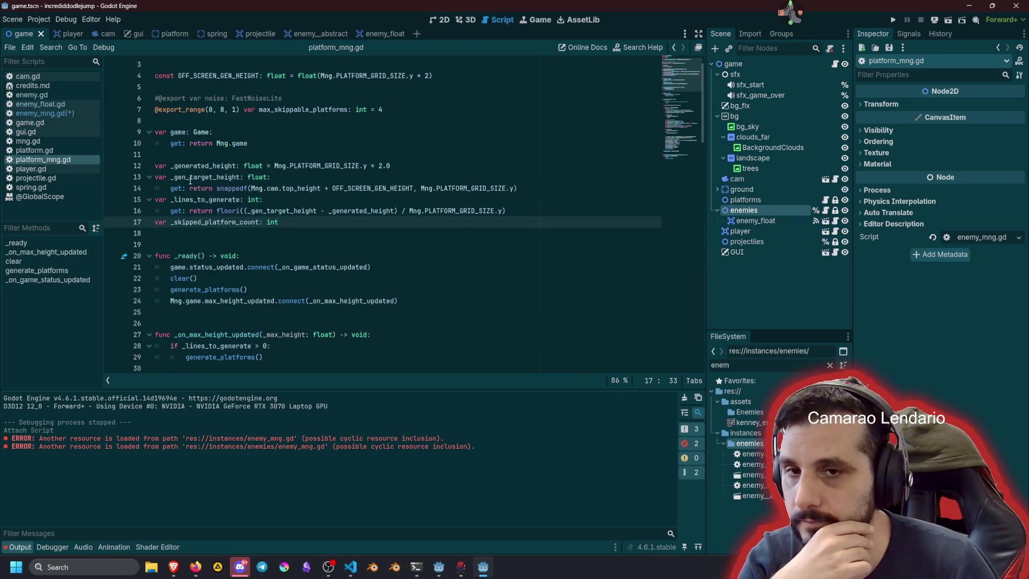
Step: Remove the 'Mng.' prefix from the max-height connection on line 24 of platform_mng.gd
scroll(236, 230, "down", 8)
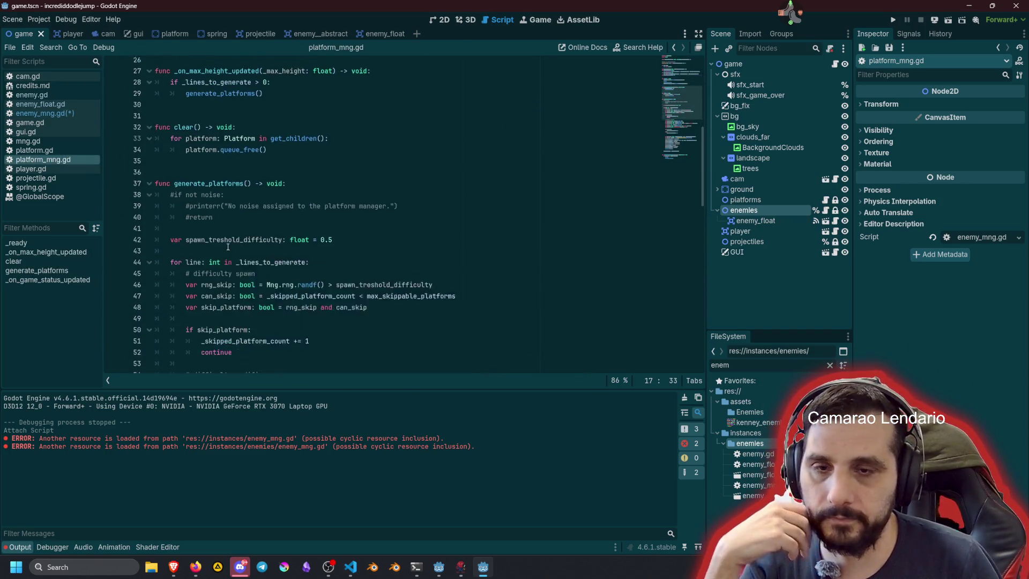
scroll(143, 229, "up", 9)
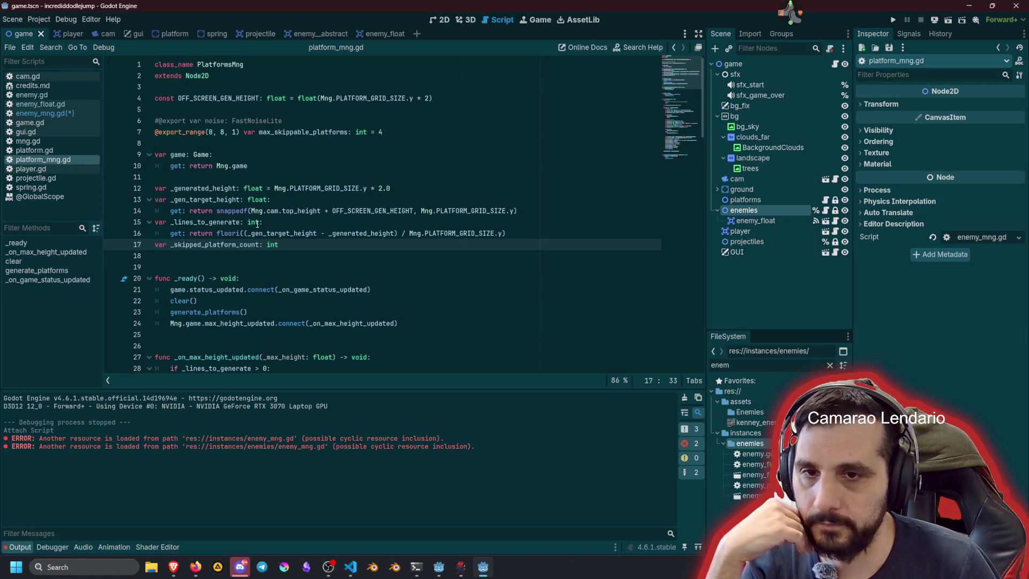
scroll(224, 234, "down", 2)
left_click_drag(170, 255, 187, 255)
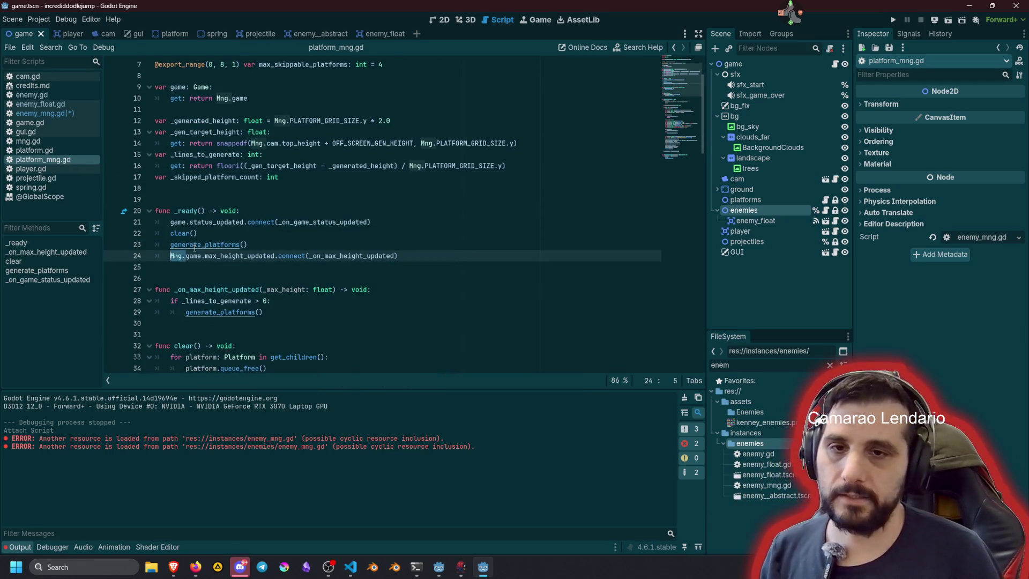
key("BackSpace")
Step: Copy the game getter on lines 9–10 of platform_mng.gd
left_click(270, 88)
key("Down")
key("End")
key("shift+Up")
key("shift+Home")
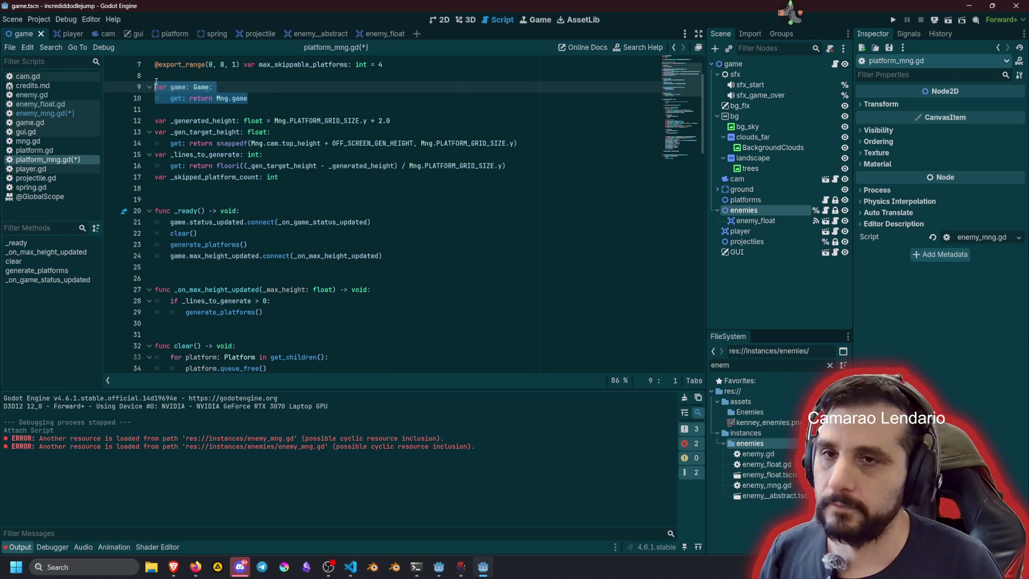
left_click(57, 113)
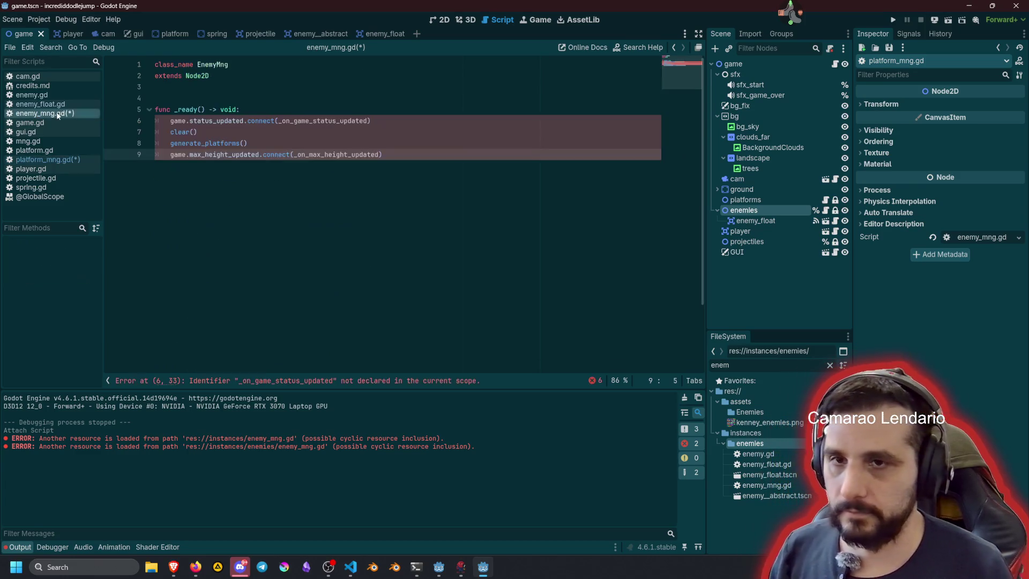
Step: Paste the game getter below extends Node2D, with a blank line before func _ready
left_click(216, 83)
key("Return")
key("ctrl+v")
key("Return")
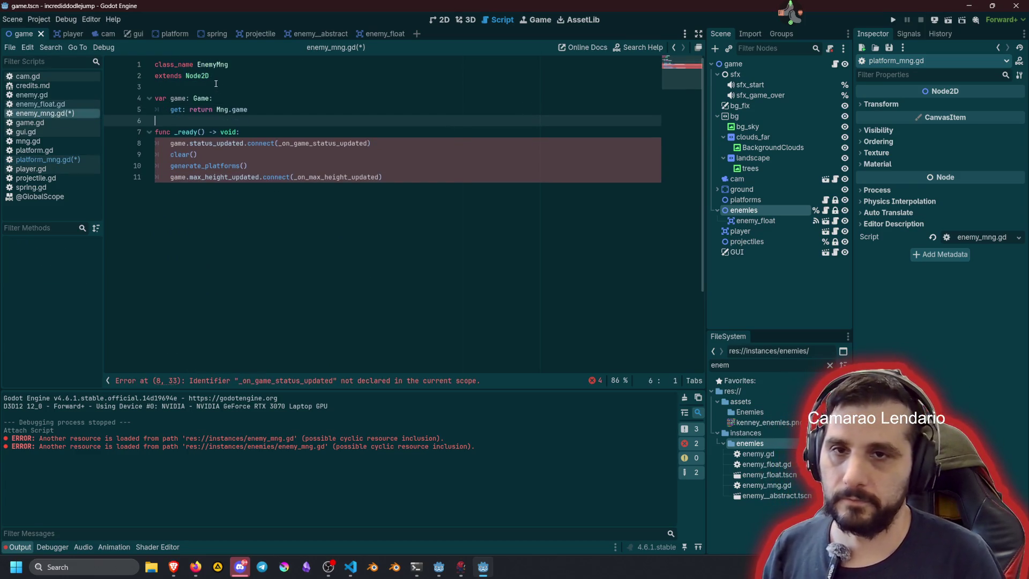
key("Return")
left_click(315, 110)
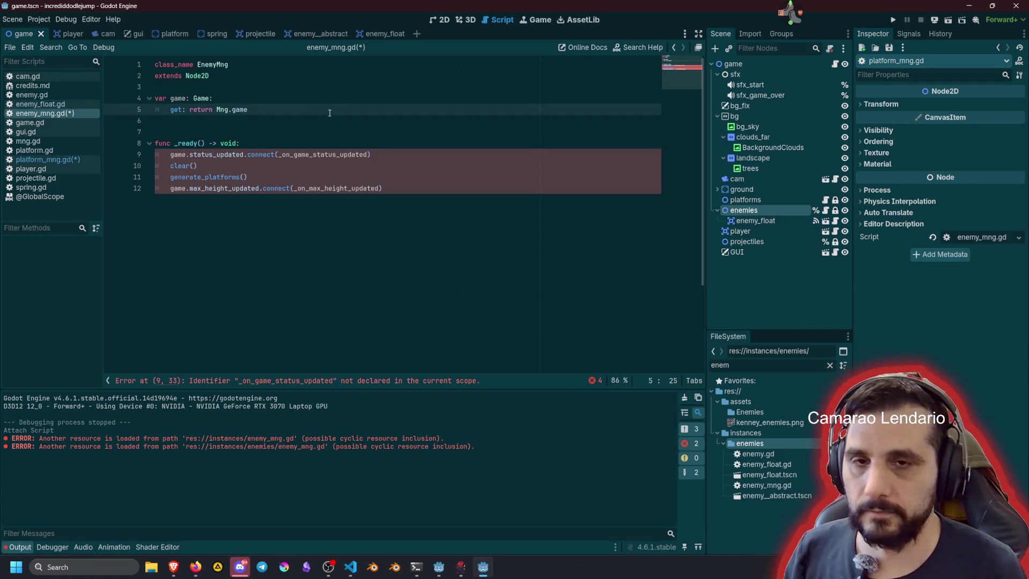
Step: Start renaming generate_platforms to generate_enemy on line 11
left_click(201, 176)
key("Right")
key("ctrl+shift+Right")
type("enem")
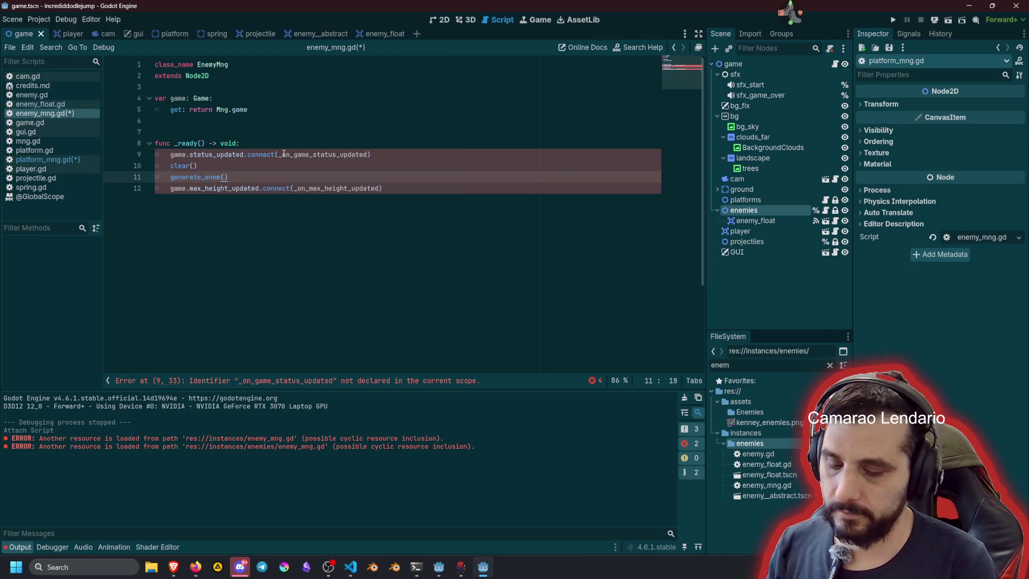
type("y")
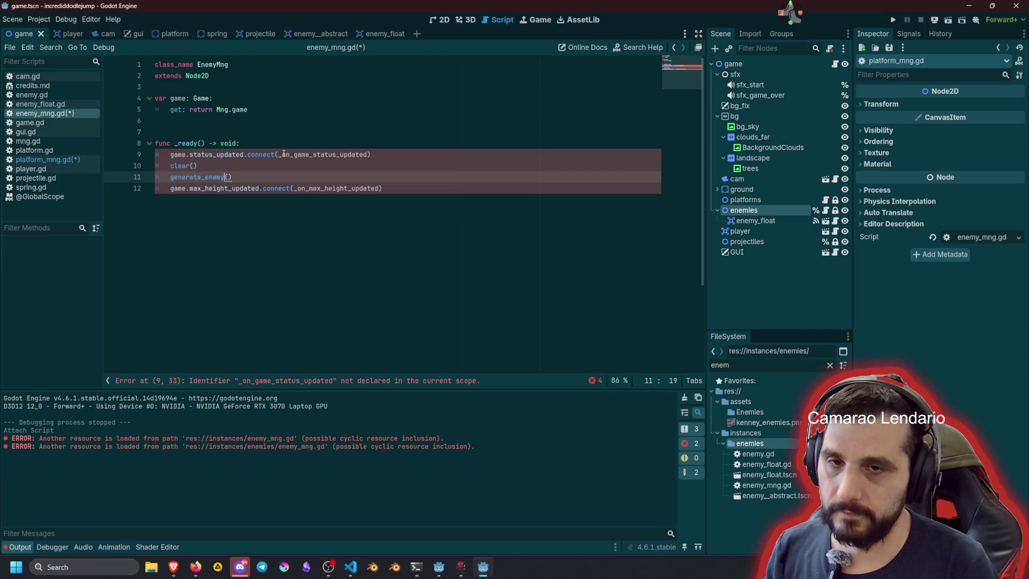
Step: Turn the generate_enemy line into a 'func generate_enemy() -> void:' stub containing pass, below _ready()
key("alt+Down")
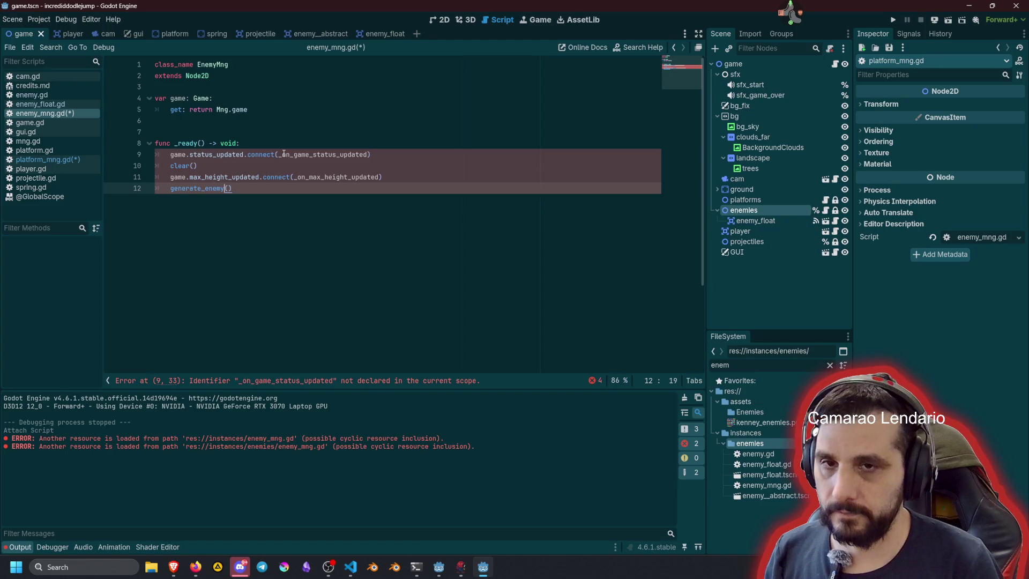
key("BackSpace")
key("Return")
key("Return")
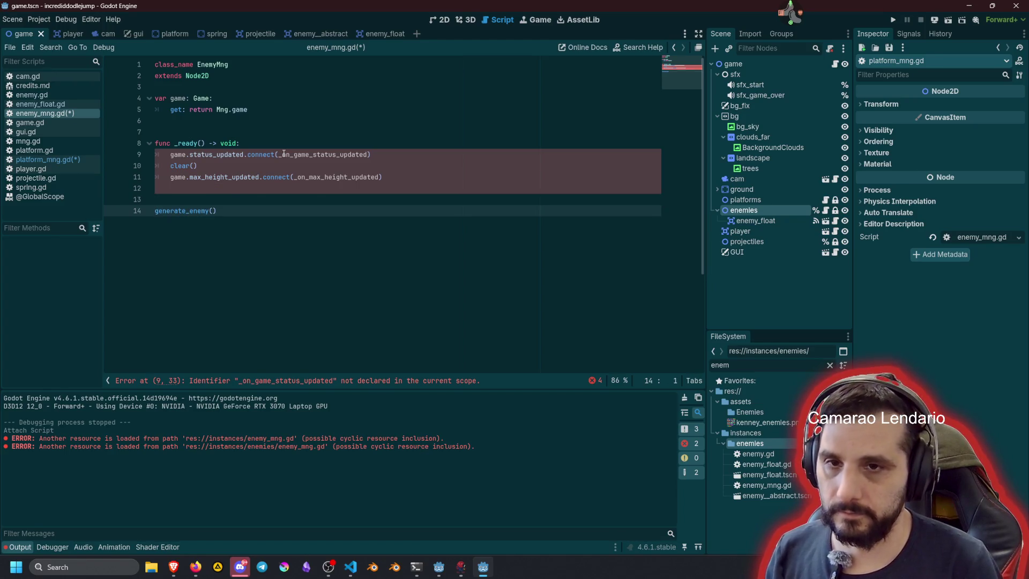
type("func")
key("End")
type("-> void:")
key("Return")
type("pass")
key("Up")
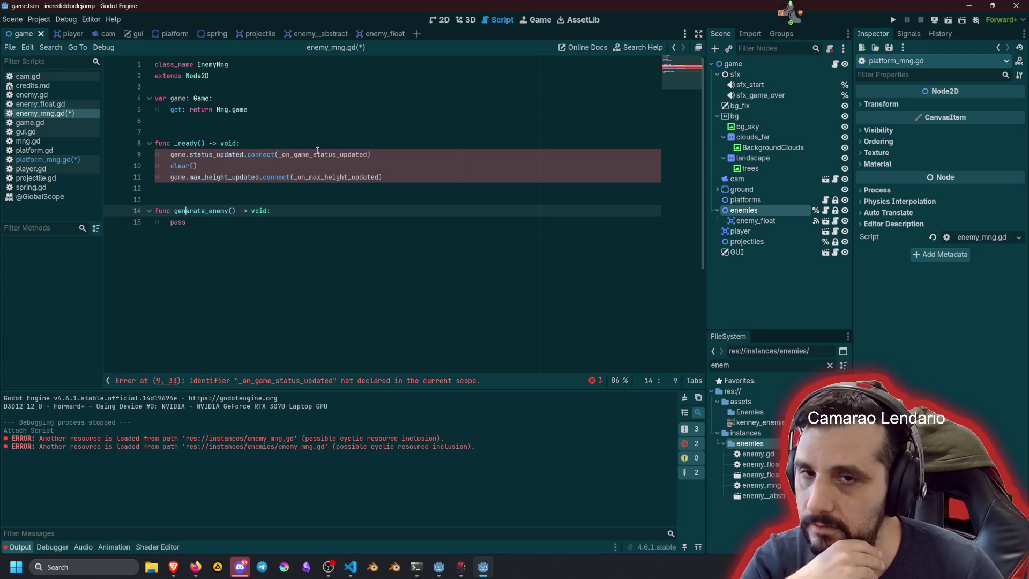
left_click(73, 159)
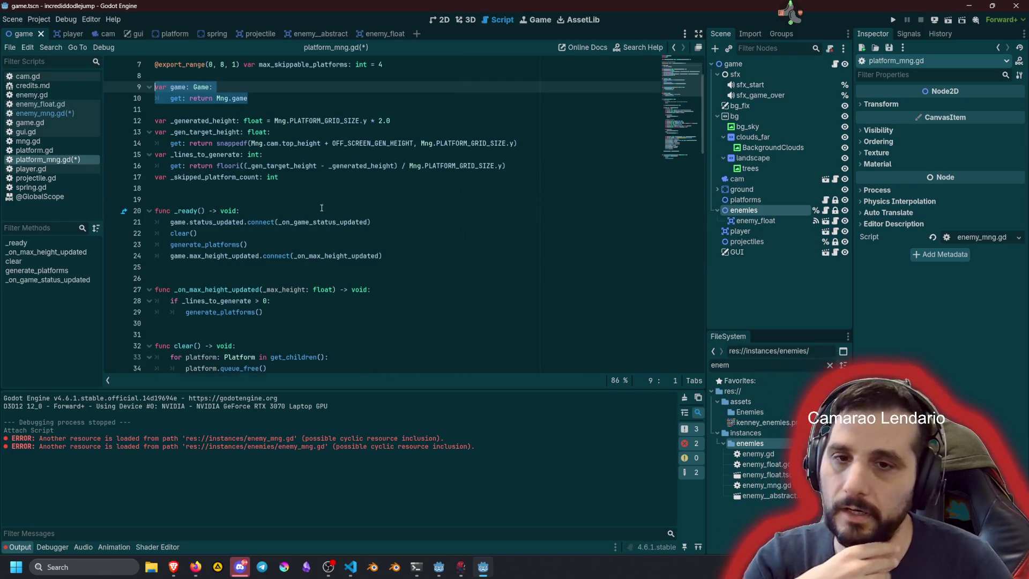
scroll(322, 208, "down", 3)
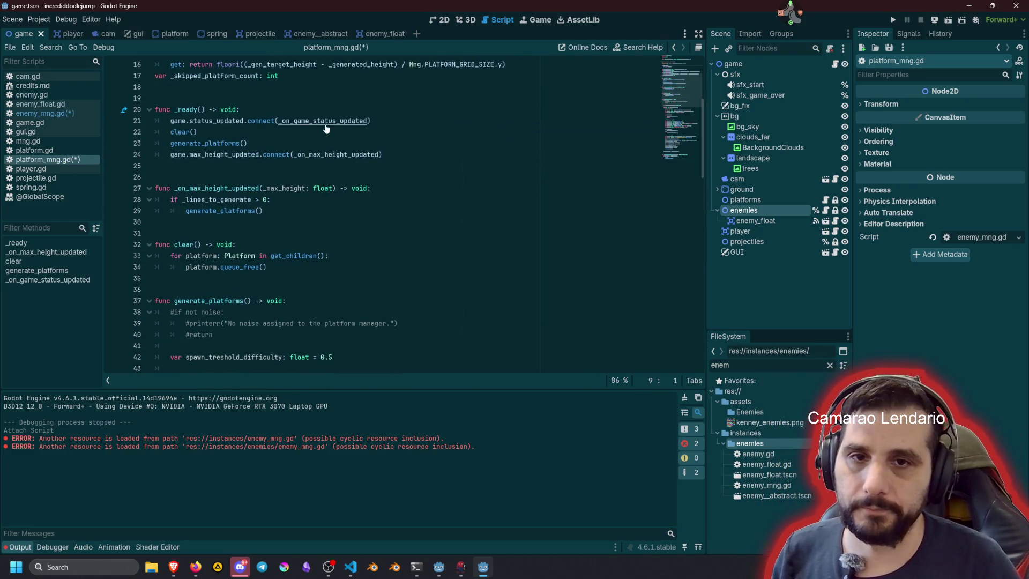
left_click(326, 129, "ctrl")
left_click(281, 243)
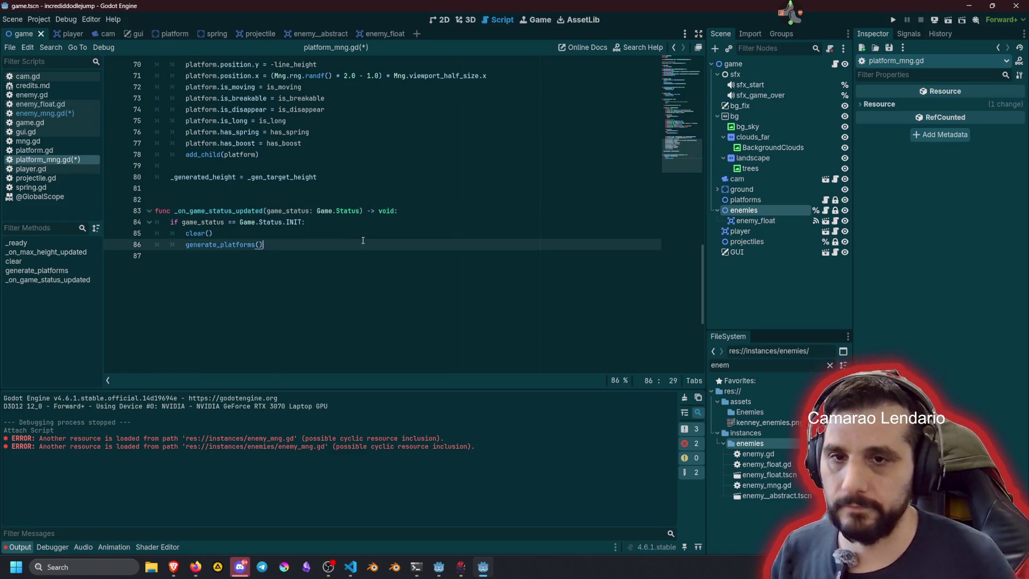
key("shift+Home")
key("shift+Up")
key("shift+Up")
key("shift+Up")
key("shift+Home")
key("ctrl+c")
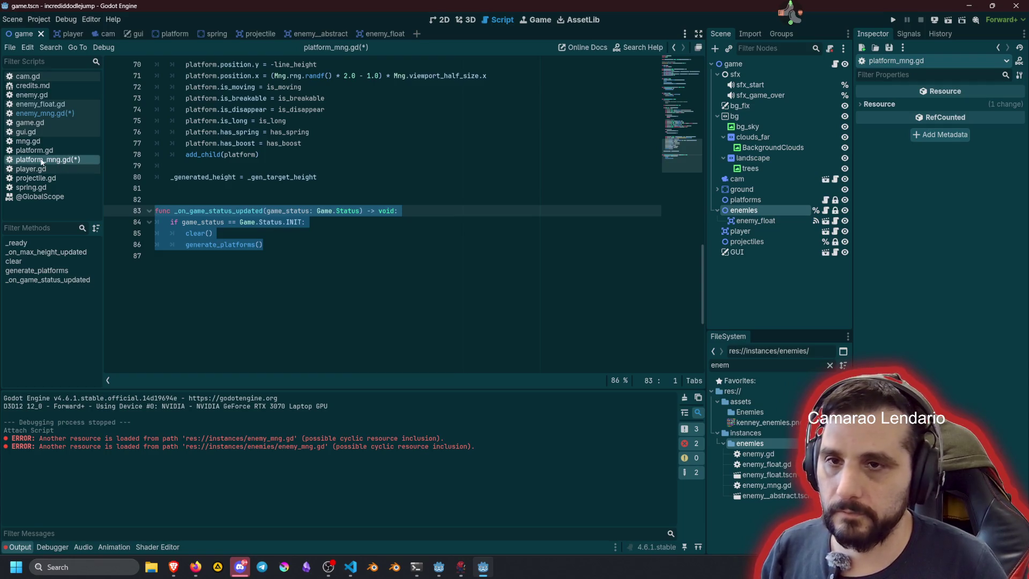
left_click(45, 113)
key("Down")
key("Down")
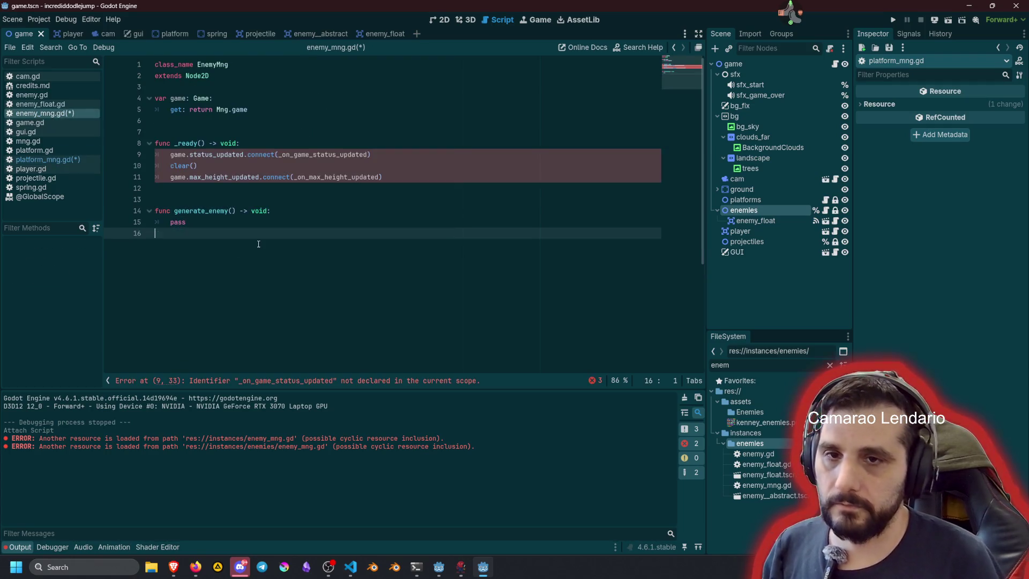
key("Return")
key("Return")
key("ctrl+v")
left_click(268, 240)
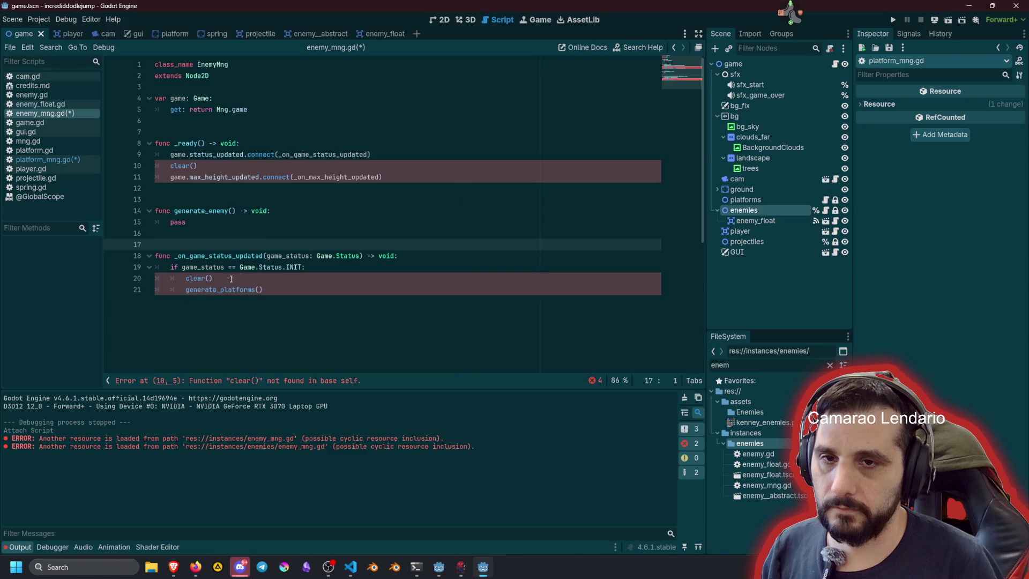
left_click(40, 160)
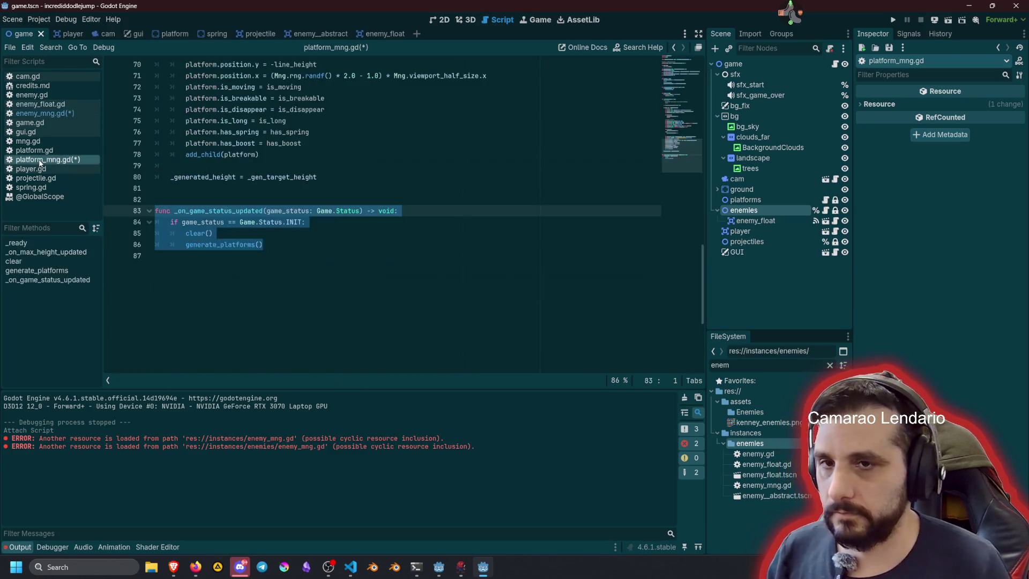
left_click(201, 233, "ctrl")
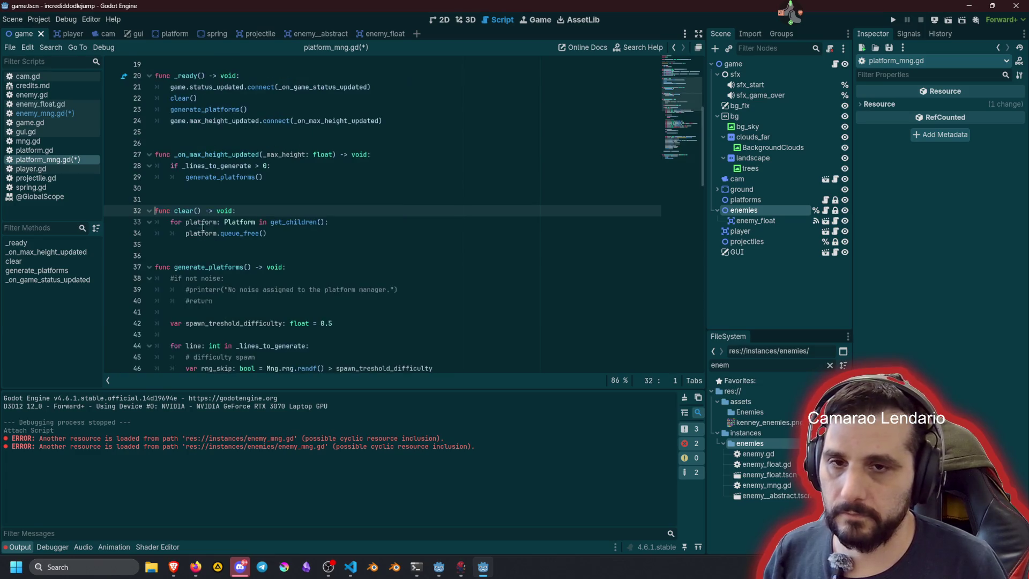
left_click(287, 233)
key("shift+Up")
key("shift+Up")
key("shift+Home")
key("ctrl+c")
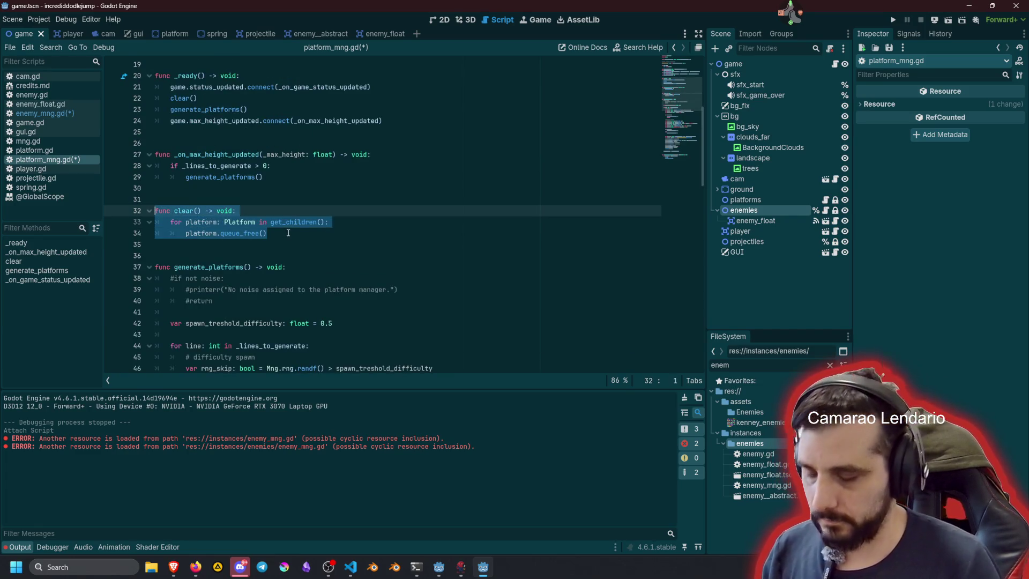
left_click(45, 113)
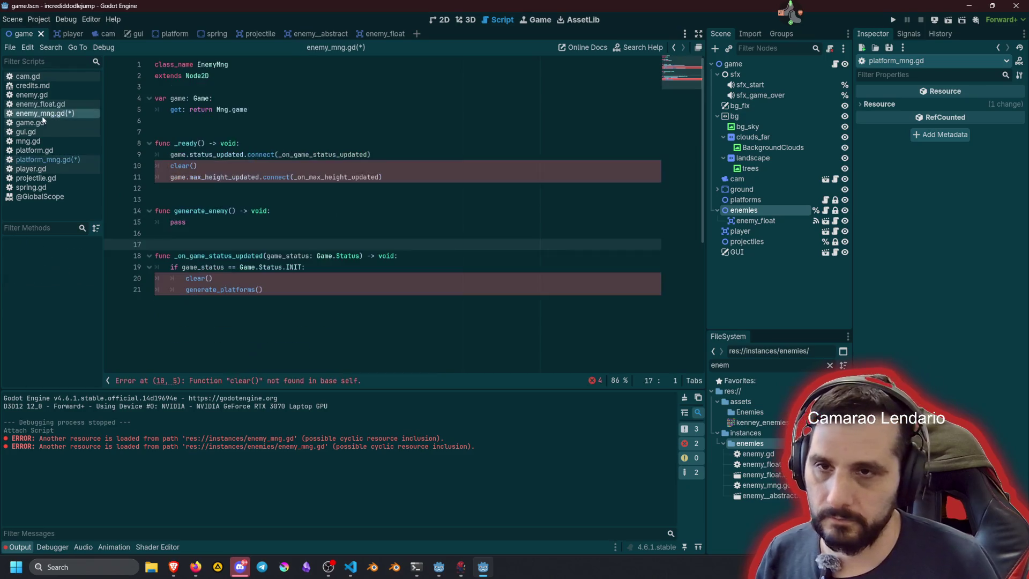
left_click(208, 198)
key("Return")
key("Up")
key("Up")
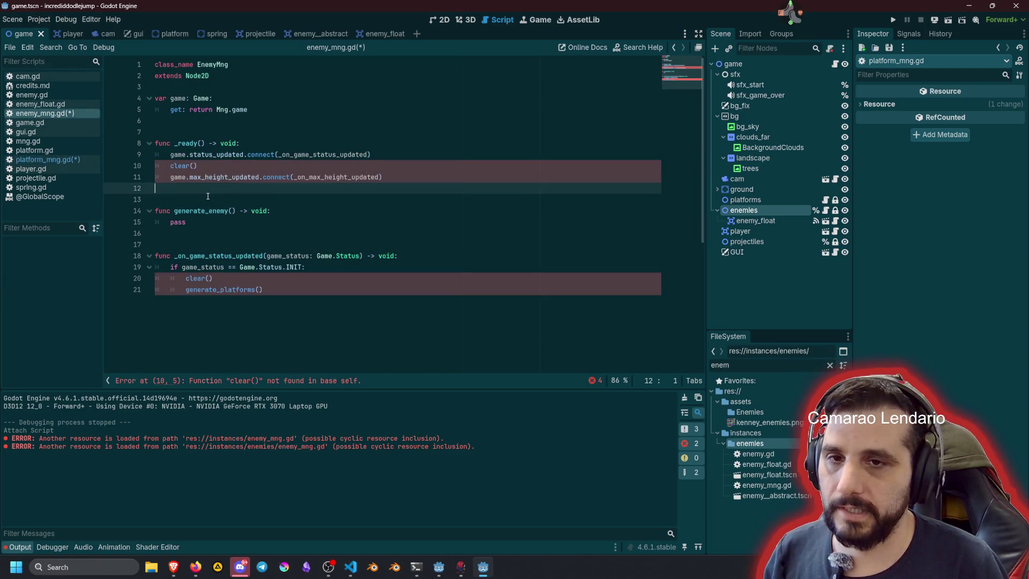
key("Return")
key("Return")
key("ctrl+v")
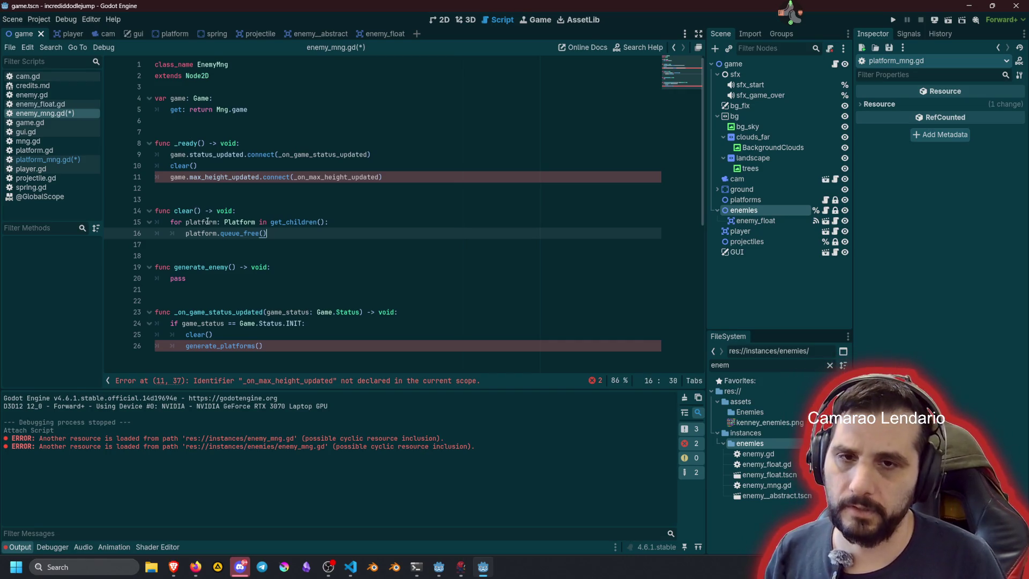
double_click(206, 223)
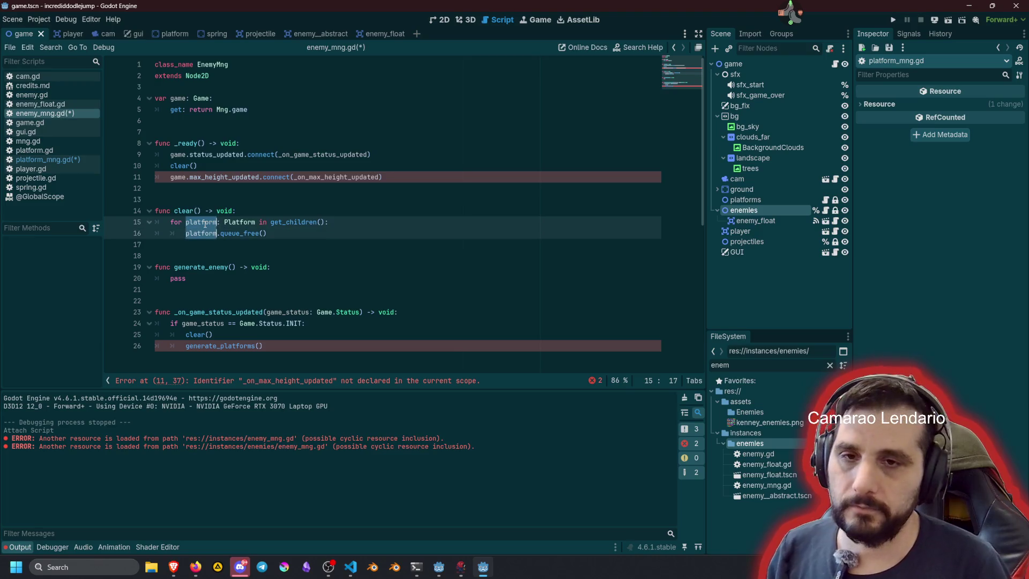
key("ctrl+d")
type("enemy")
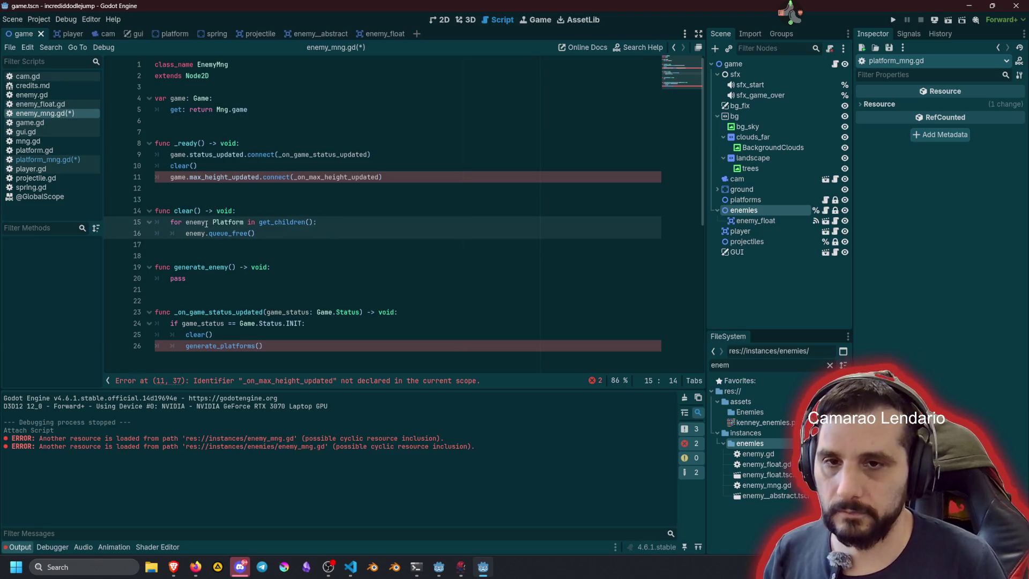
key("Escape")
double_click(218, 221)
type("Enemy")
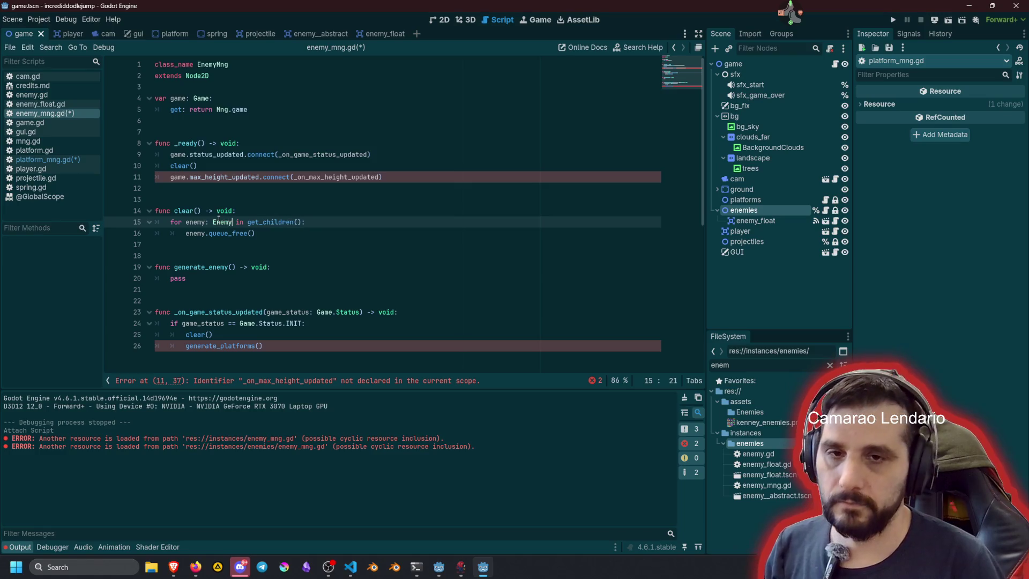
double_click(265, 221)
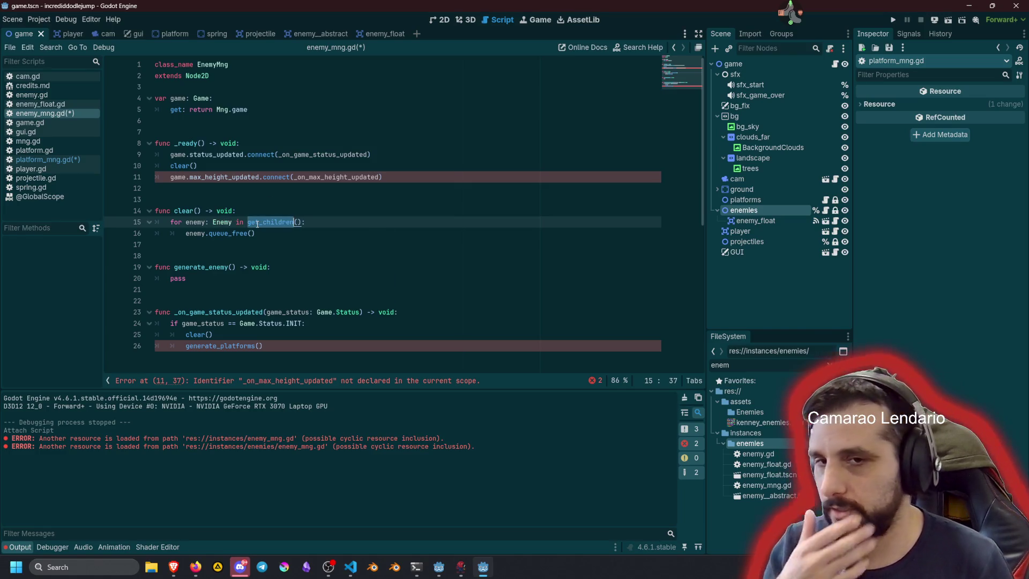
mouse_move(264, 217)
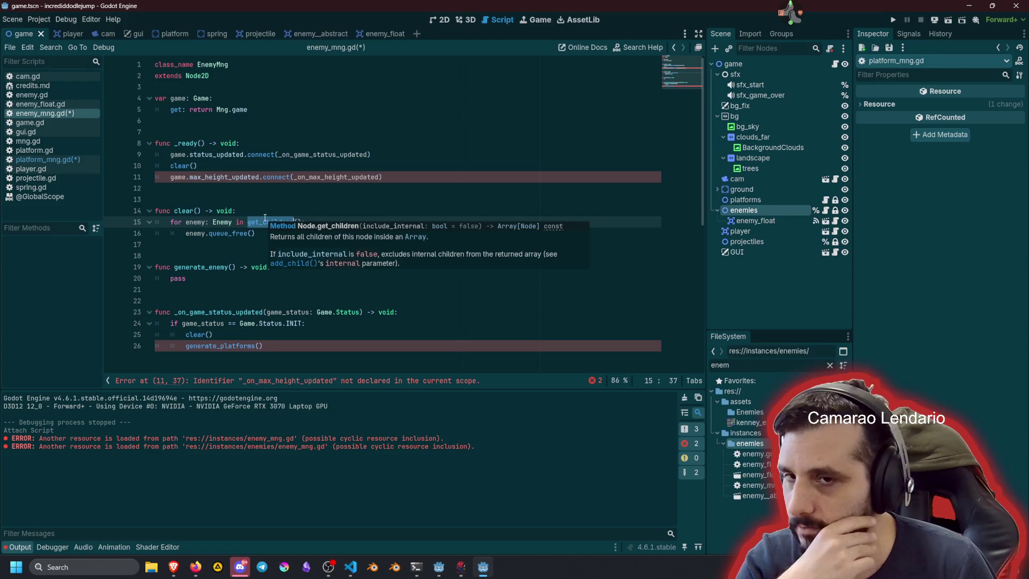
left_click(247, 114)
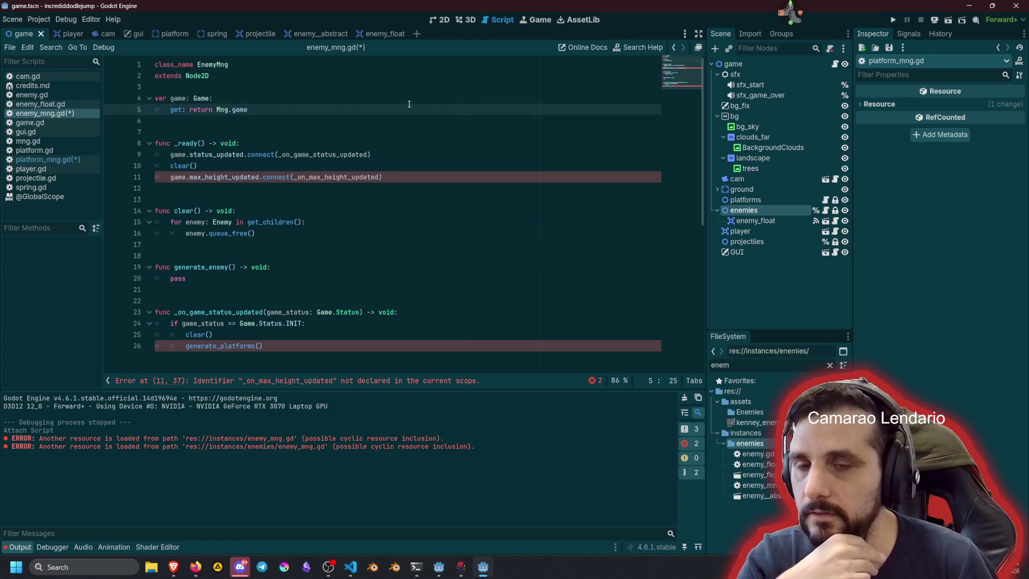
Step: Declare var enemies_list: Array[Enemy] on a new line after line 5
key("Return")
key("Return")
type("var")
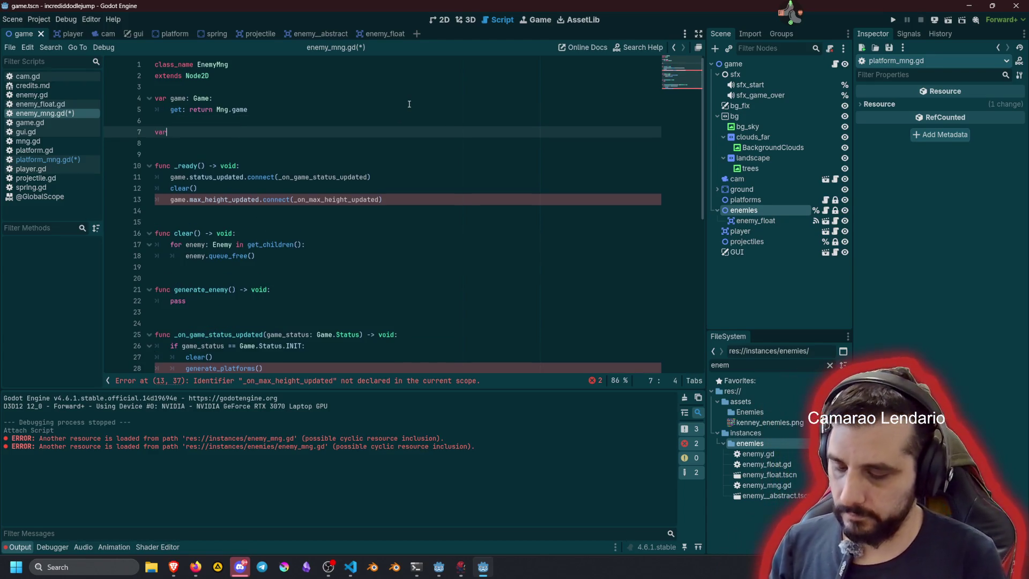
type(" enemies:")
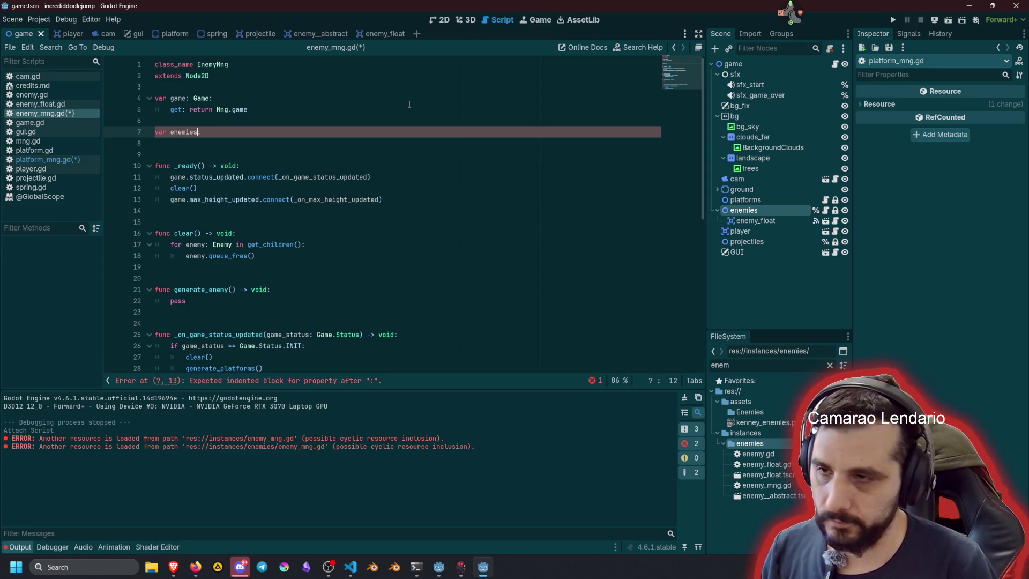
type("_list")
type(" Array[Enemy")
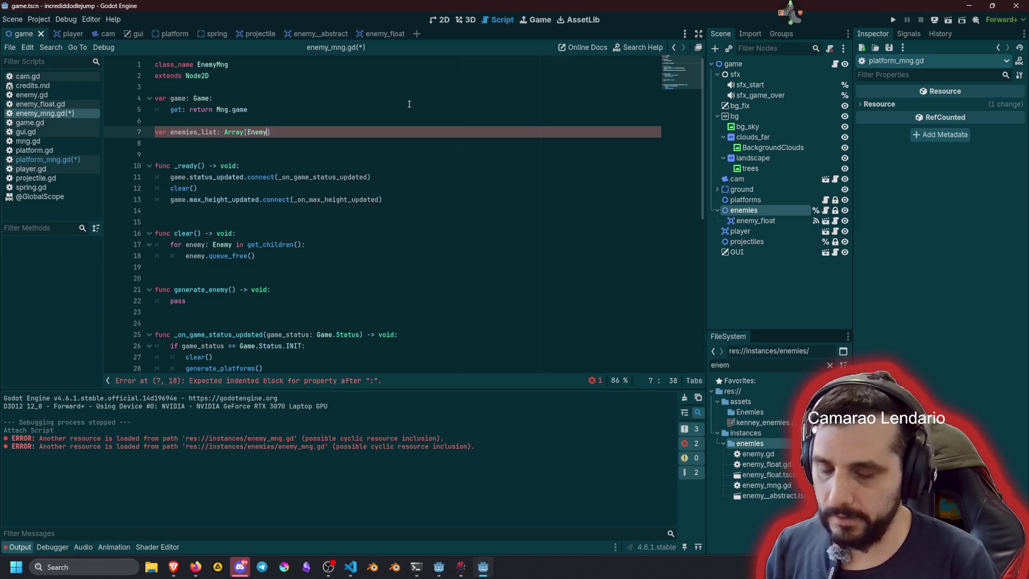
type("]")
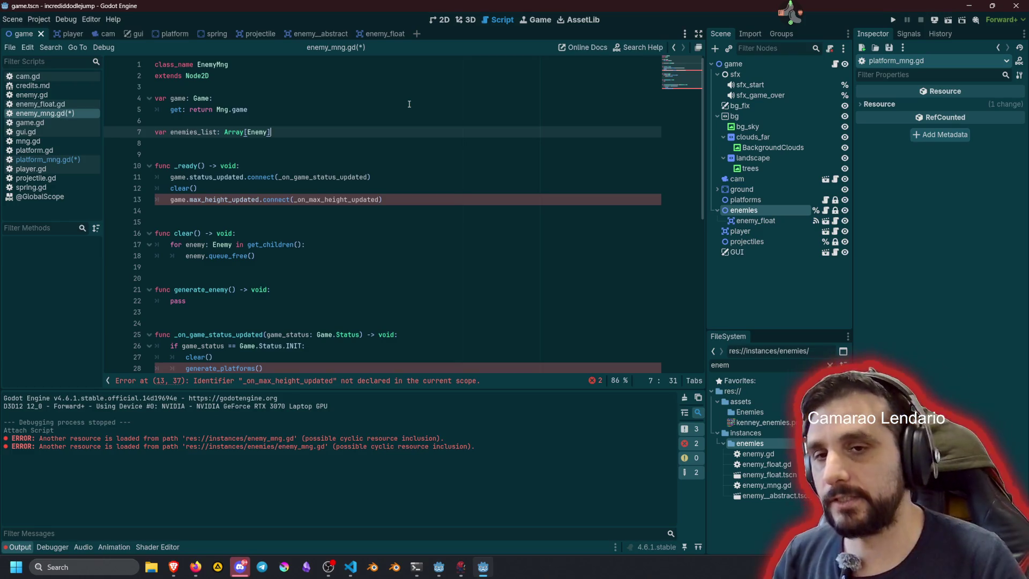
double_click(193, 131)
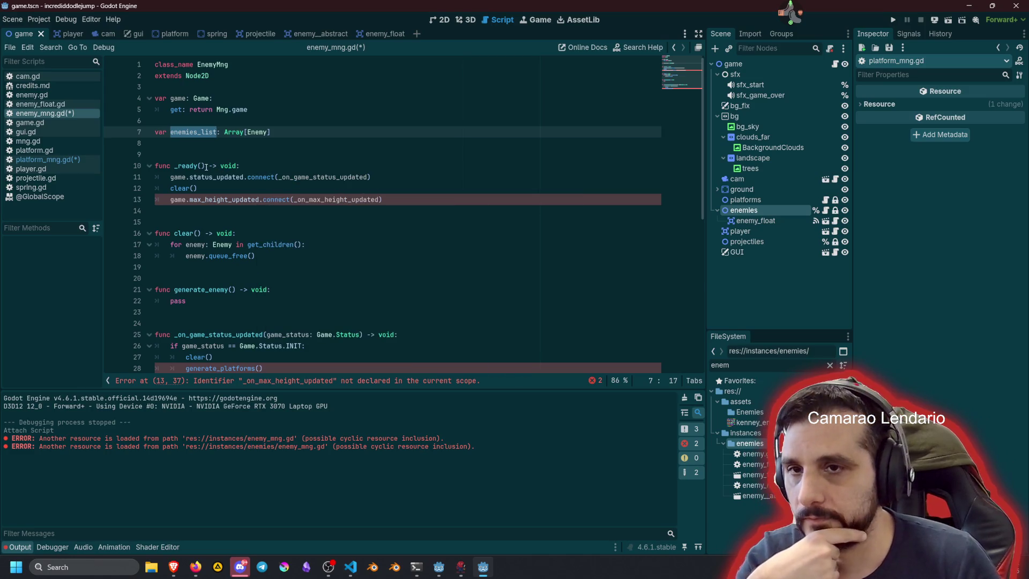
Step: Comment it '# enemies self register/deregister on enter/exit tree'
left_click(287, 135)
type("#")
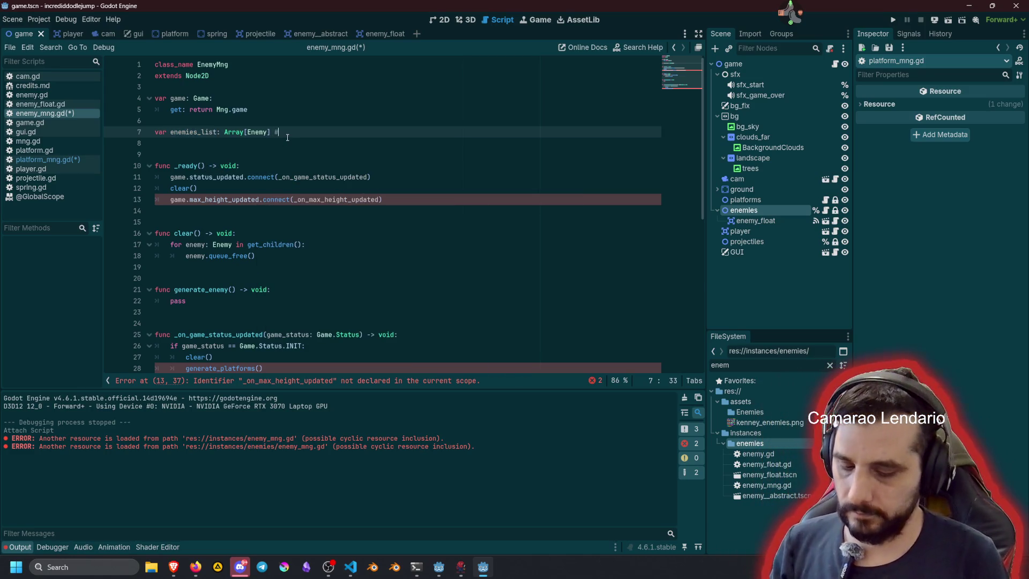
type(" enem")
type("ies ")
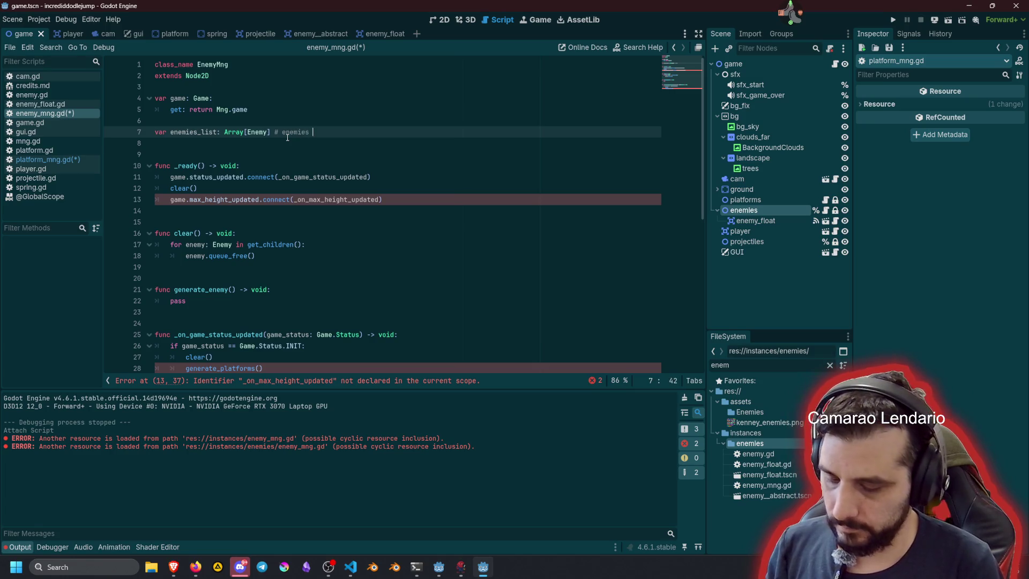
type("self regis")
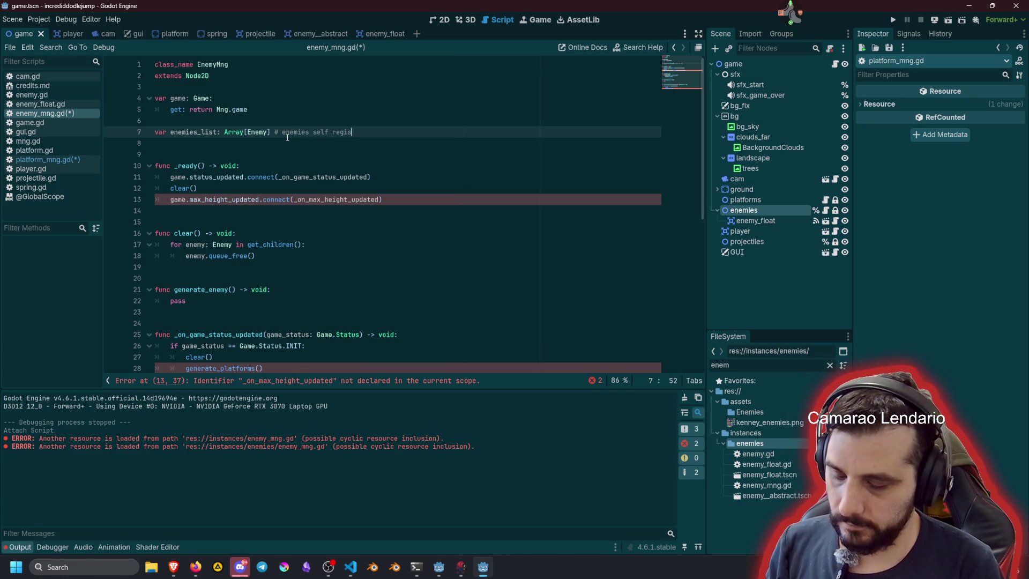
type("ter/deregister on tr")
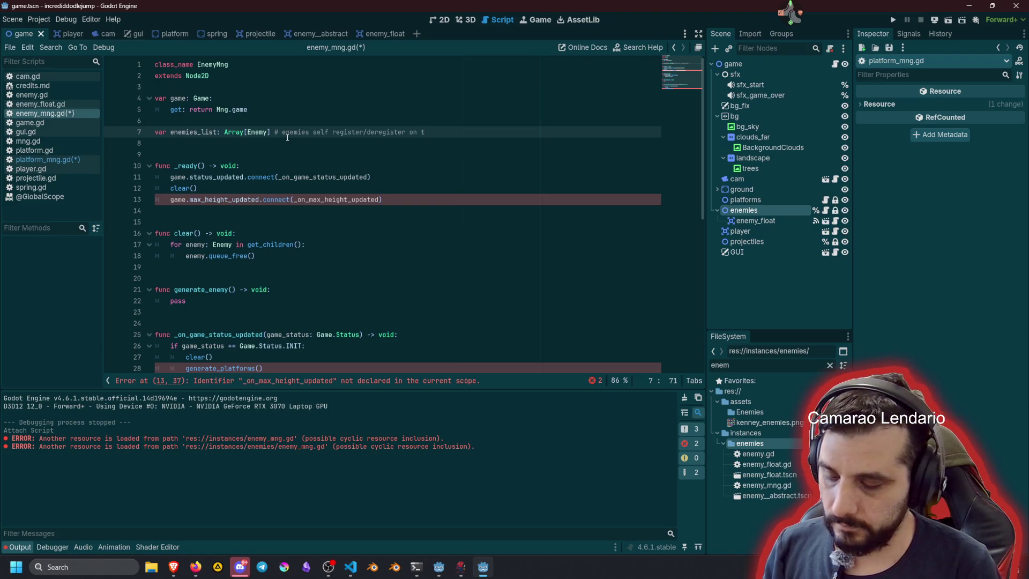
type("ee ex")
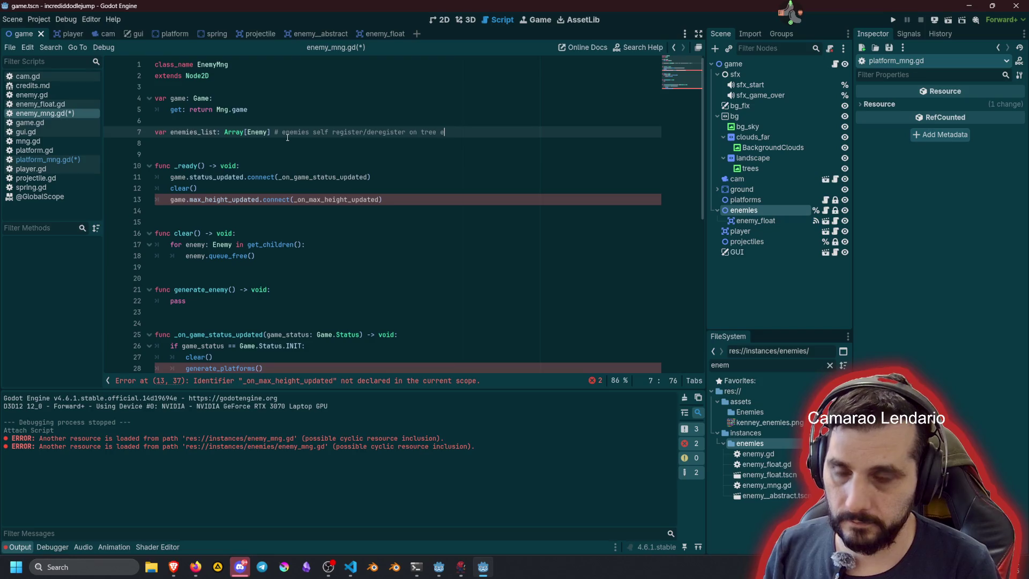
type("it")
key("ctrl+Left")
key("ctrl+Left")
key("ctrl+Left")
key("ctrl+Right")
key("ctrl+Right")
key("ctrl+BackSpace")
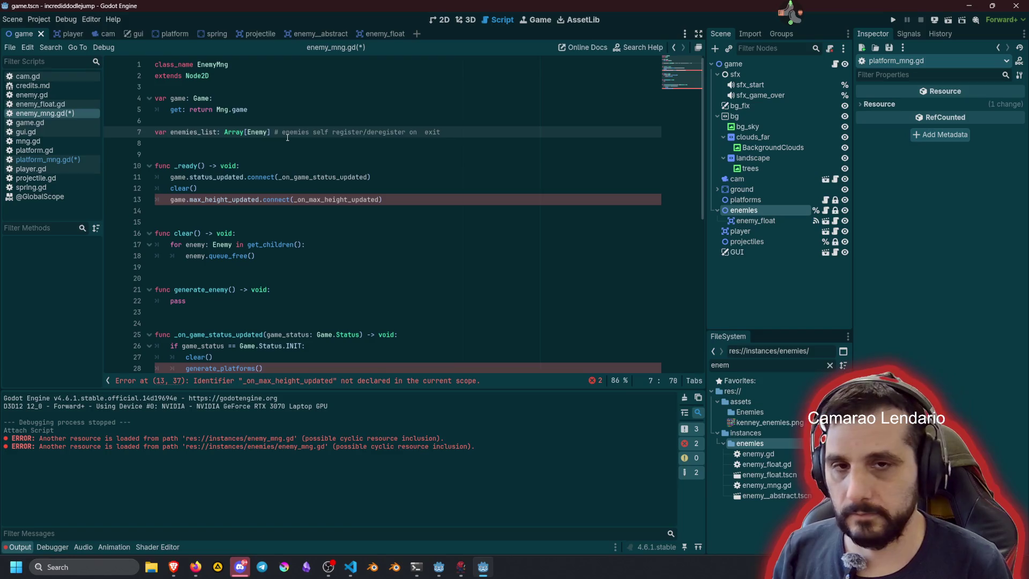
key("ctrl+Left")
key("ctrl+Left")
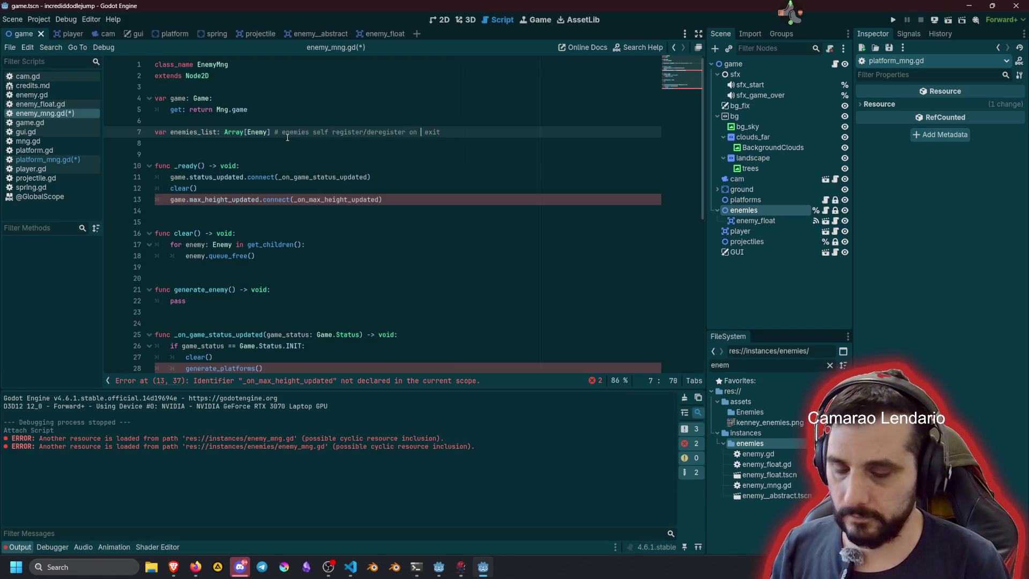
type("add")
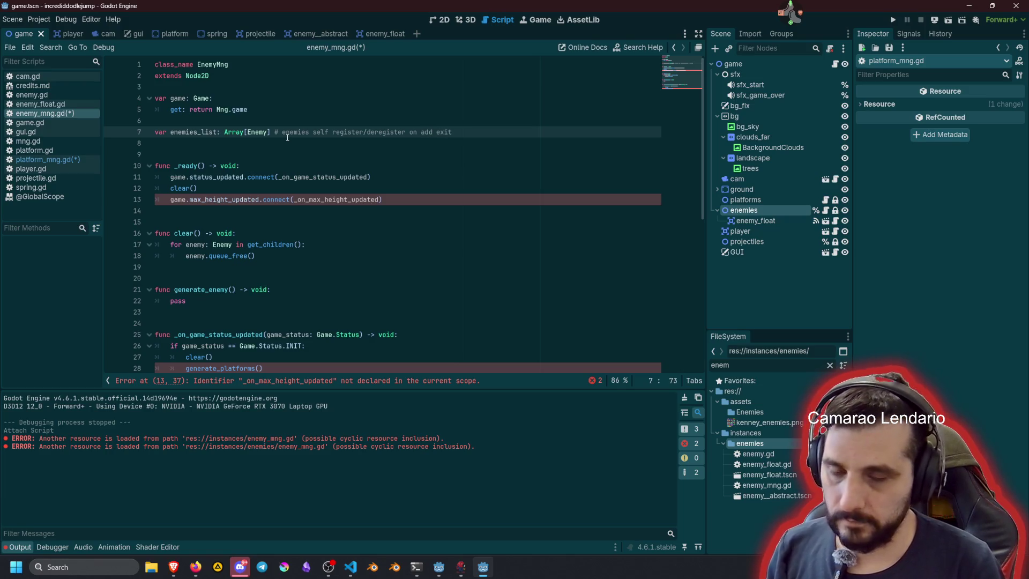
key("ctrl+BackSpace")
type("enter")
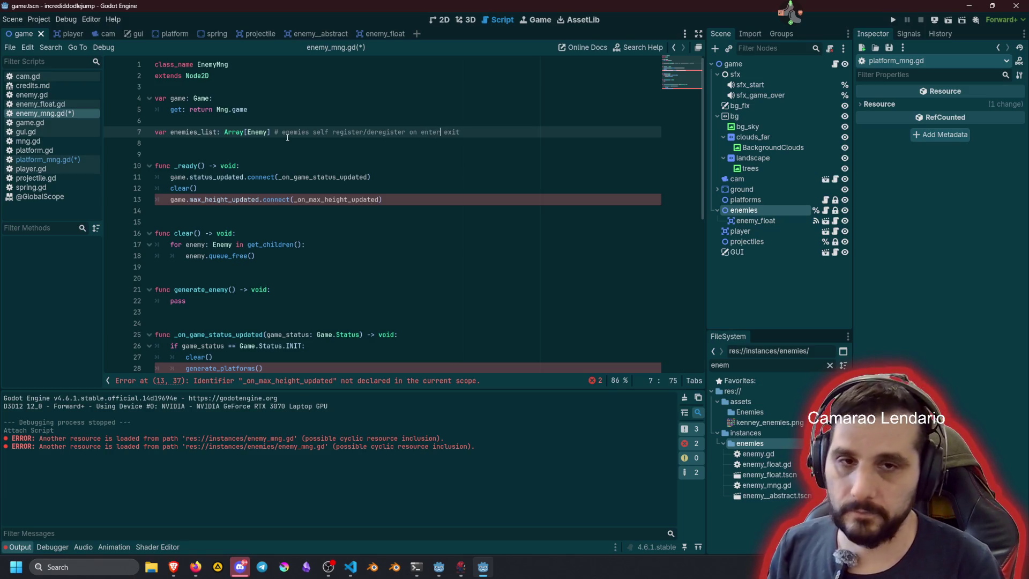
key("Delete")
type("/exit tree")
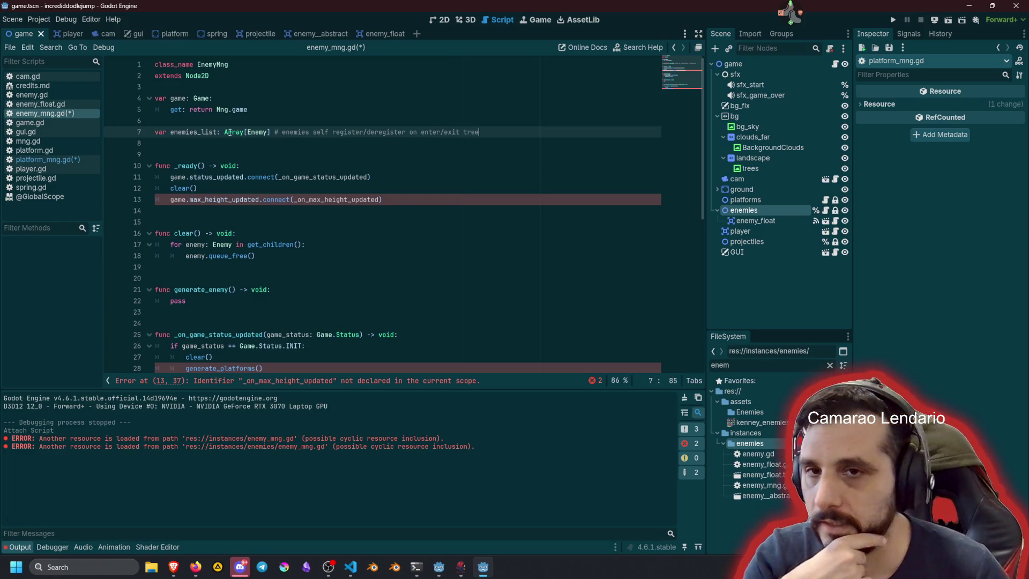
left_click(335, 149)
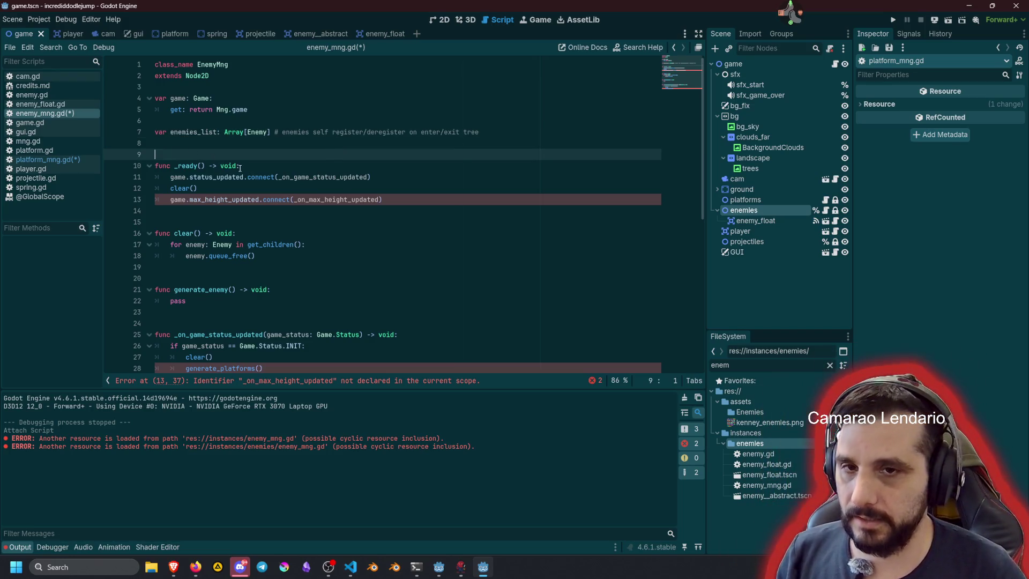
Step: Bring the _on_max_height_updated handler from platform_mng.gd into the end of enemy_mng.gd
double_click(229, 199)
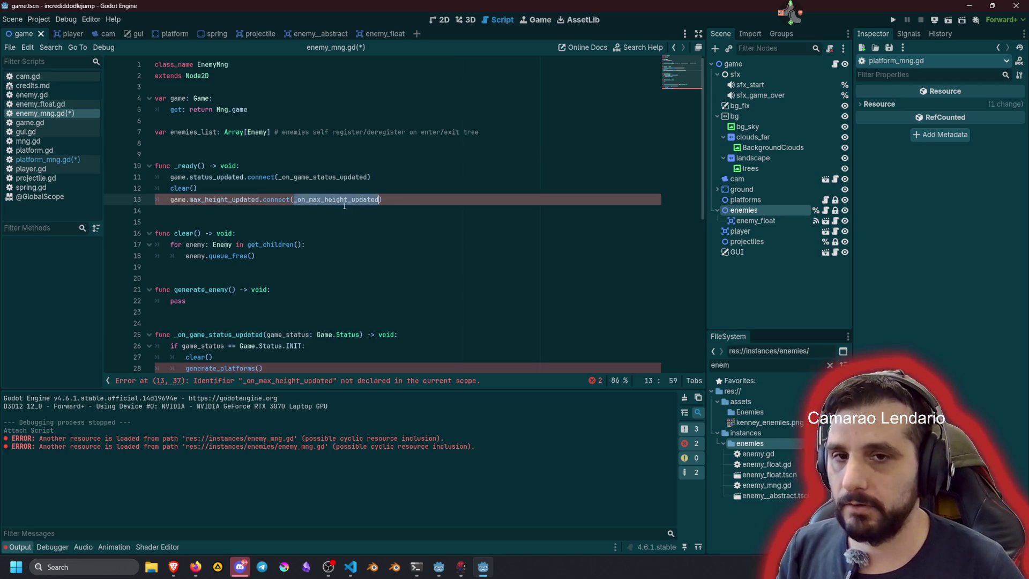
left_click(45, 160)
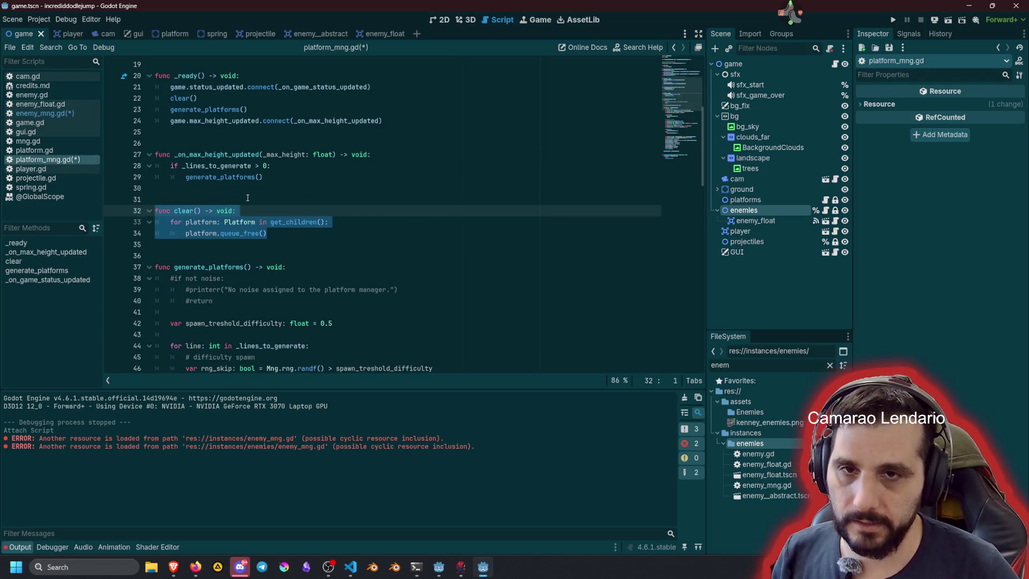
scroll(247, 198, "up", 3)
scroll(251, 225, "down", 2)
left_click(255, 244)
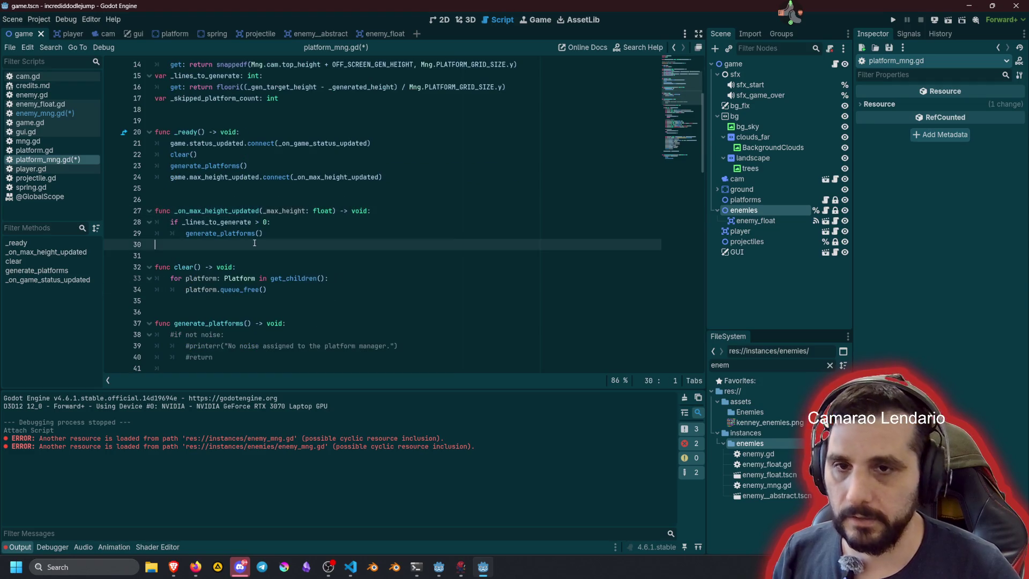
key("shift+Up")
key("shift+Up")
key("shift+Up")
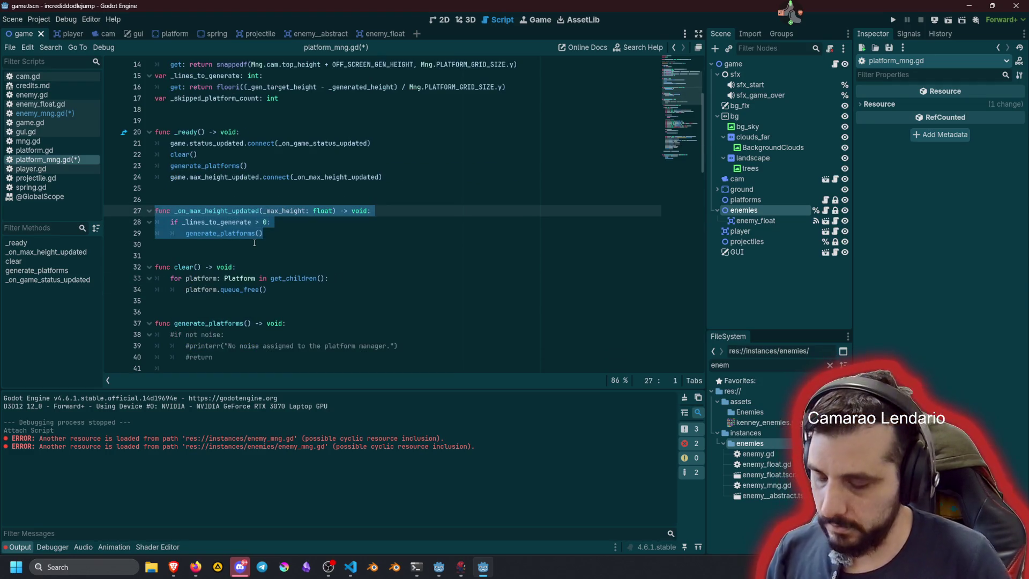
left_click(50, 113)
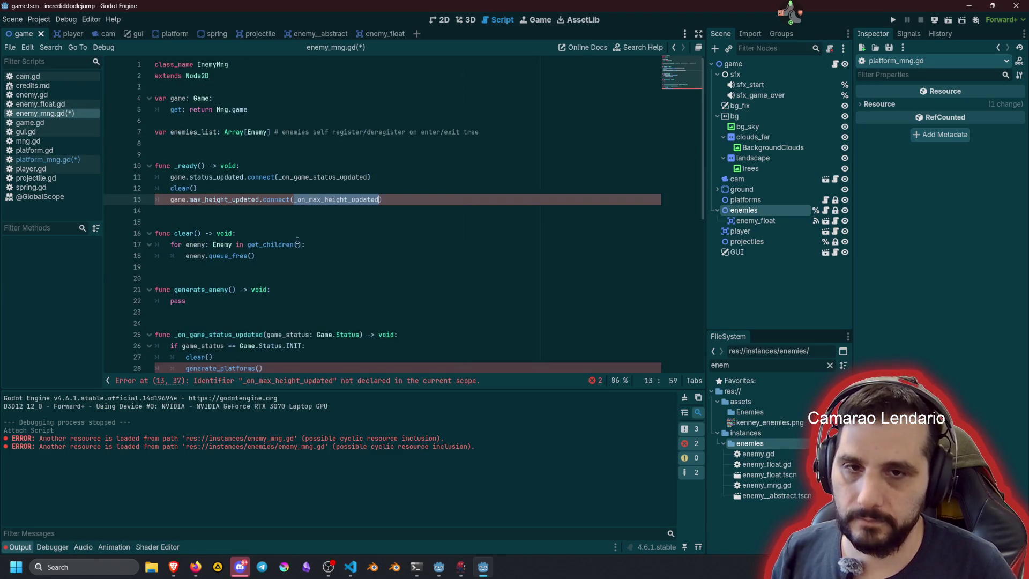
scroll(297, 241, "down", 5)
left_click(292, 218)
key("Up")
key("Up")
key("Down")
key("Down")
key("Up")
key("Up")
key("Up")
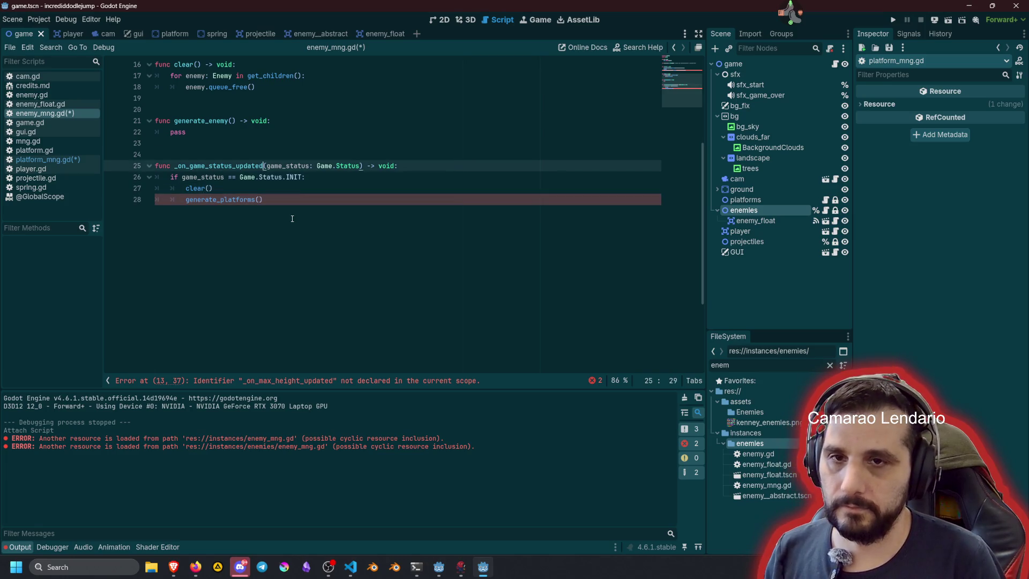
key("ctrl+z")
key("ctrl+z")
key("ctrl+z")
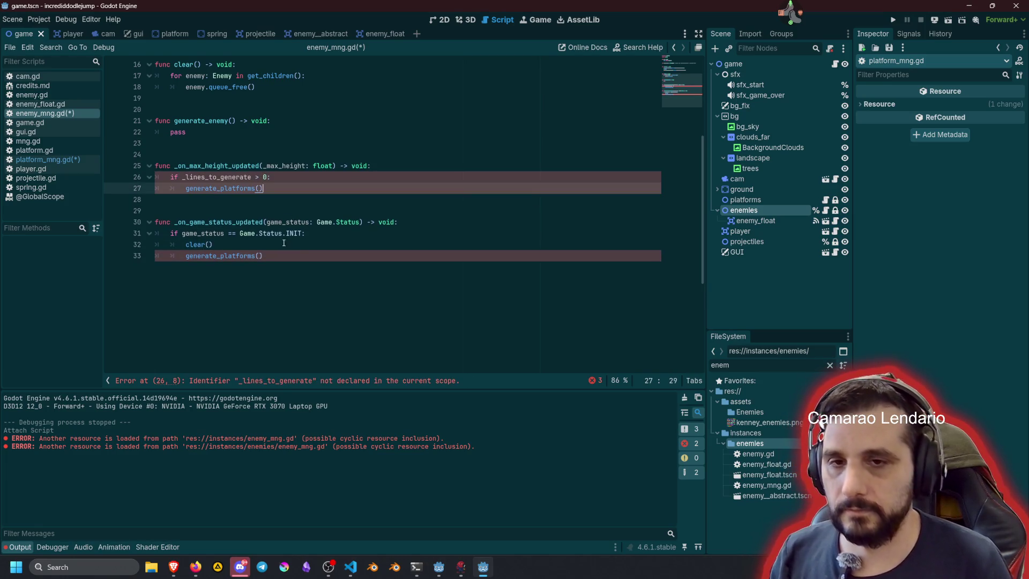
scroll(284, 243, "up", 2)
Step: Replace the generate_platforms calls with generate_enemy
double_click(215, 187)
key("ctrl+c")
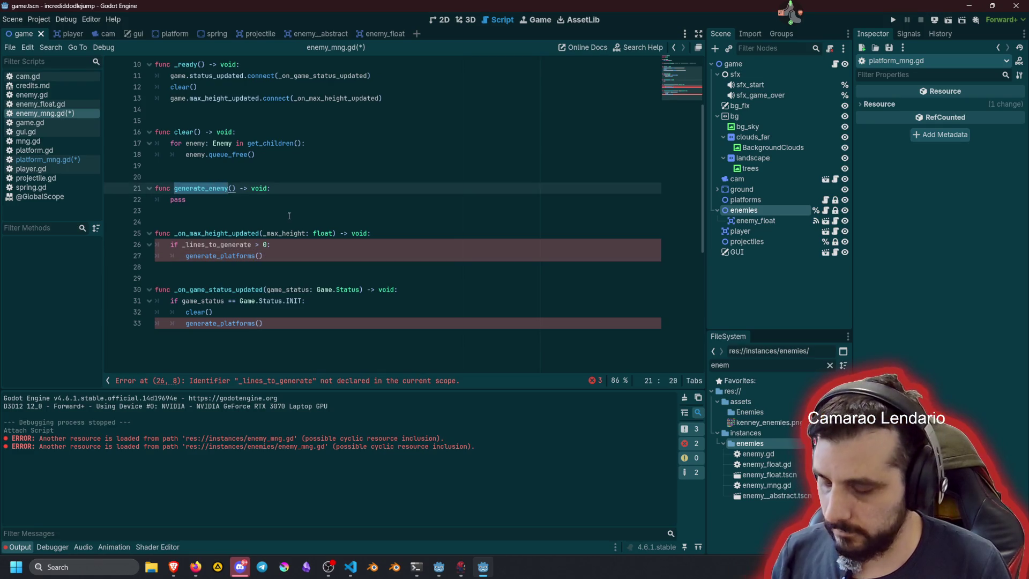
double_click(246, 255)
key("ctrl+v")
left_click(346, 223)
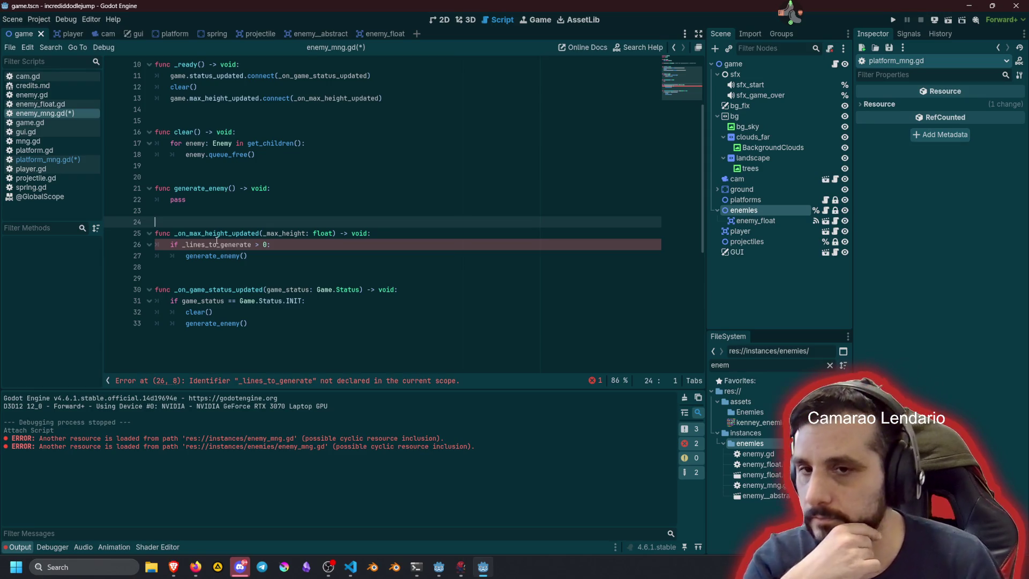
left_click(267, 256)
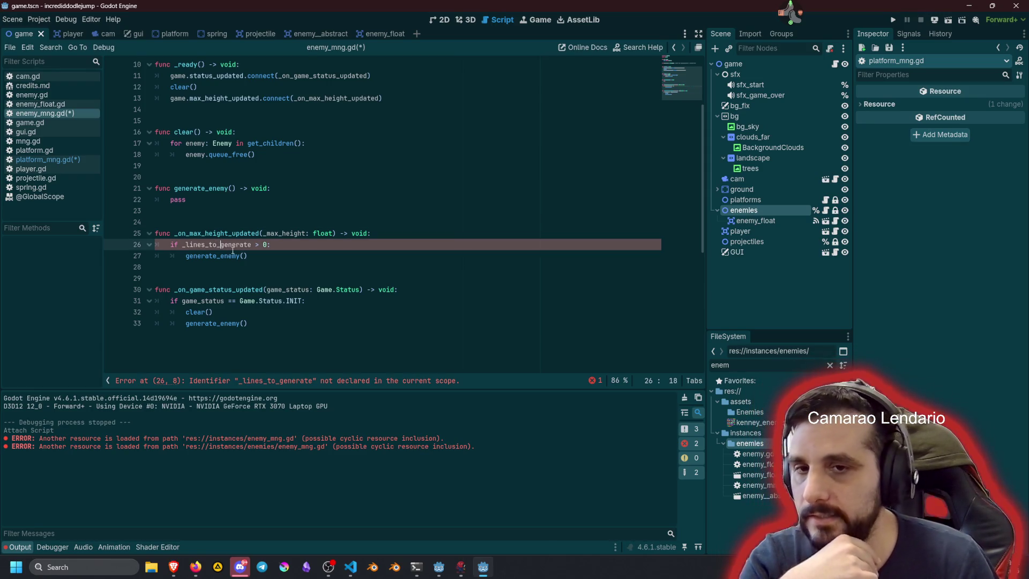
Step: Drop the 'if _lines_to_generate > 0:' check so the handler calls generate_enemy() directly
key("shift+Tab")
key("Up")
key("shift+Home")
key("BackSpace")
key("BackSpace")
key("Down")
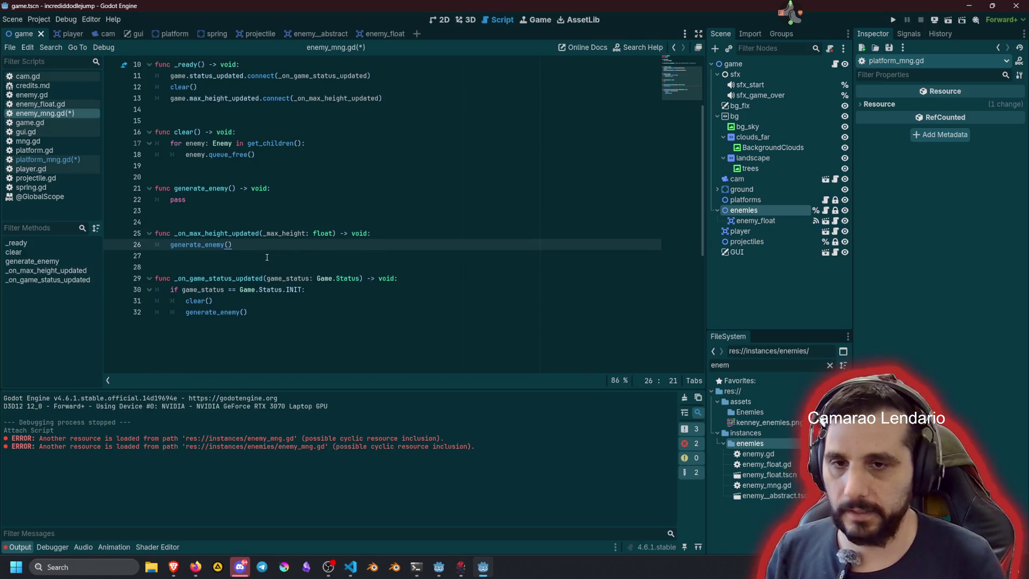
key("Up")
key("Up")
scroll(284, 247, "up", 3)
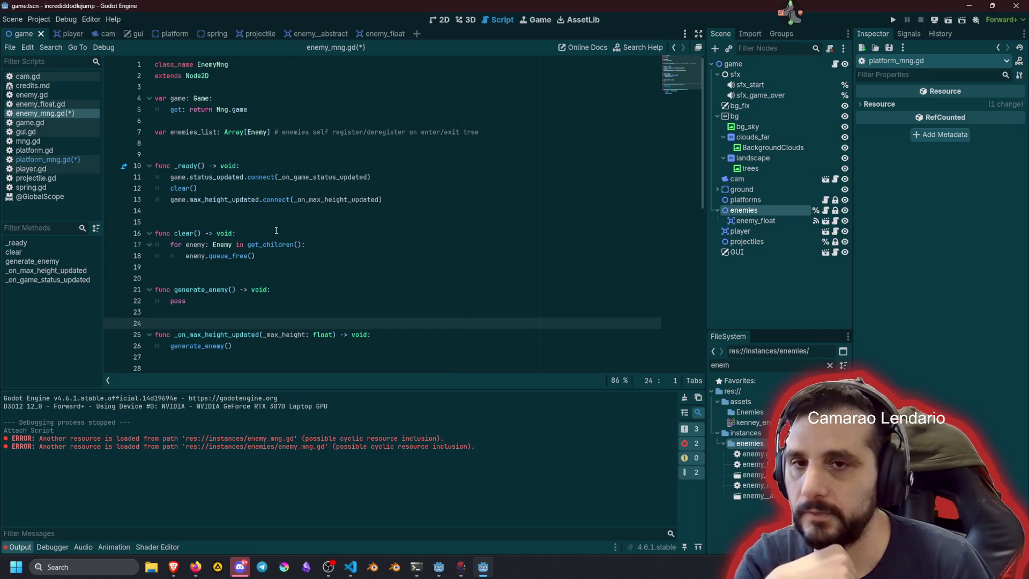
double_click(193, 132)
key("ctrl+c")
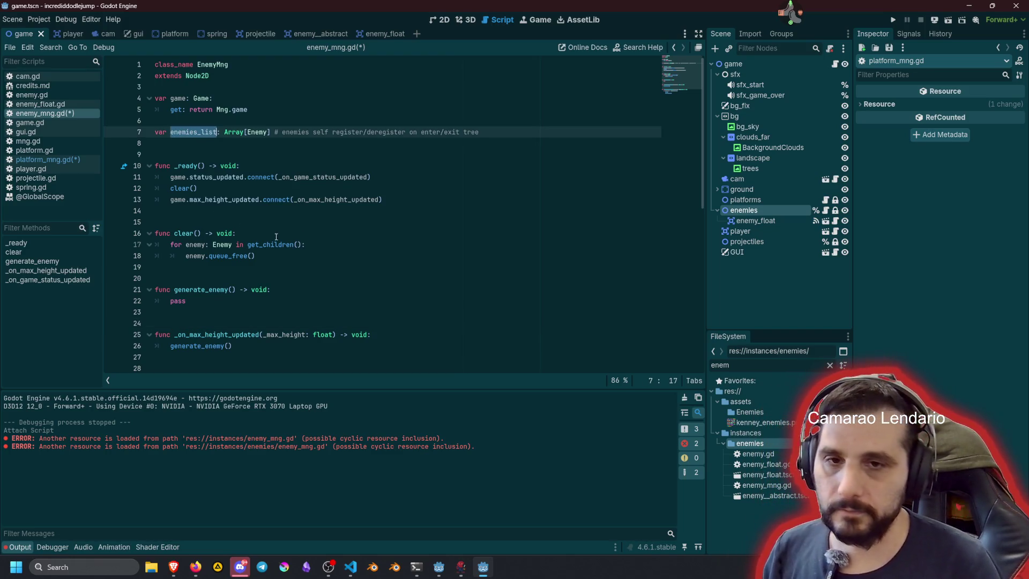
Step: Make the clear() loop iterate over enemies_list + get_children()
left_click(247, 244)
key("shift+End")
key("shift+Left")
key("ctrl+v")
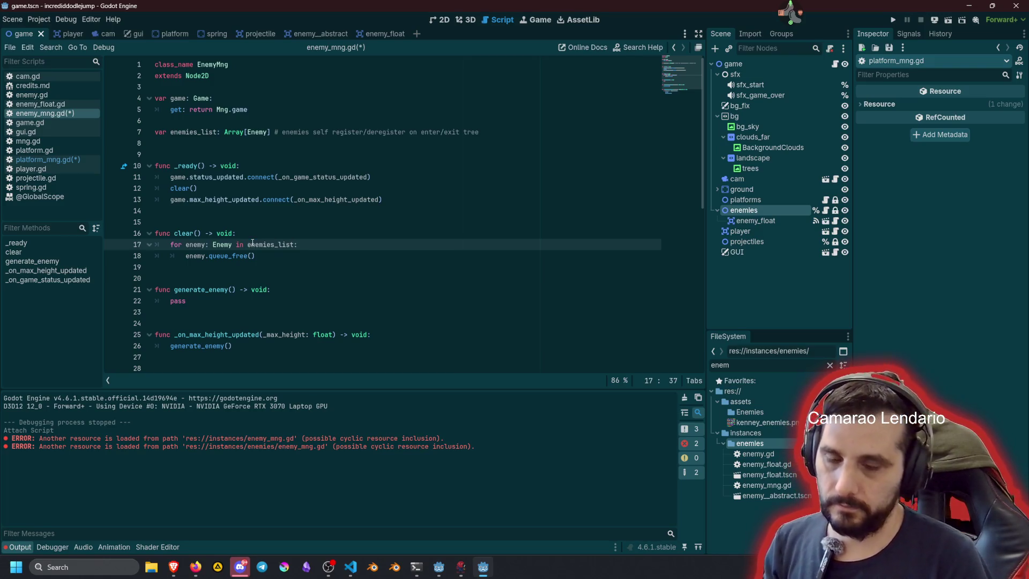
type("+ get_chi")
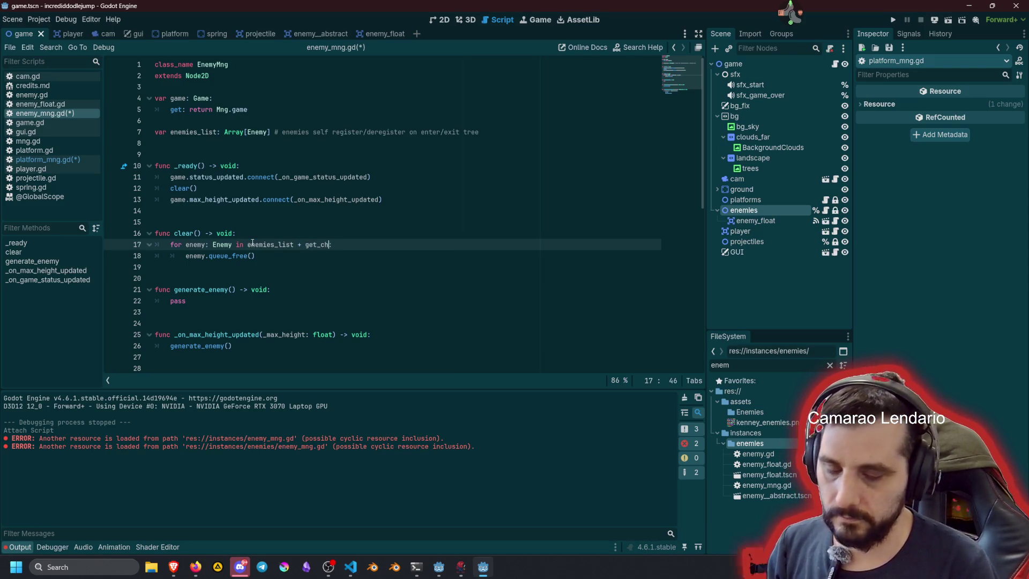
key("Return")
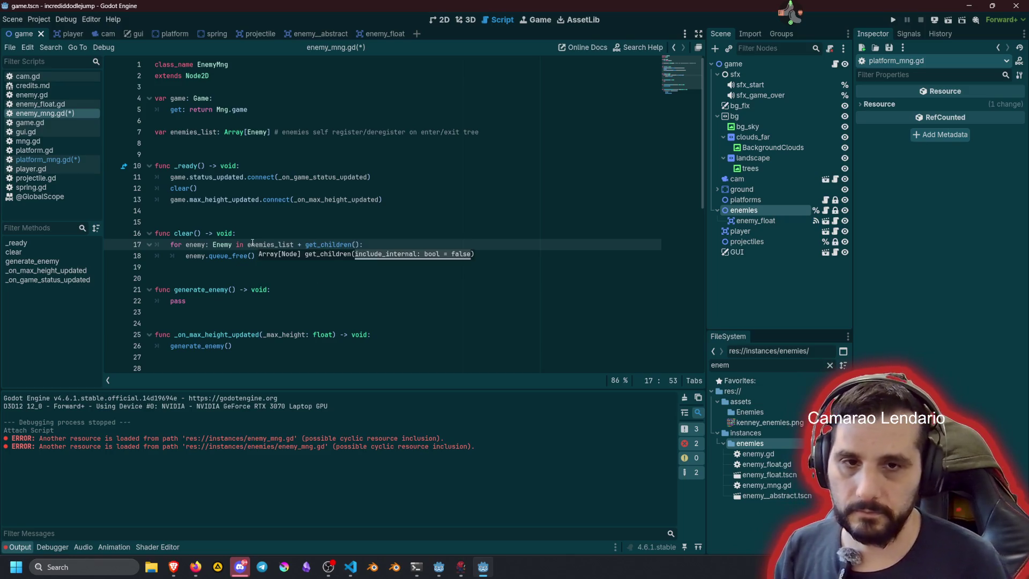
key("End")
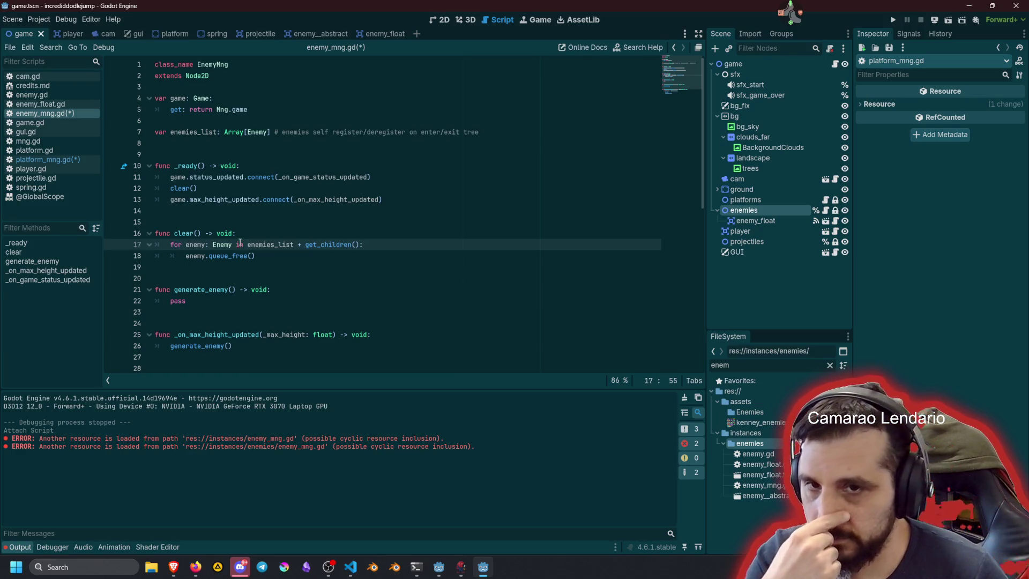
Step: Move the clear() call above the signal connections in _ready and save enemy_mng.gd
left_click(214, 188)
key("alt+Up")
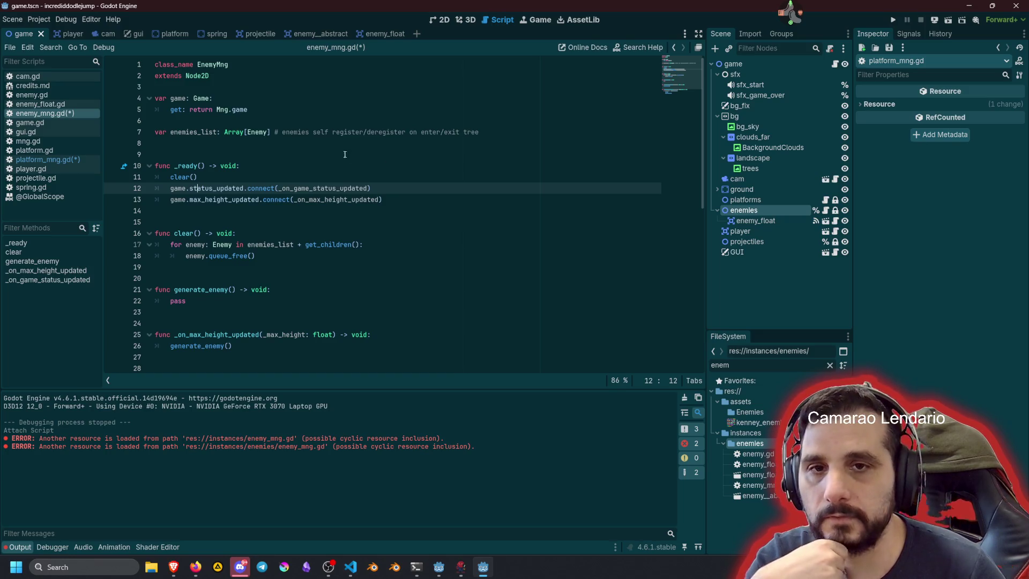
left_click(255, 133)
key("ctrl+s")
key("alt+Left")
key("alt+Left")
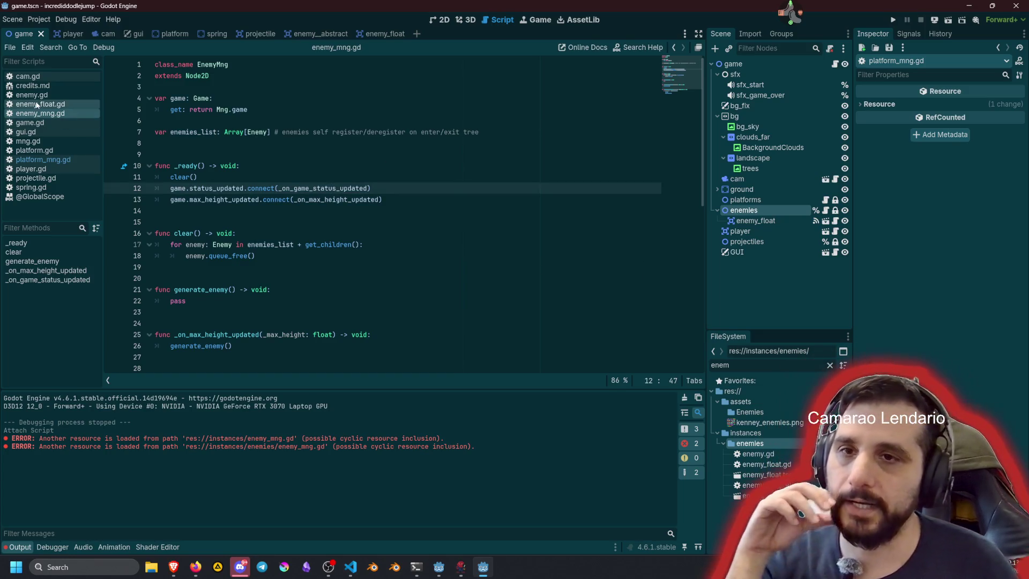
Step: In enemy.gd, start a new first line in _ready with Mng.game.enemies
left_click(233, 199)
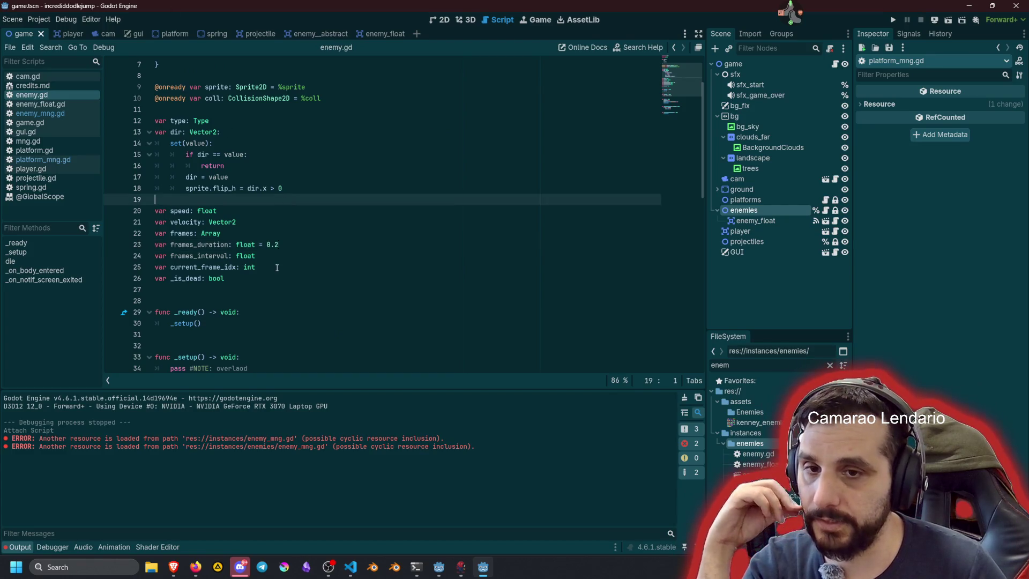
scroll(235, 212, "down", 3)
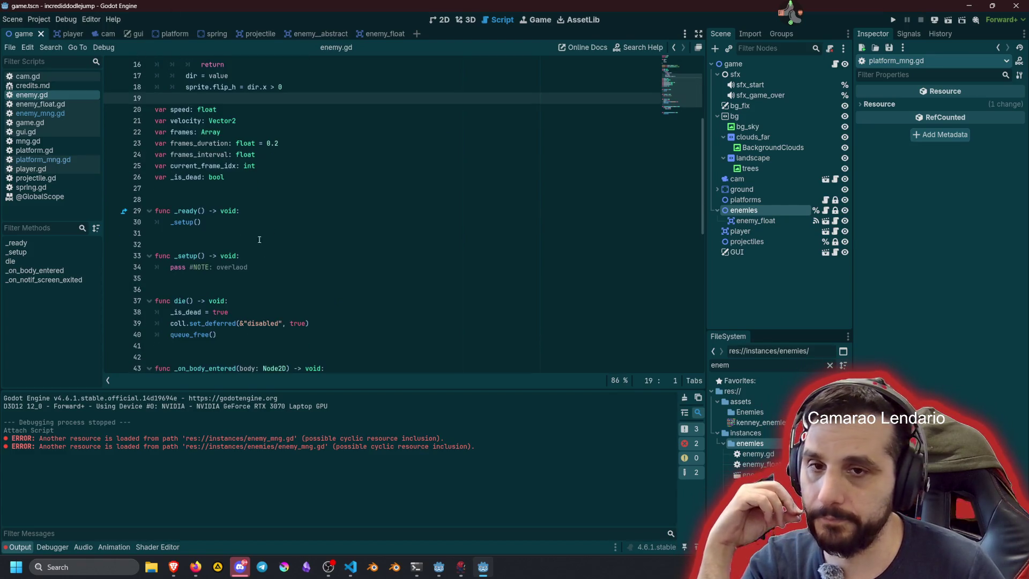
left_click(234, 198)
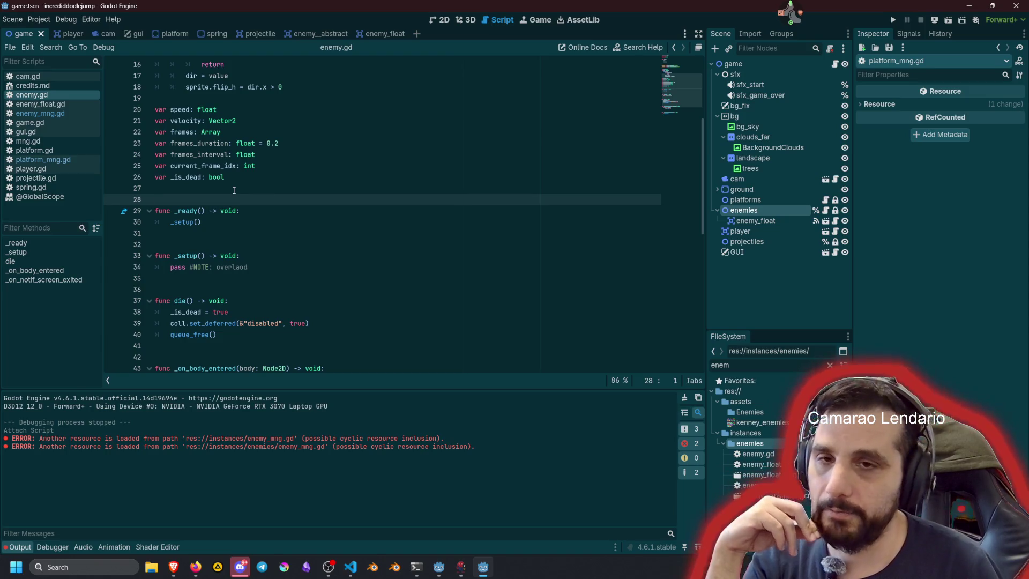
key("Down")
key("End")
key("Return")
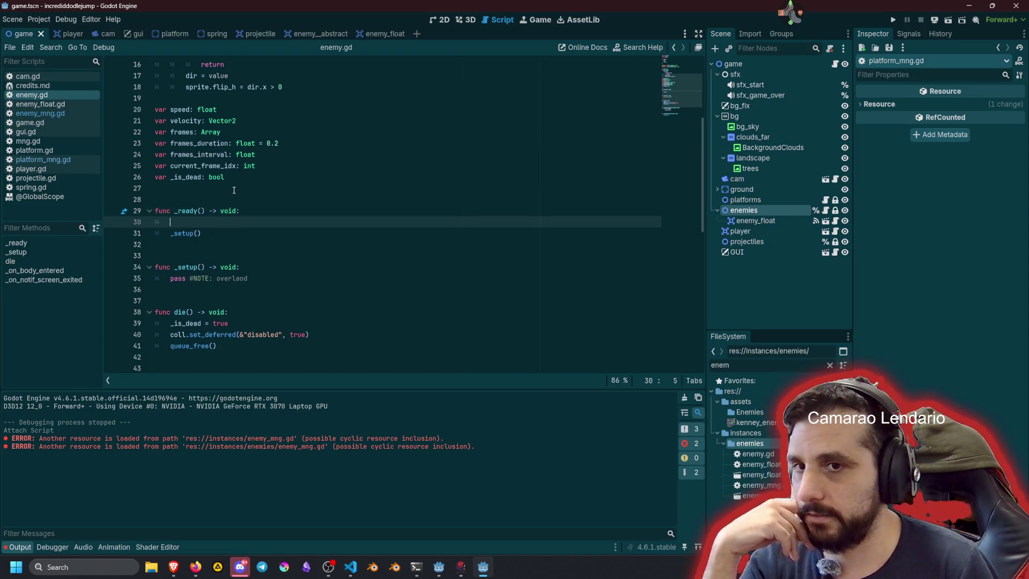
type("Mng.")
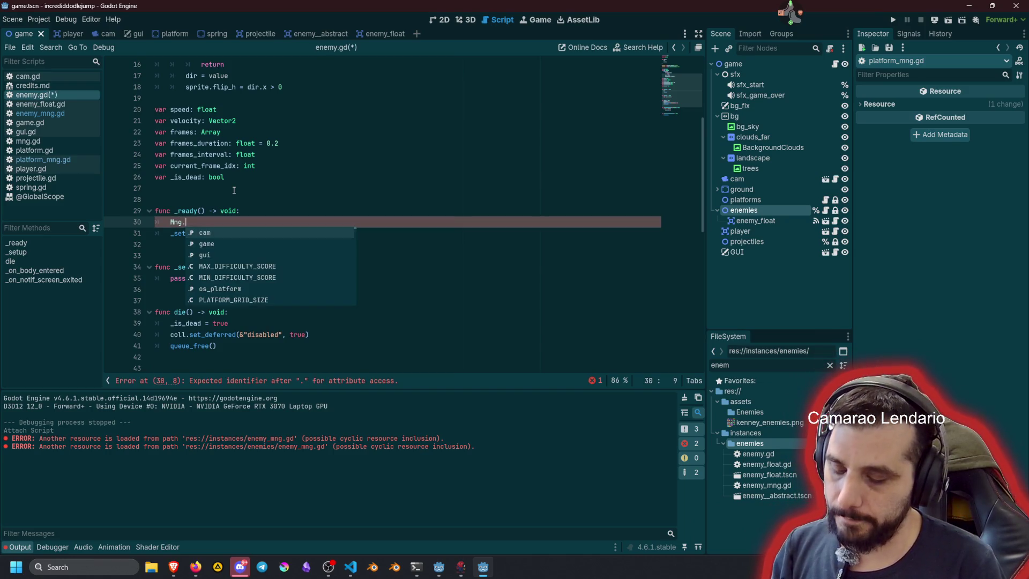
type("ga")
key("Return")
type(".")
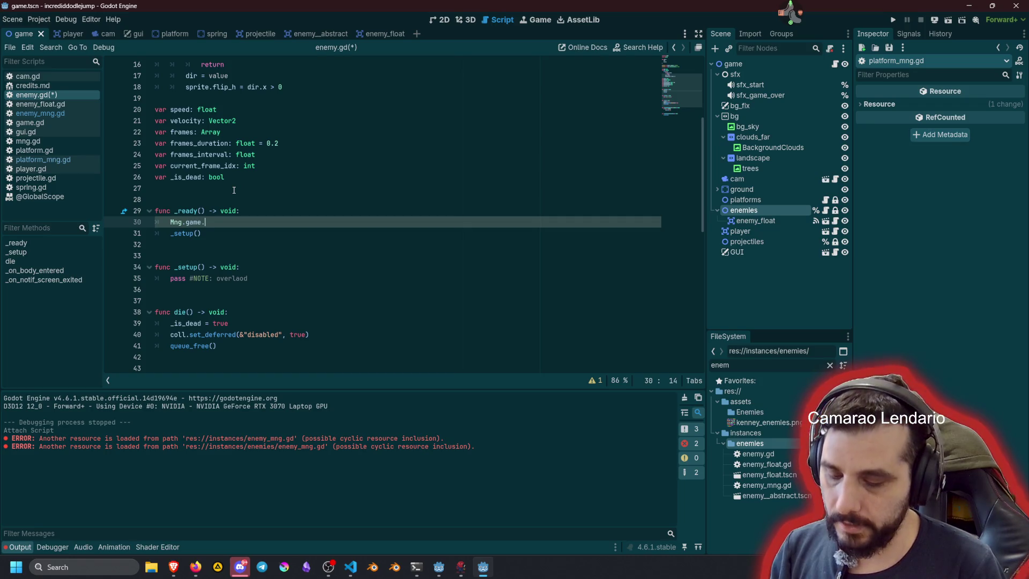
type("e")
key("Return")
Step: Complete the line as Mng.game.enemies.register_enemy(self)
type(".")
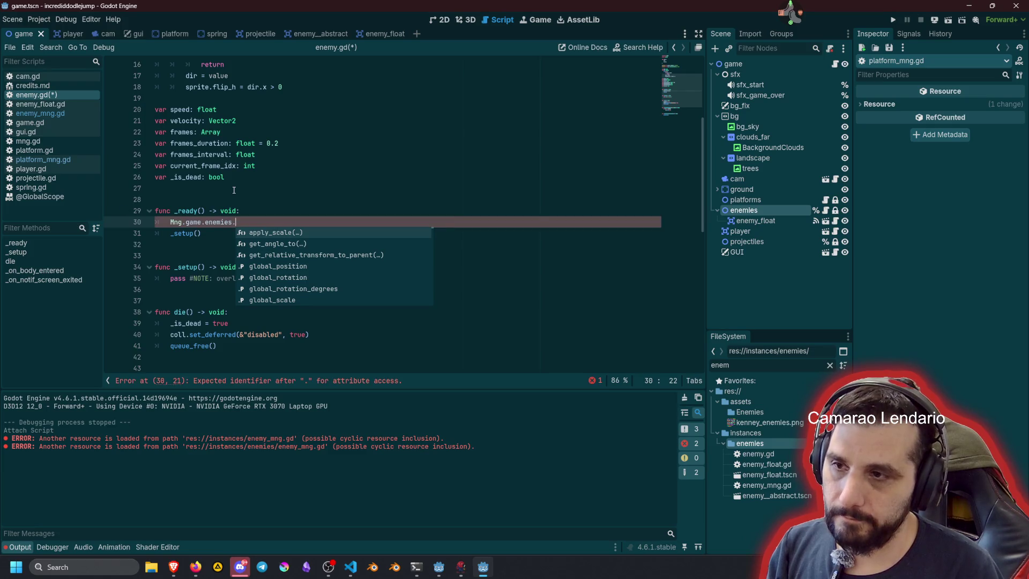
type("reg")
key("Return")
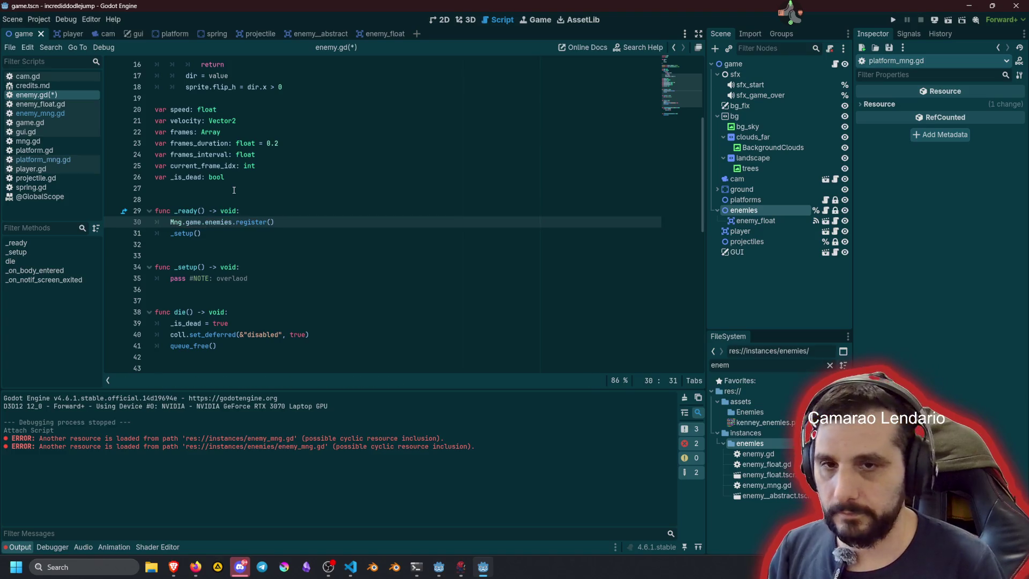
type("self")
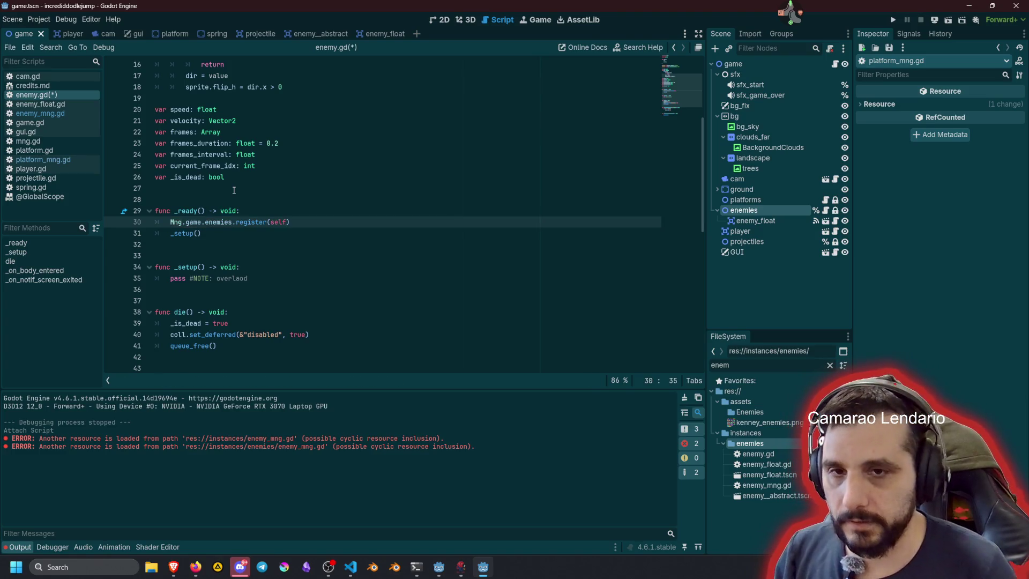
left_click(267, 221)
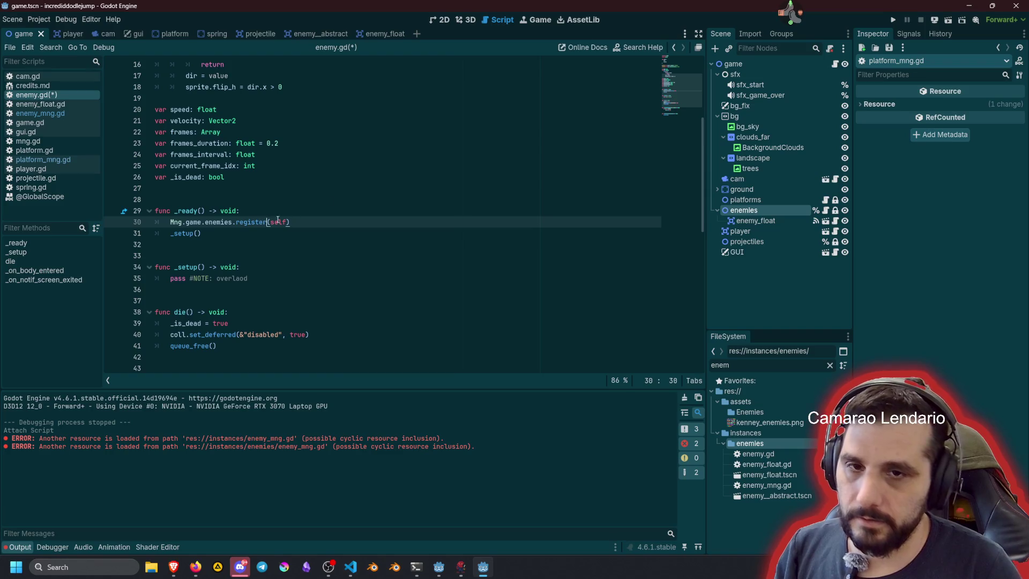
type("enemy")
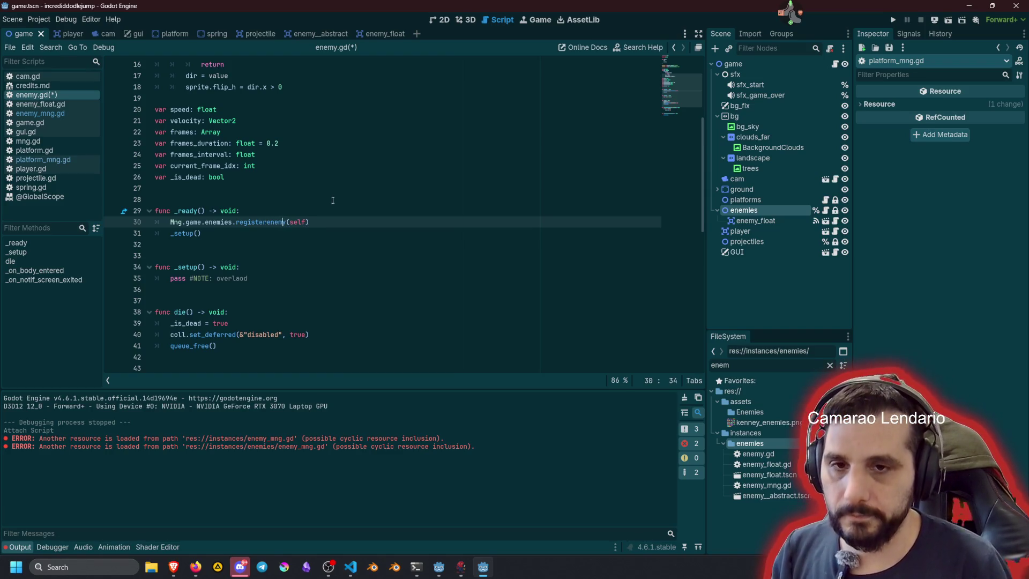
type("_")
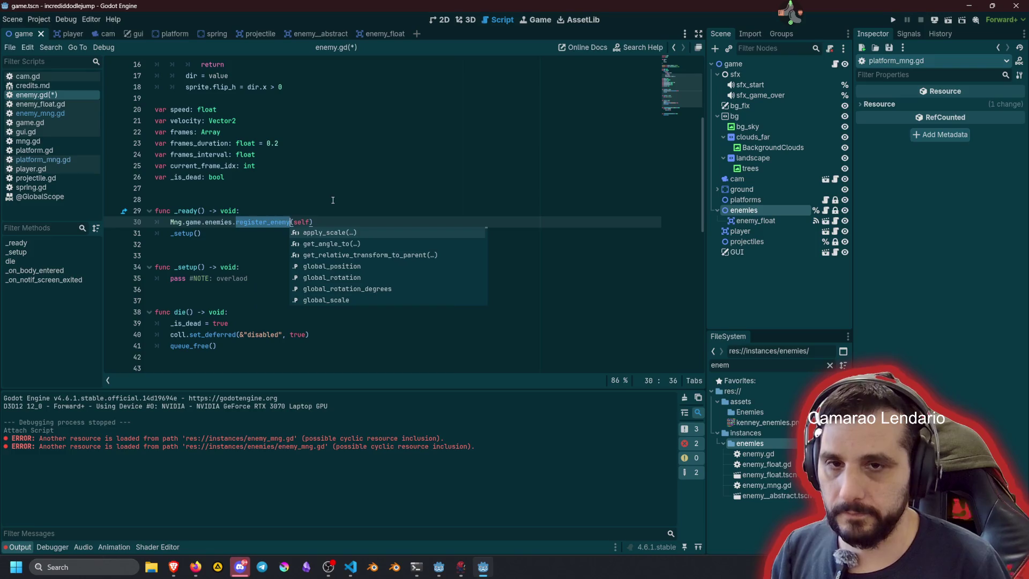
key("End")
left_click(333, 200)
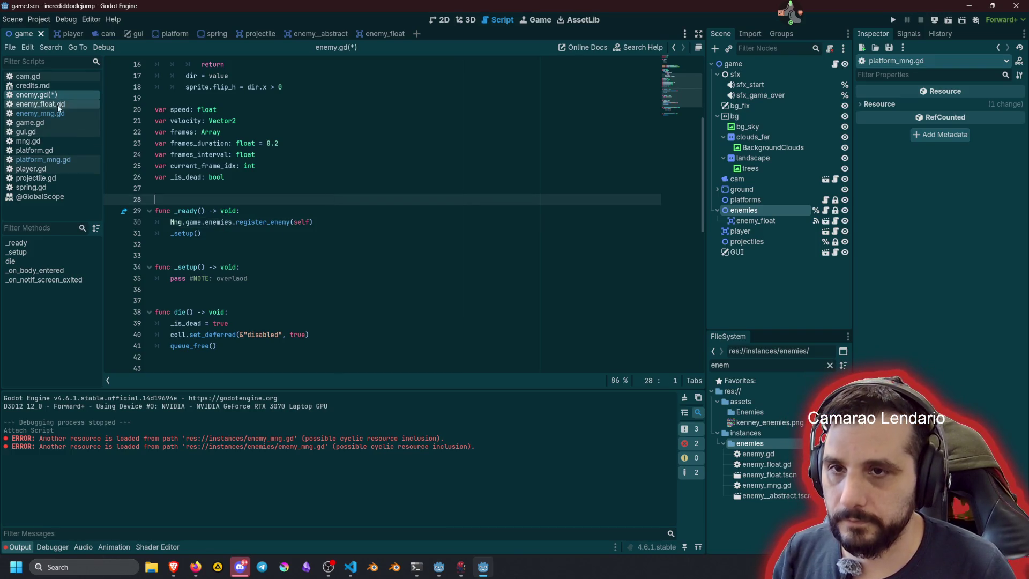
left_click(43, 113)
Step: Below generate_enemy, add the header func register_enemy(enemy: Enemy) -> void:
scroll(253, 214, "down", 1)
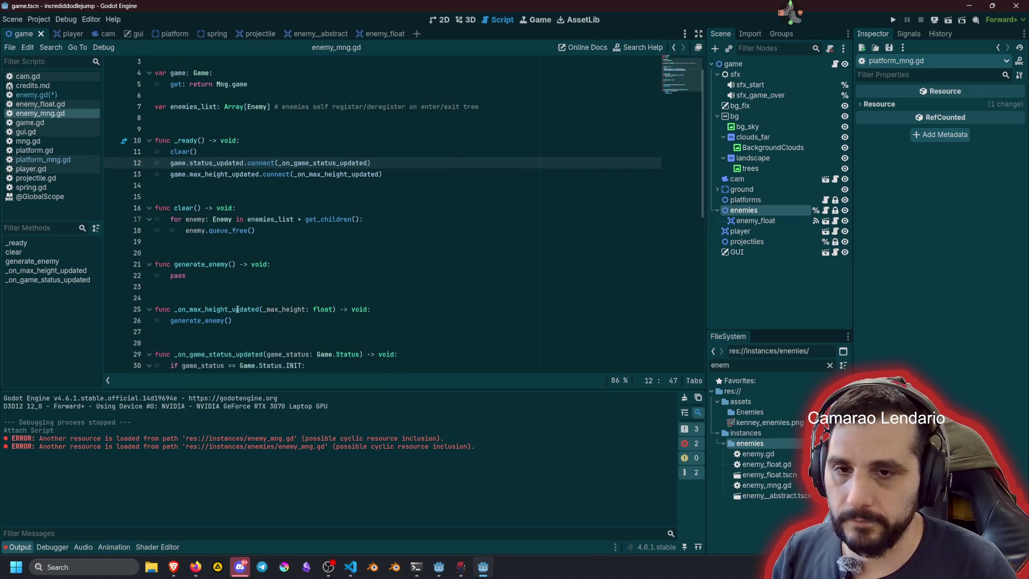
left_click(397, 267)
key("Return")
key("Return")
key("Return")
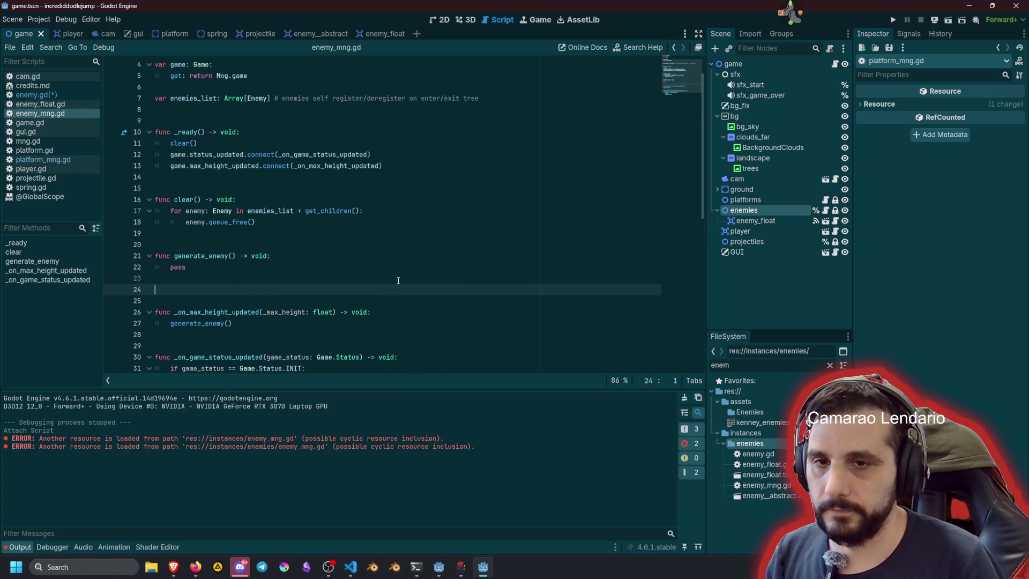
type("func register_enemy(self)")
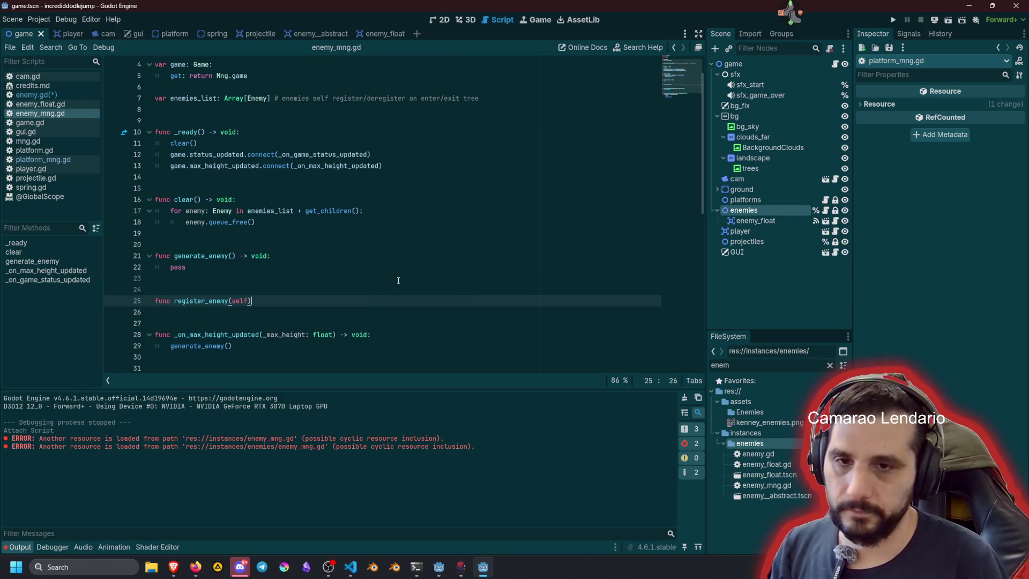
key("Left")
key("ctrl+BackSpace")
type("enemy")
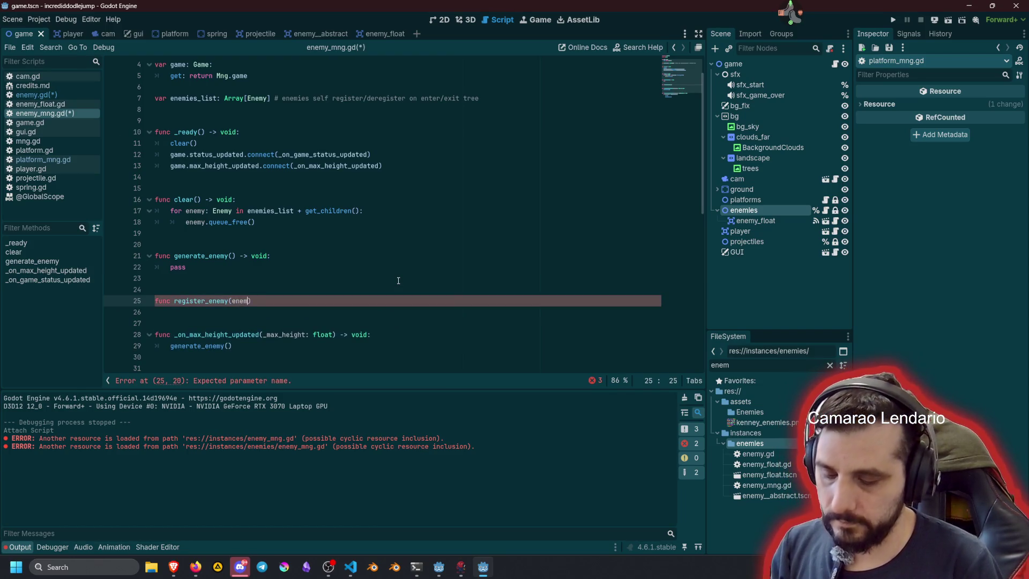
type(": Enemy")
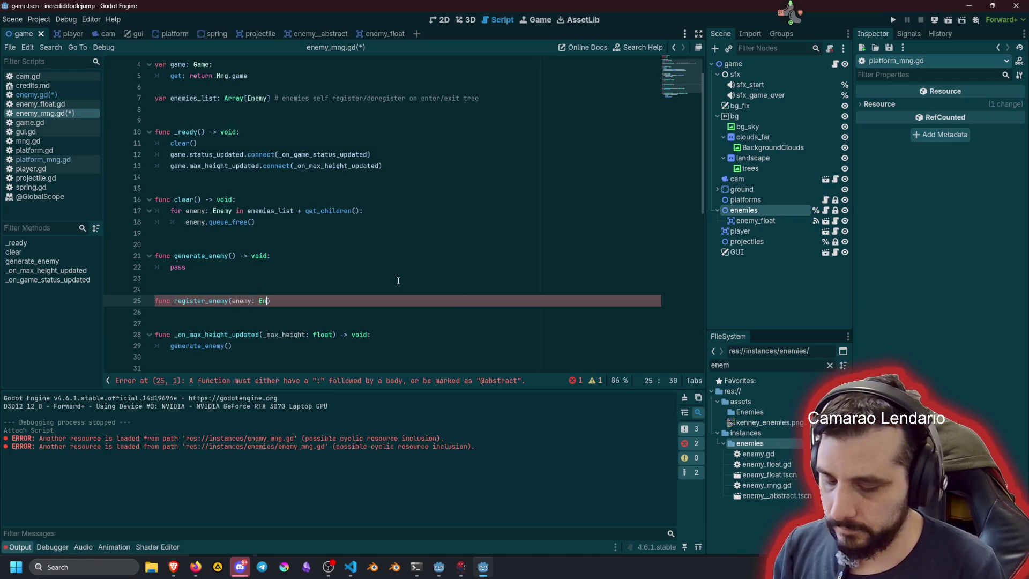
type(") ->> void:")
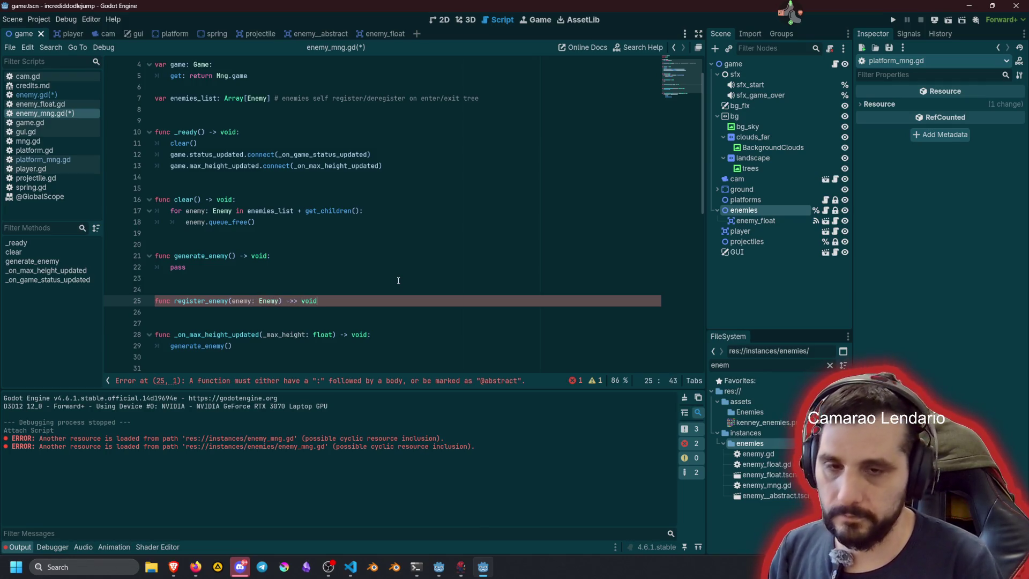
key("Return")
Step: Give register_enemy the body enemies_list.append(enemy) and fix the '->>' arrow typo
double_click(193, 98)
key("ctrl+c")
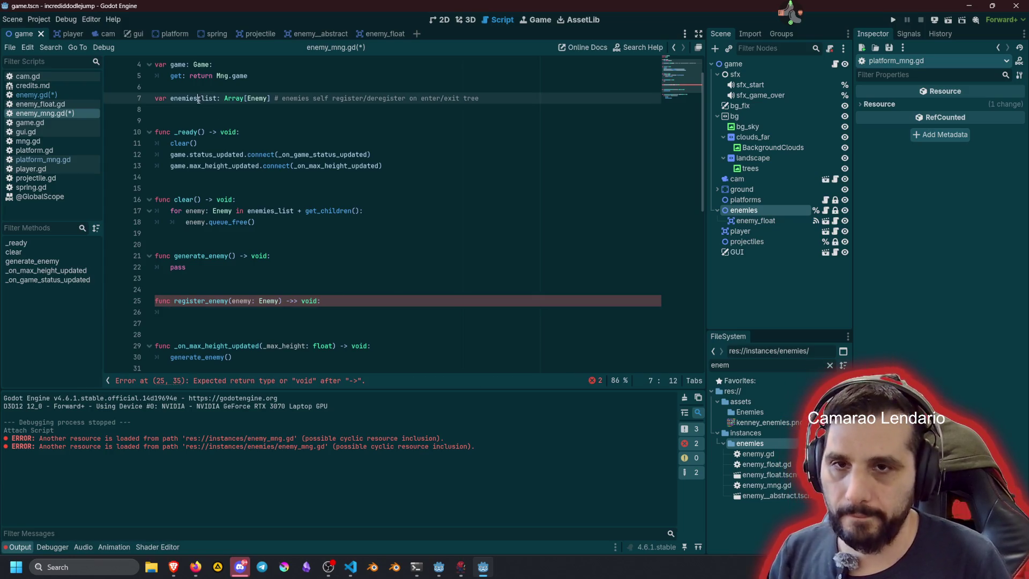
left_click(180, 311)
key("ctrl+v")
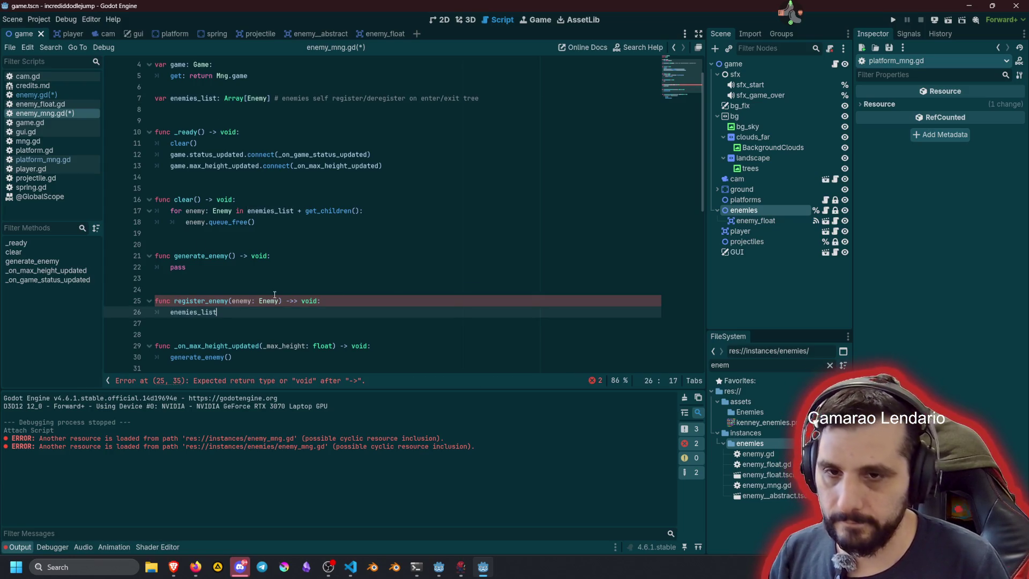
type(".a")
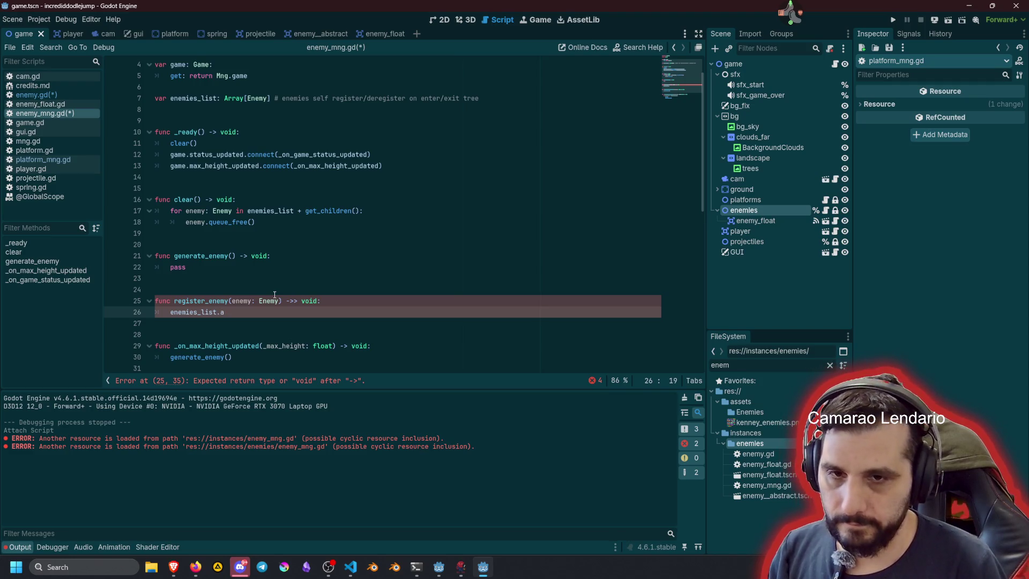
type("ppend")
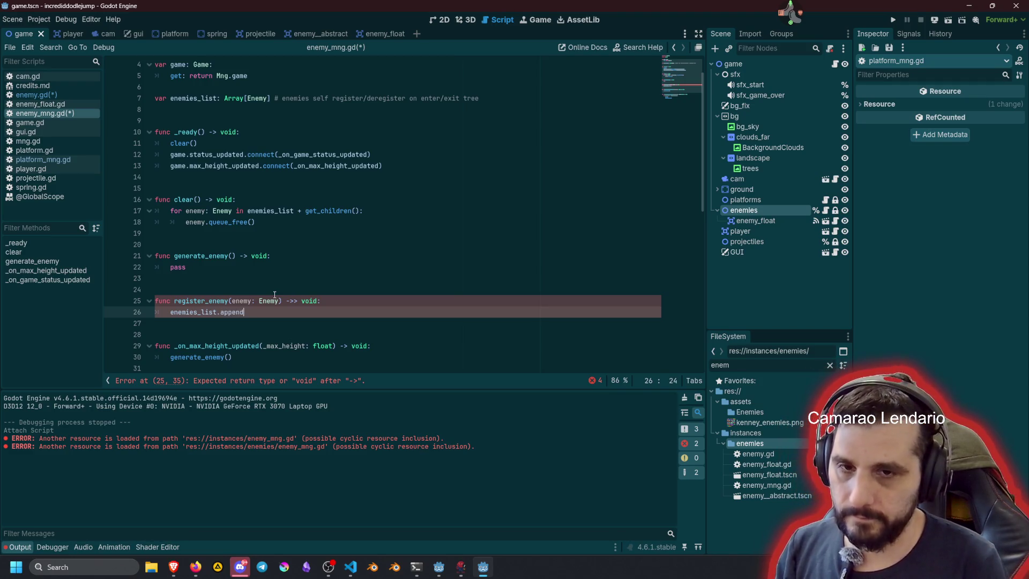
type("(enemy")
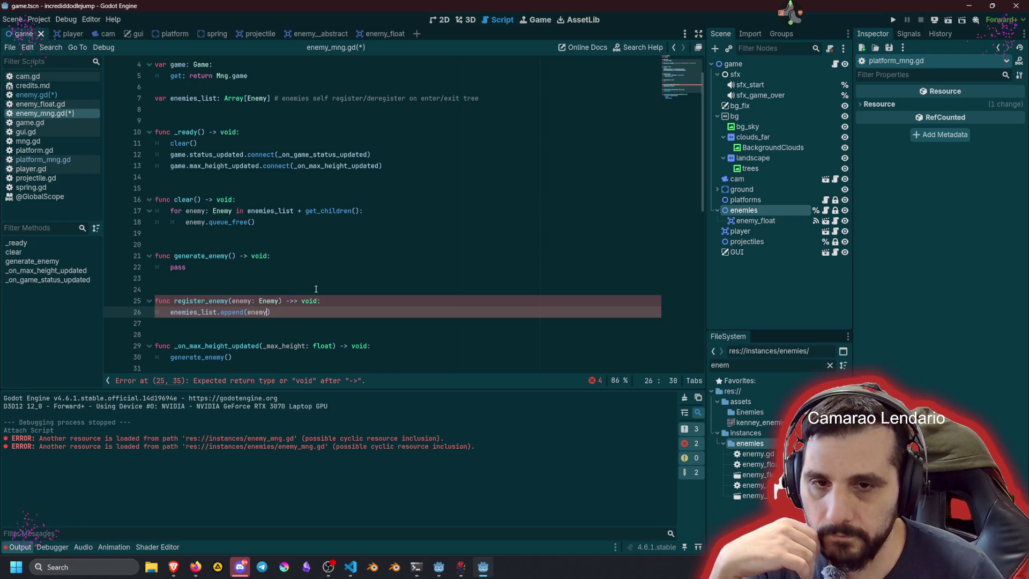
key("Up")
key("End")
key("Left")
key("Left")
key("Left")
key("BackSpace")
key("End")
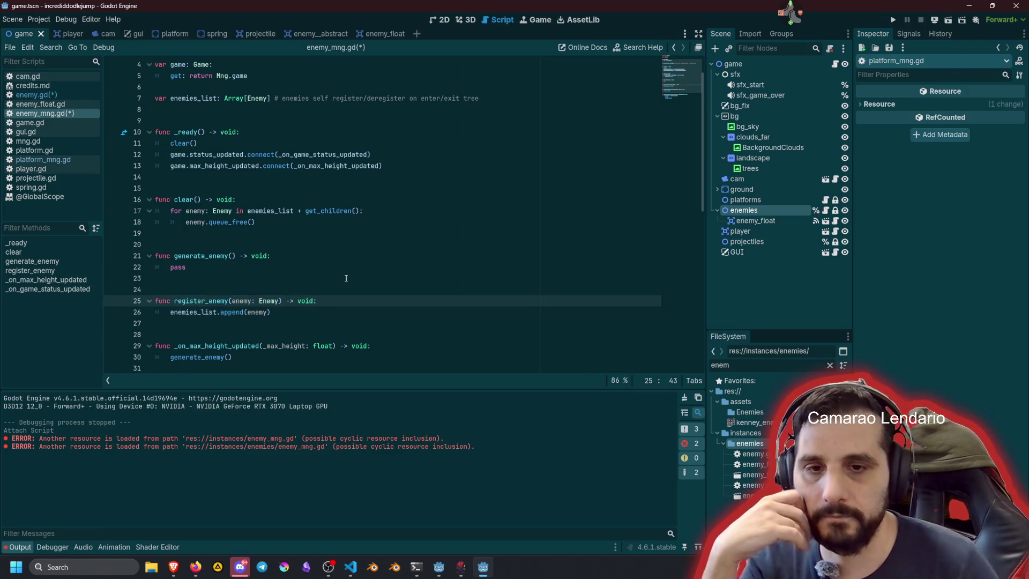
Step: Select the whole register_enemy function
left_click(331, 283)
left_click(307, 302)
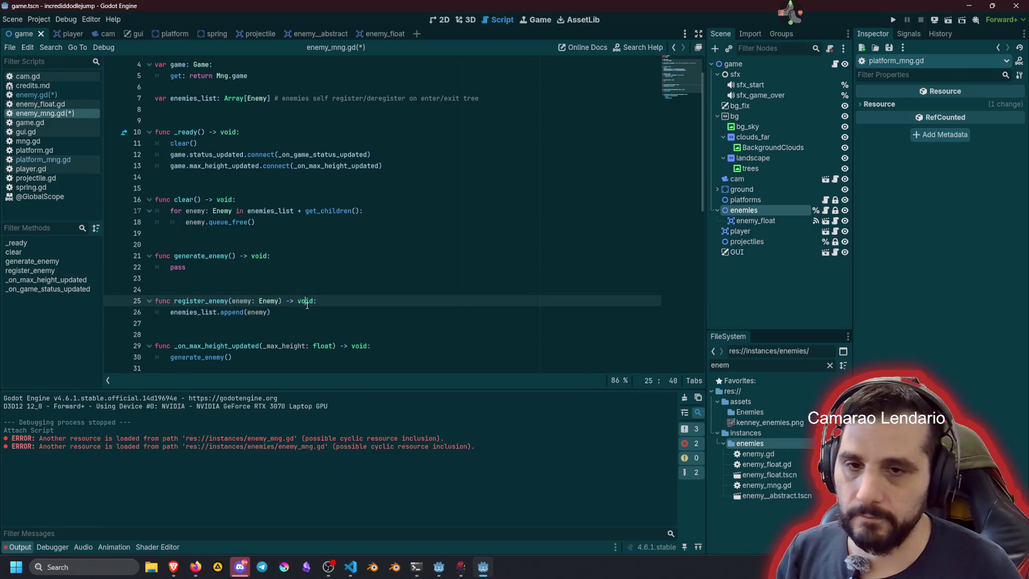
key("Down")
key("Home")
key("shift+End")
key("Up")
key("Home")
key("ctrl+Right")
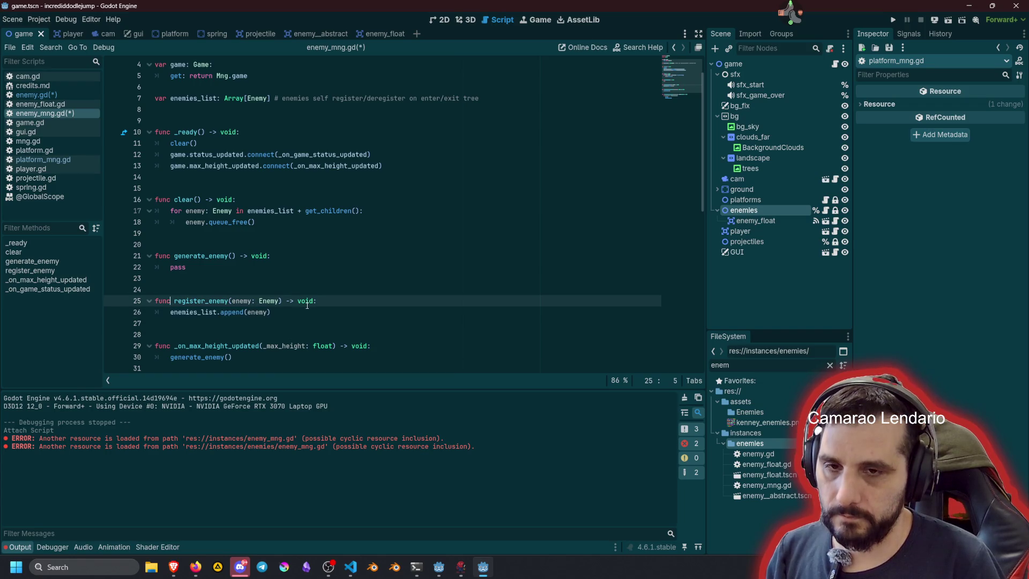
key("Home")
key("shift+Down")
key("shift+End")
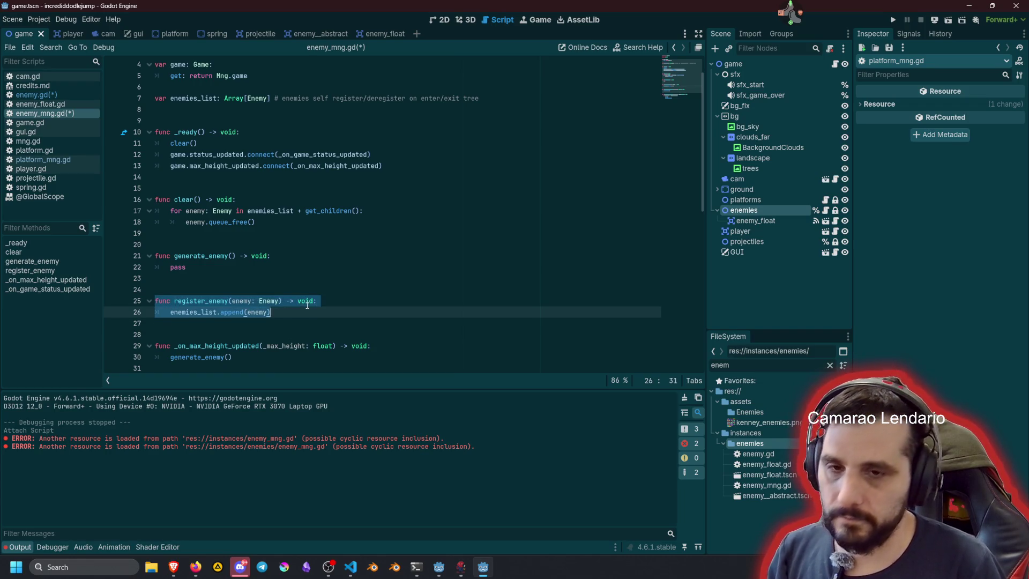
Step: Duplicate register_enemy as deregister_enemy with an 'if enemies_list.has(enemy):' check
key("ctrl+shift+d")
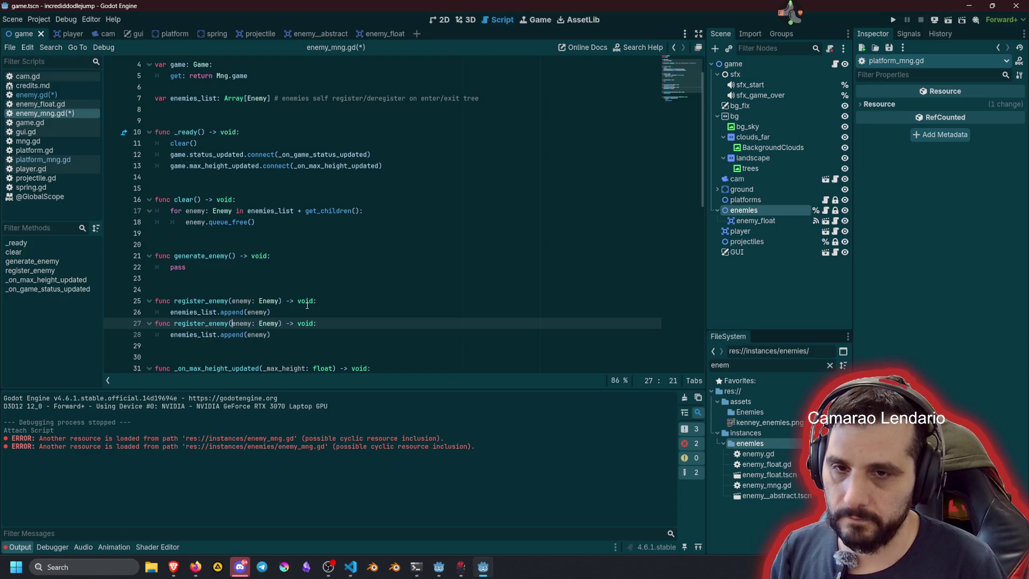
key("ctrl+Left")
key("ctrl+Left")
type("de")
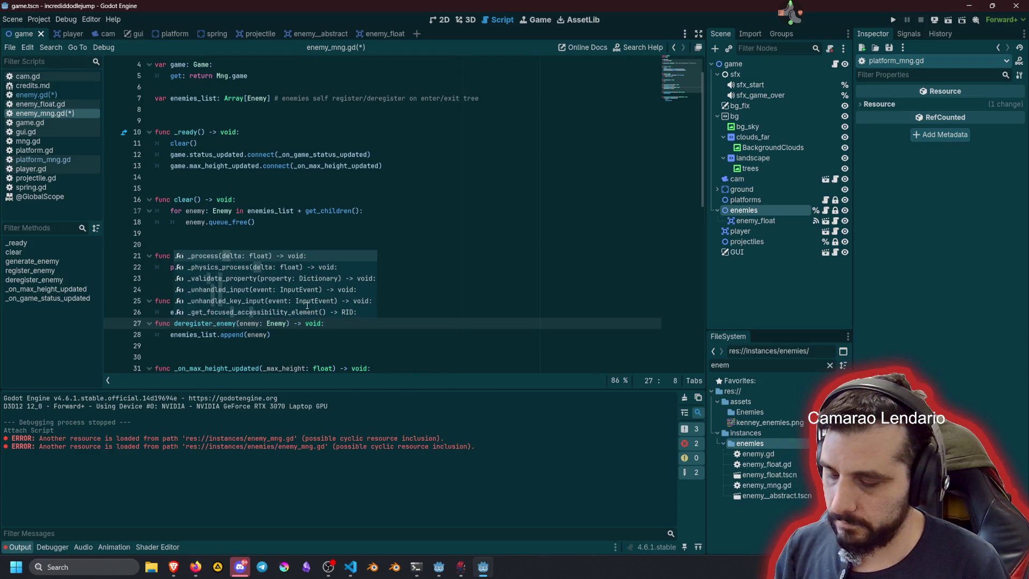
left_click(219, 336)
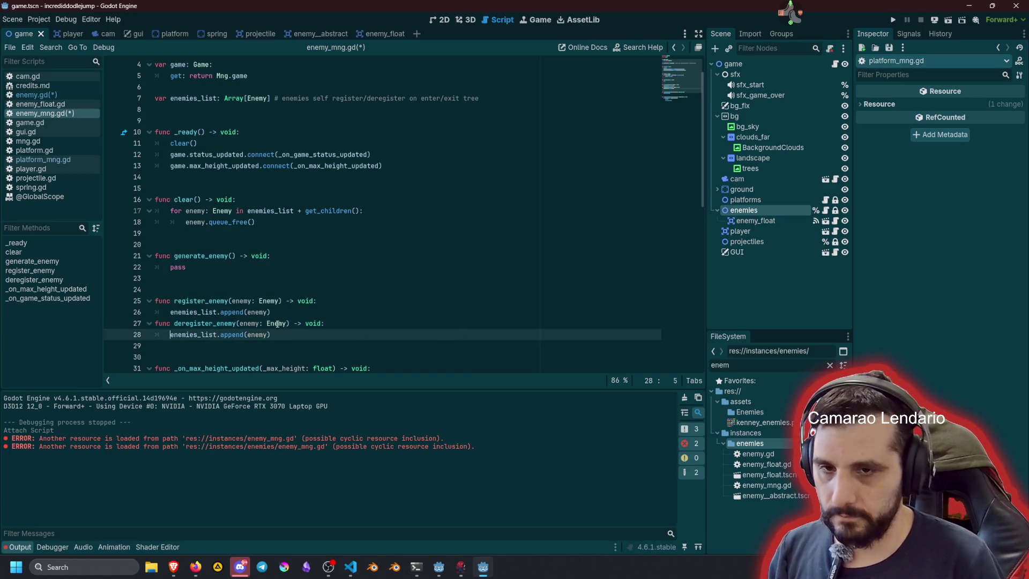
type("if")
key("ctrl+Right")
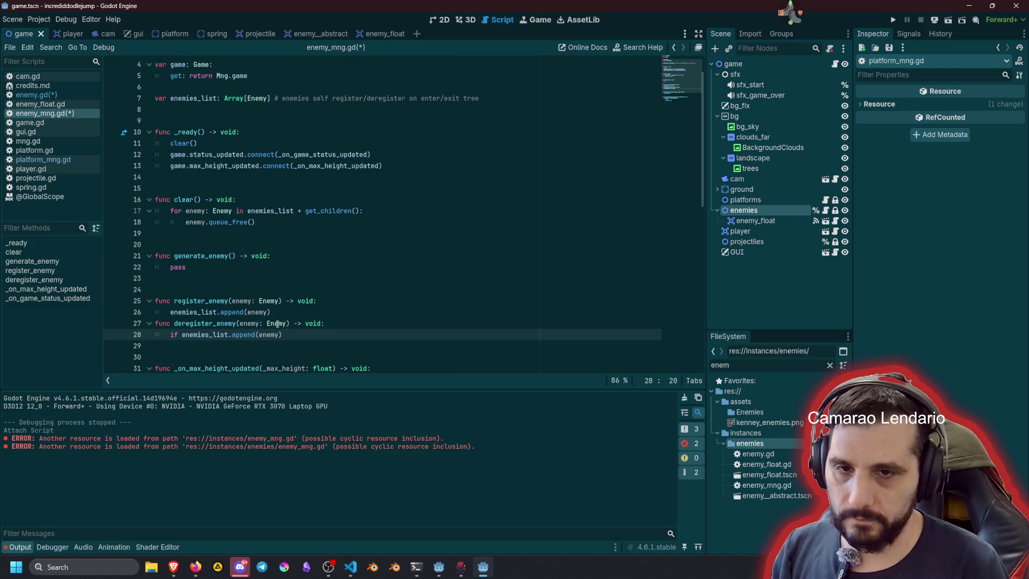
key("ctrl+shift+Right")
type("has")
key("End")
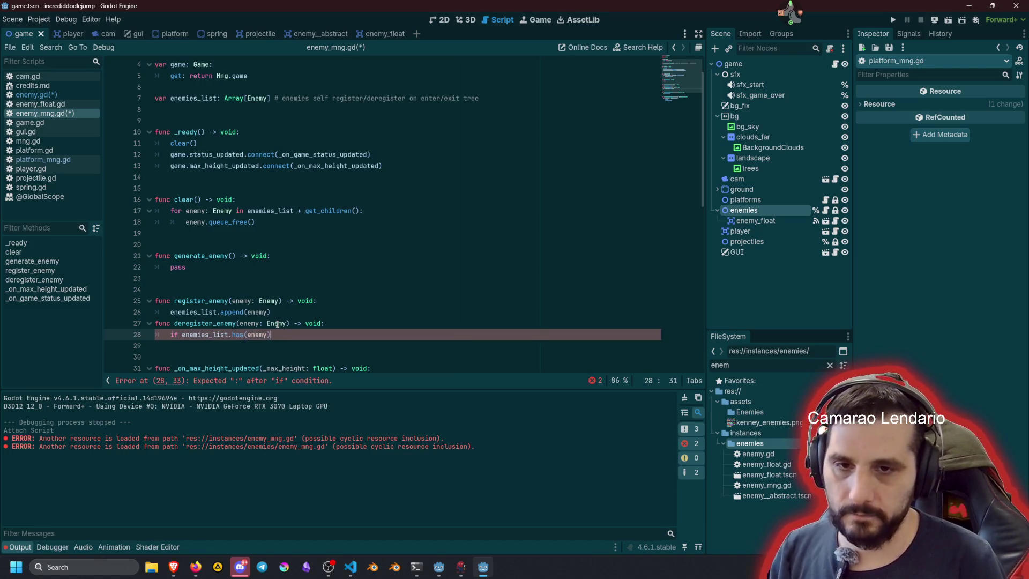
type(":")
Step: Under the check, add the line enemies_list.erase(enemy)
key("Return")
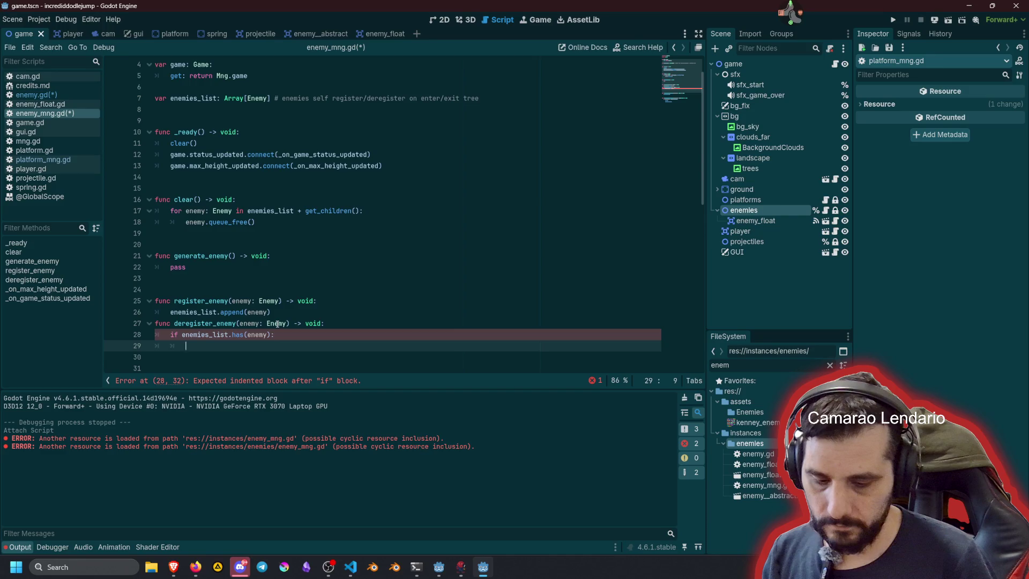
key("Up")
key("ctrl+Left")
key("ctrl+shift+Right")
key("ctrl+c")
key("Down")
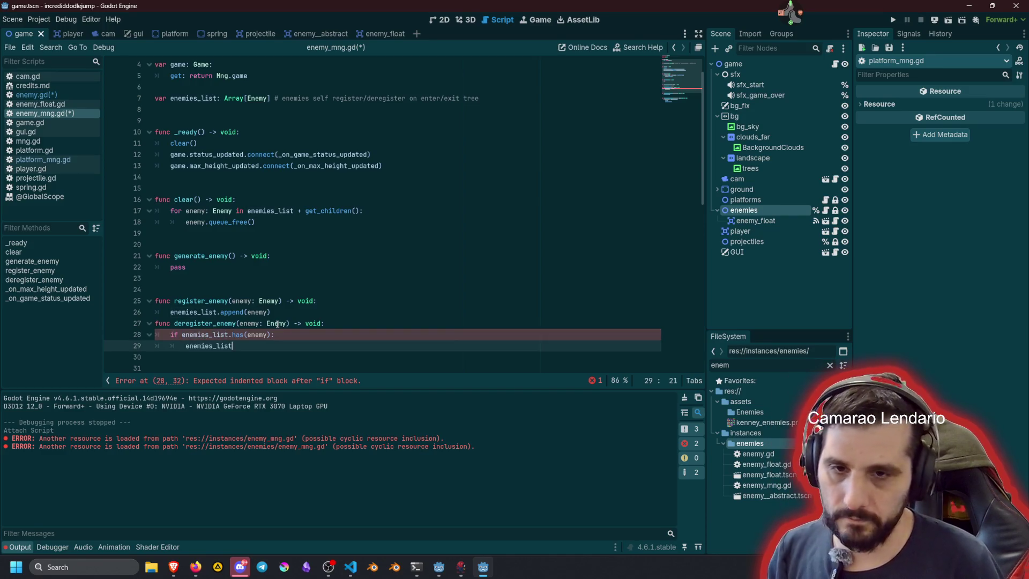
key("ctrl+v")
type(".er")
key("Return")
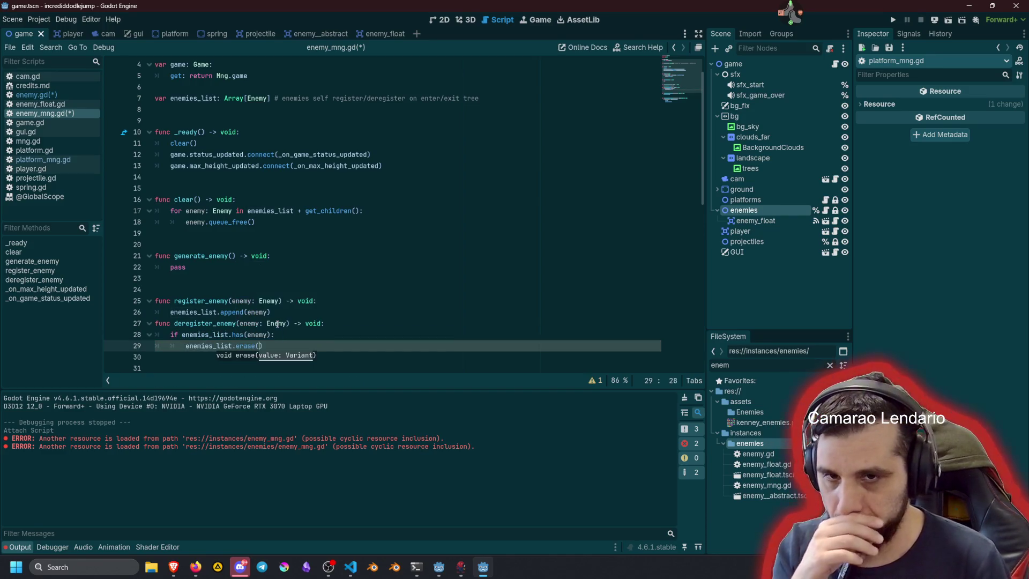
type("ene")
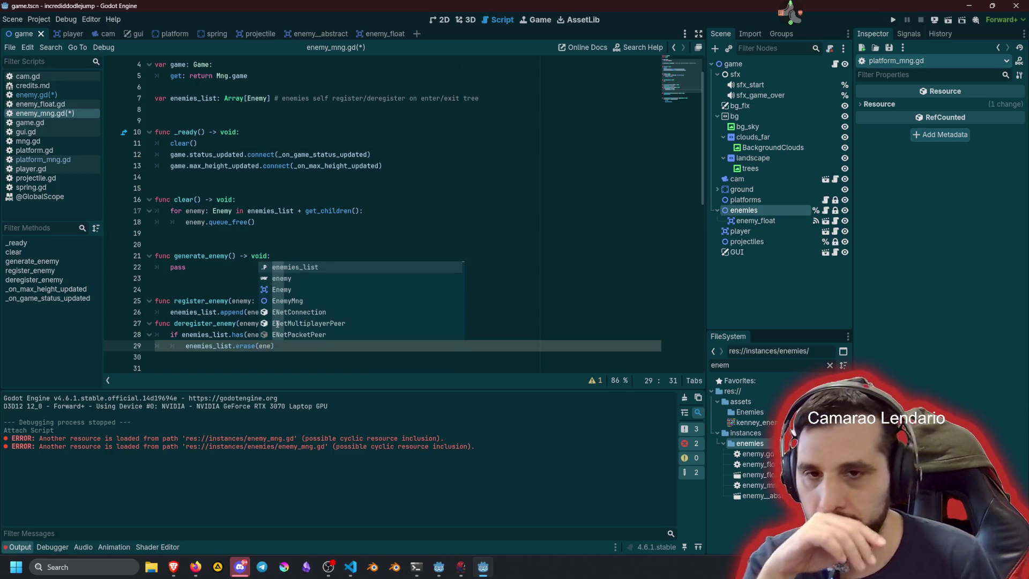
key("Return")
Step: Add blank lines separating deregister_enemy from register_enemy
key("Up")
key("Up")
key("Home")
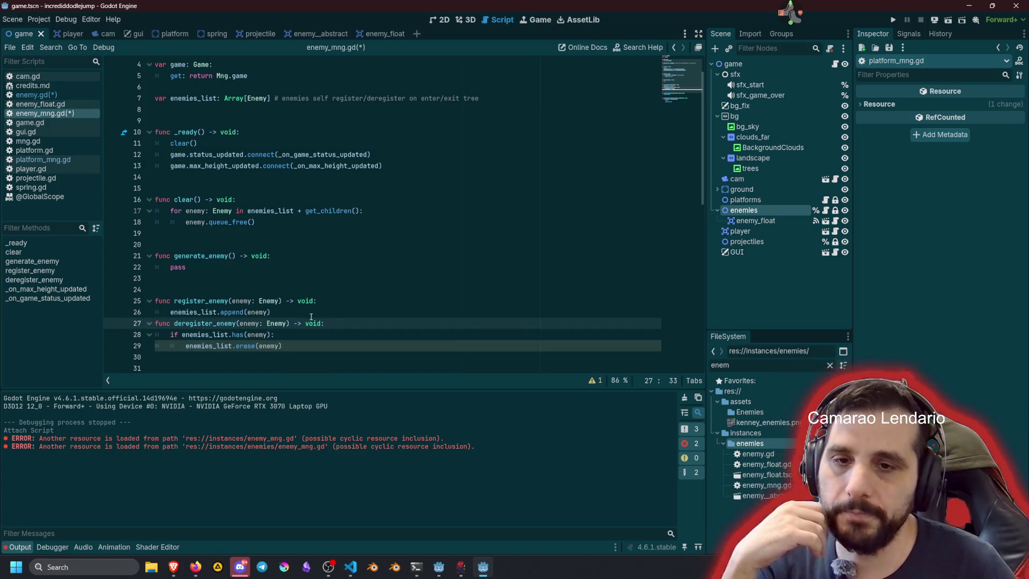
key("Return")
key("Return")
scroll(284, 201, "down", 3)
key("Up")
key("Up")
key("Up")
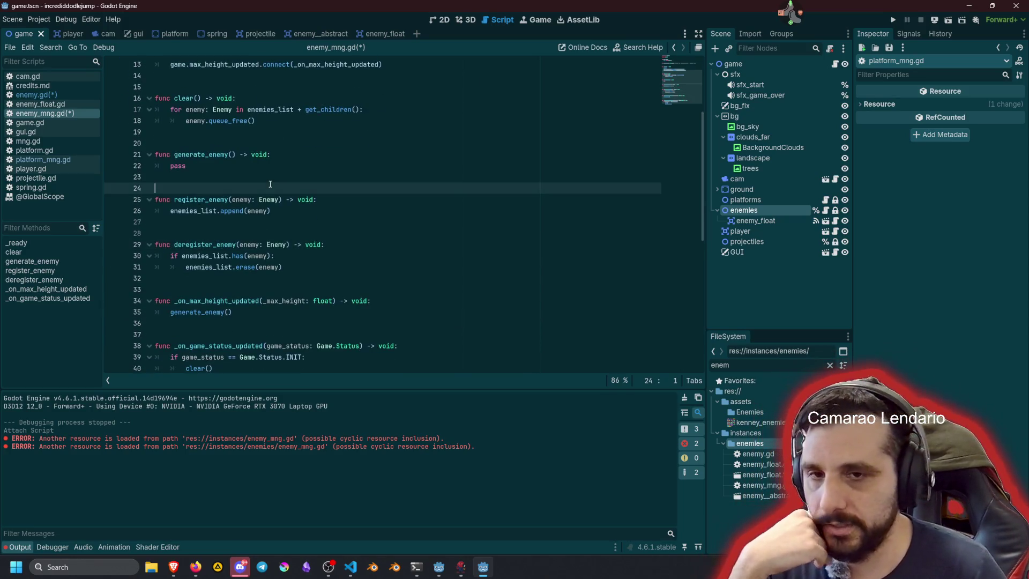
Step: Save enemy_mng.gd and copy the register_enemy call line from _ready in enemy.gd
key("ctrl+s")
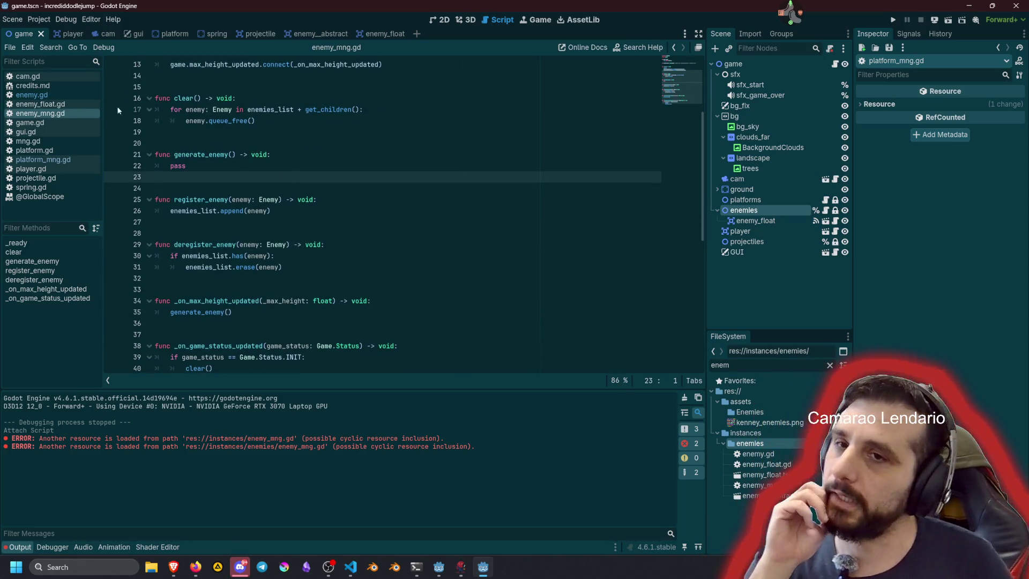
left_click(73, 95)
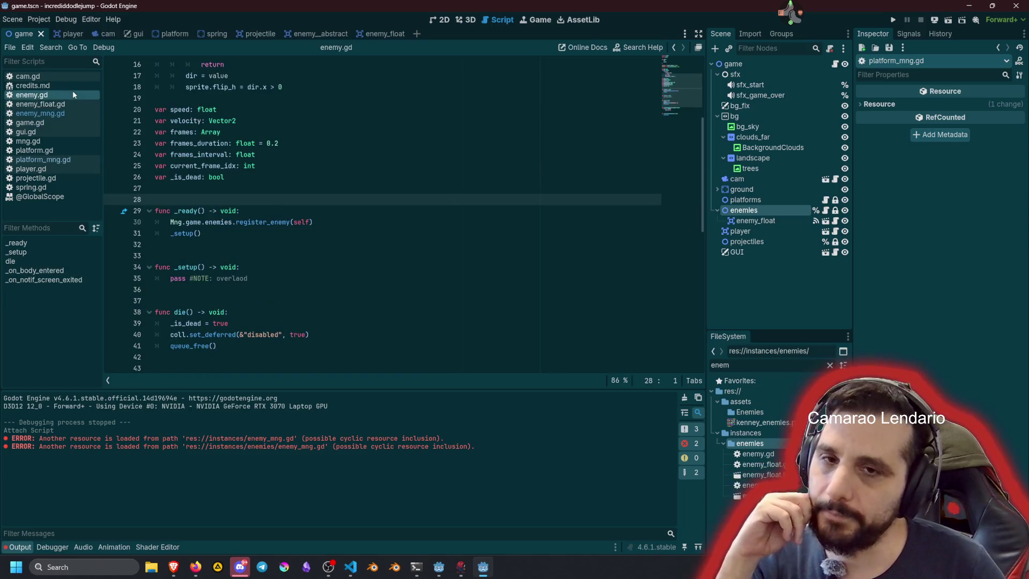
scroll(322, 214, "down", 1)
left_click(225, 290)
left_click(321, 281)
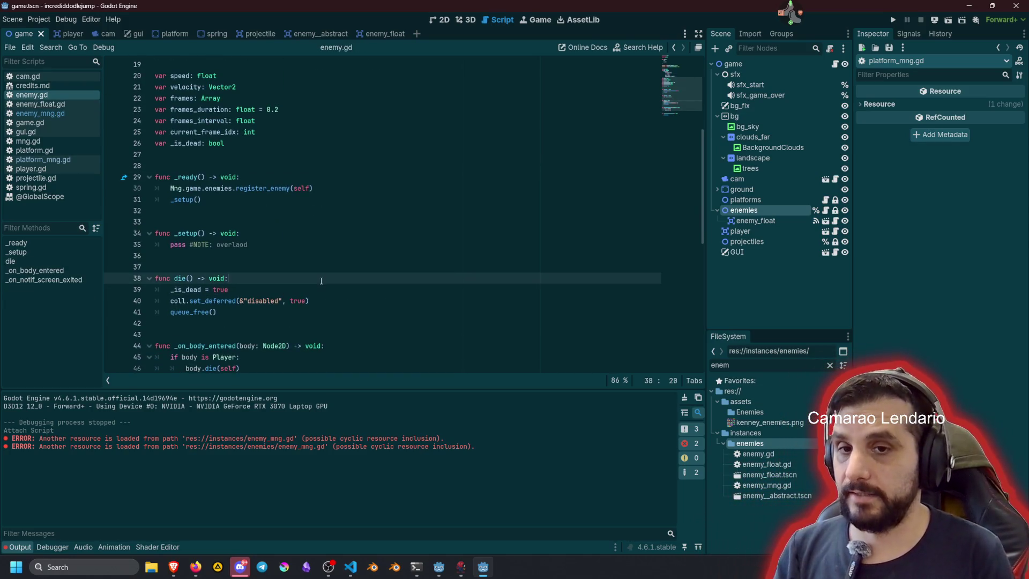
key("Up")
key("Up")
key("Up")
key("Down")
key("Home")
key("shift+End")
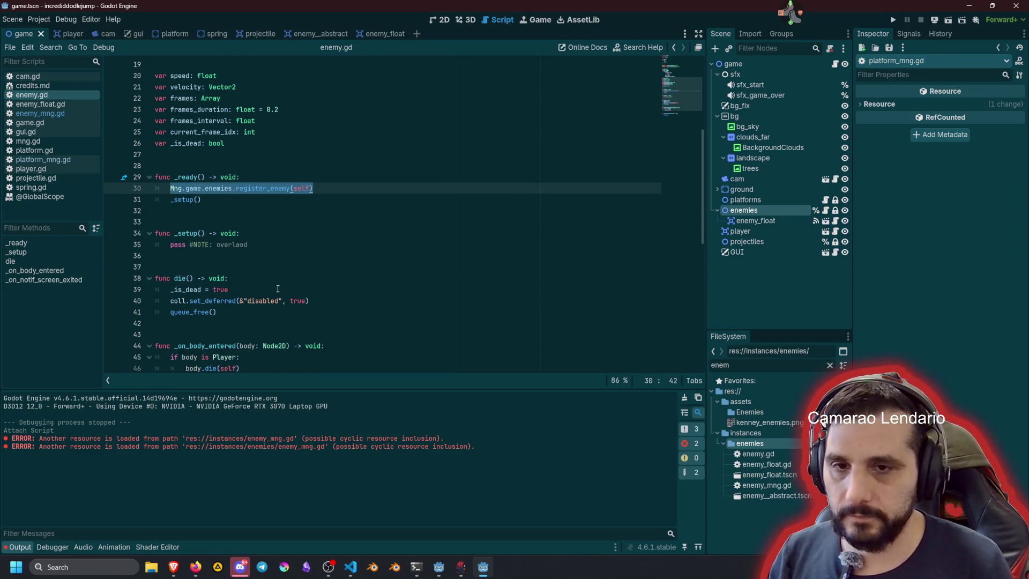
Step: Paste the call into die() and begin renaming it to deregister_enemy
left_click(277, 281)
key("Down")
key("Down")
key("End")
key("Return")
key("ctrl+v")
key("ctrl+shift+Right")
type("dere")
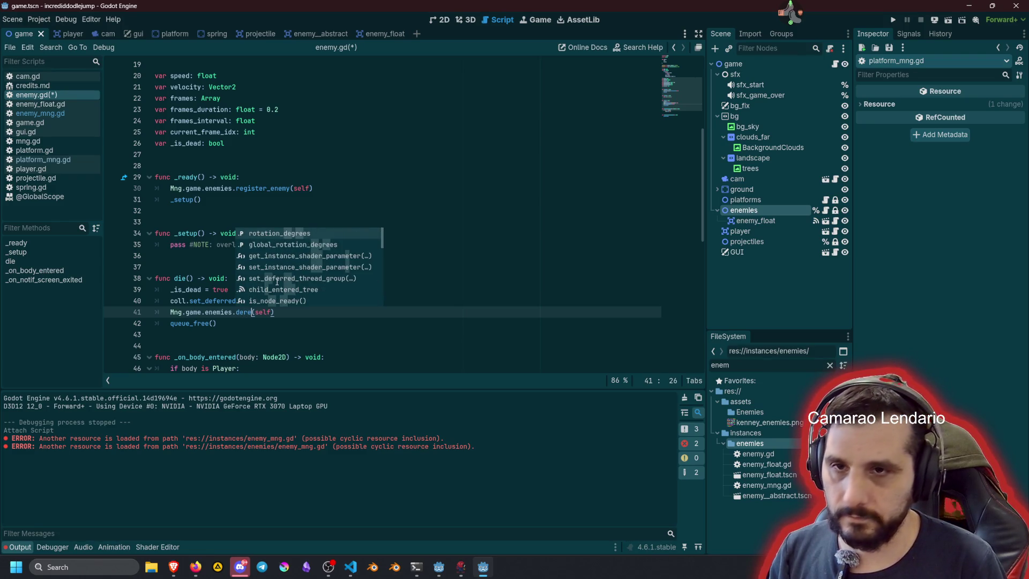
key("ctrl+s")
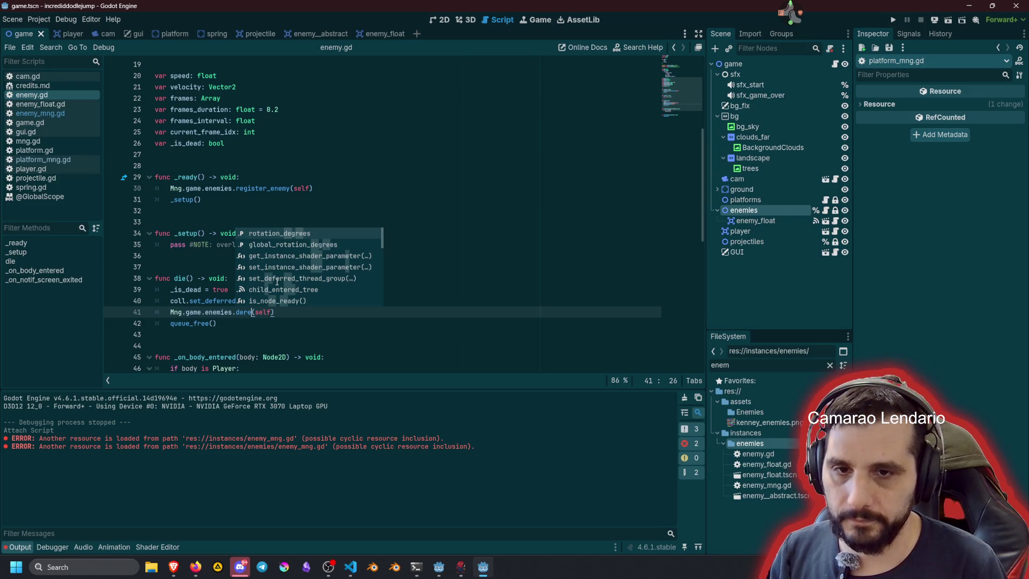
Step: Correct the call to deregister_enemy(self), using the name from enemy_mng.gd, and save enemy.gd
type("g")
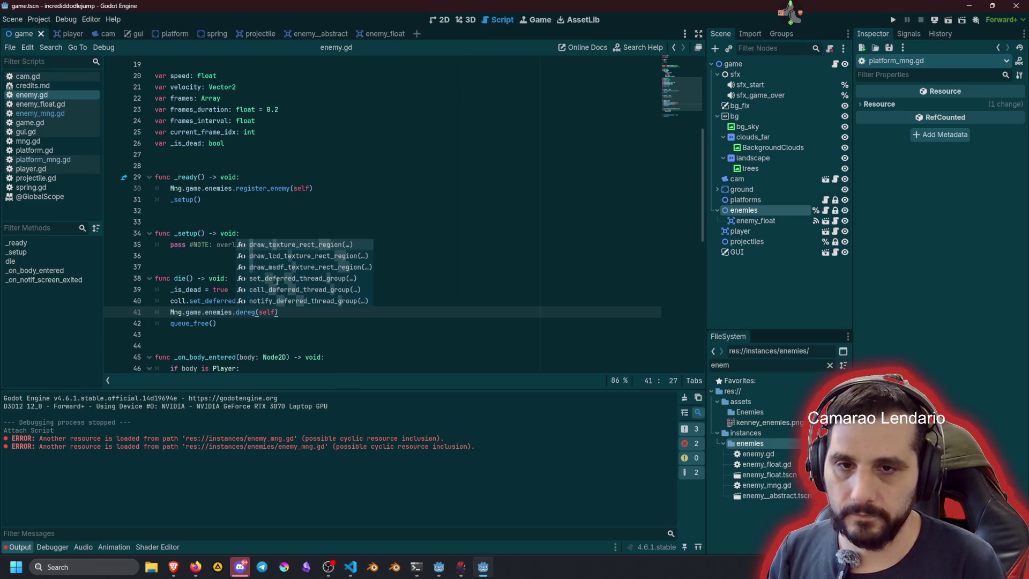
key("BackSpace")
key("BackSpace")
key("BackSpace")
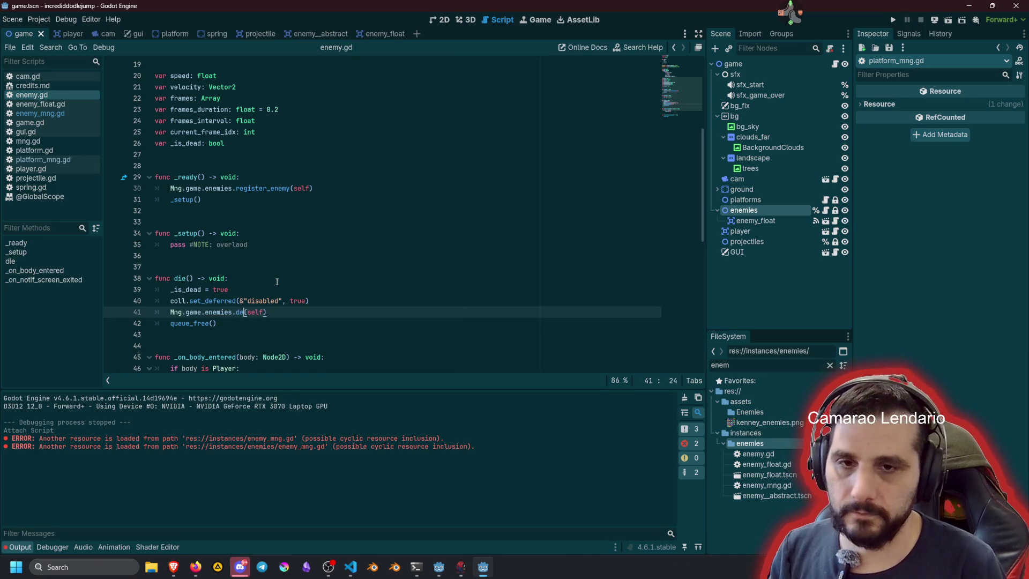
key("ctrl+space")
type("re")
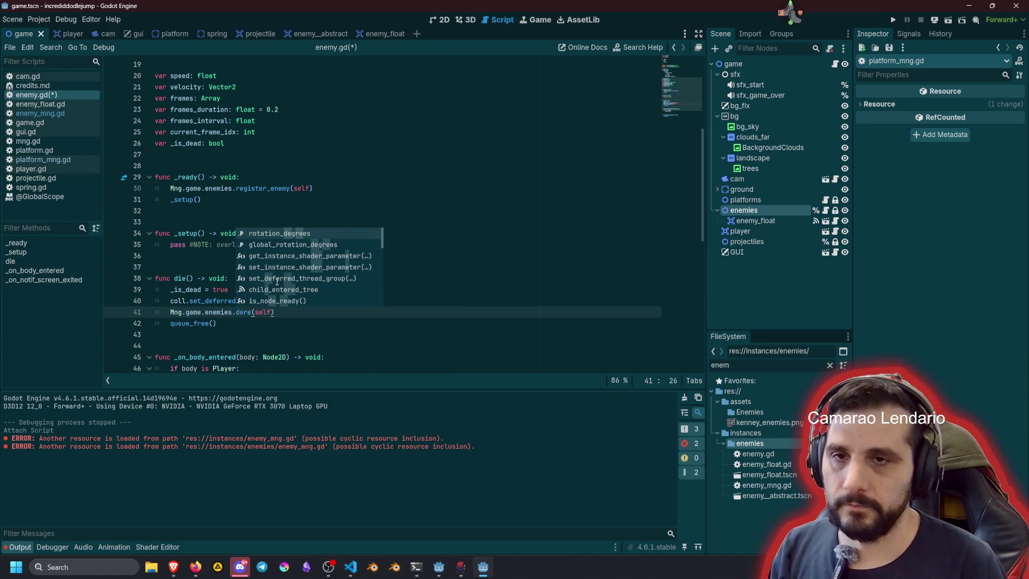
left_click(63, 111)
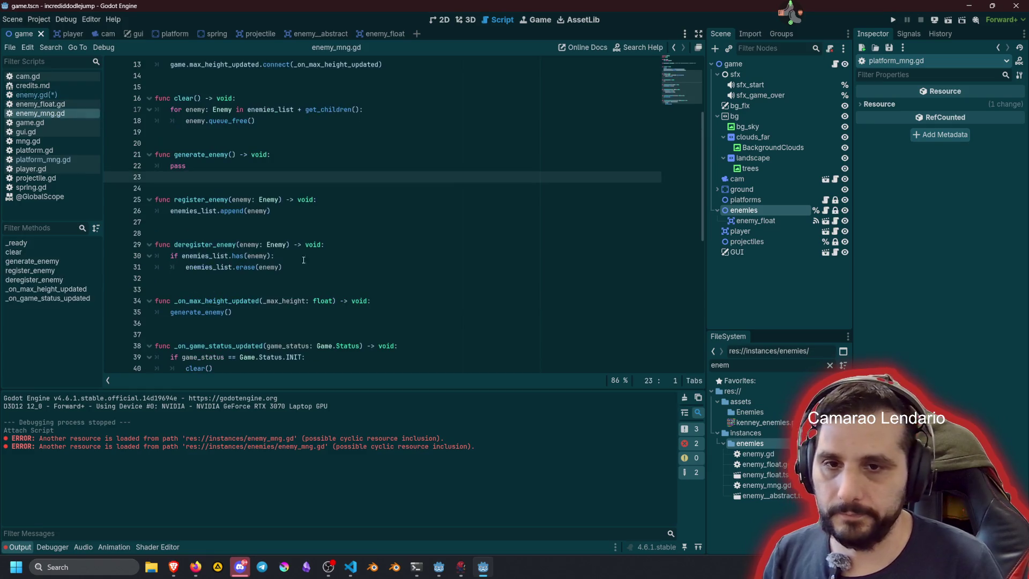
double_click(204, 245)
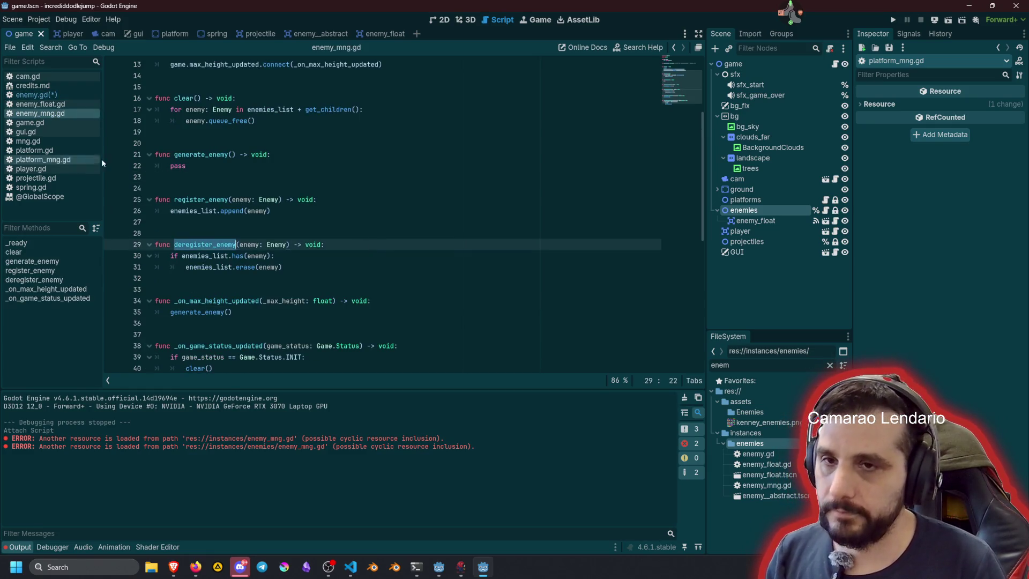
left_click(51, 95)
double_click(244, 312)
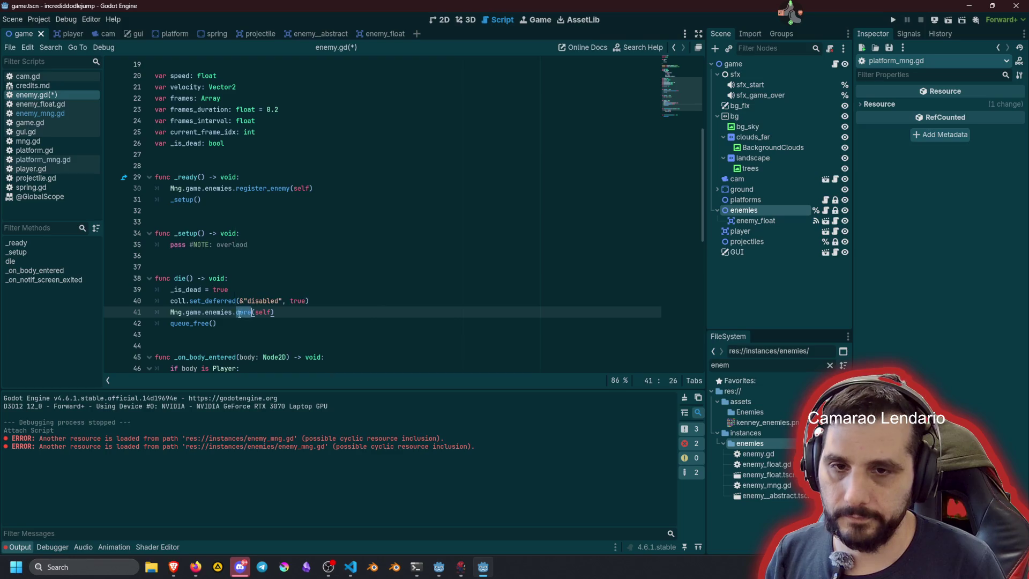
key("ctrl+v")
left_click(390, 289)
key("ctrl+s")
left_click(323, 252)
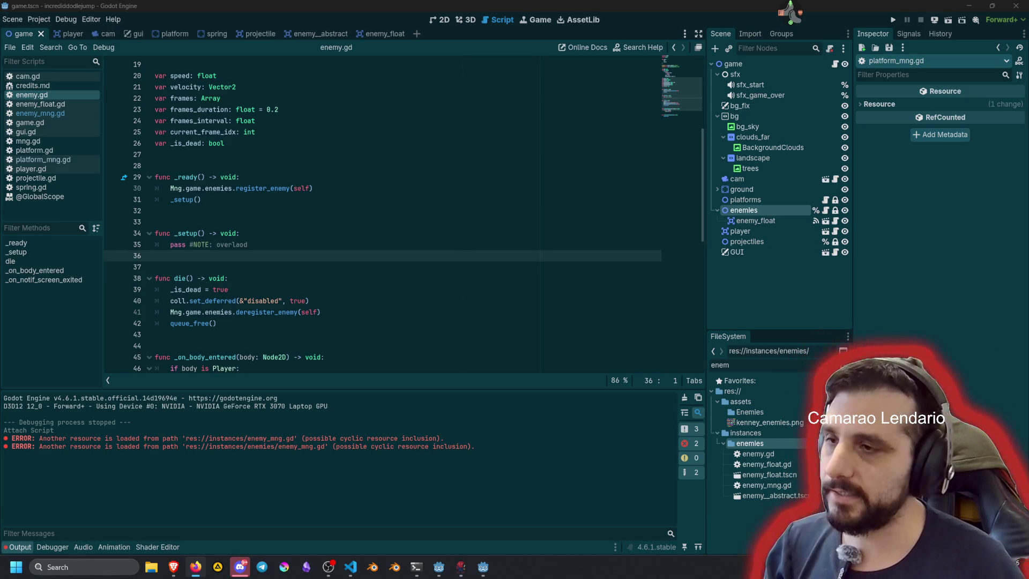
Step: Clear the cyclic-resource errors from Godot's Output log, then return to Visual Studio Code
left_click(265, 235)
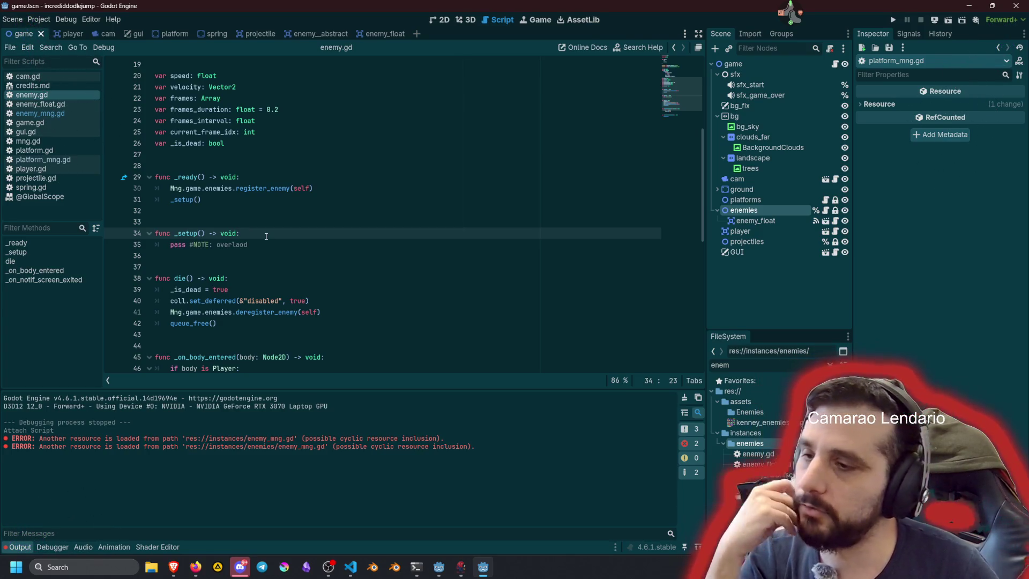
left_click(260, 246)
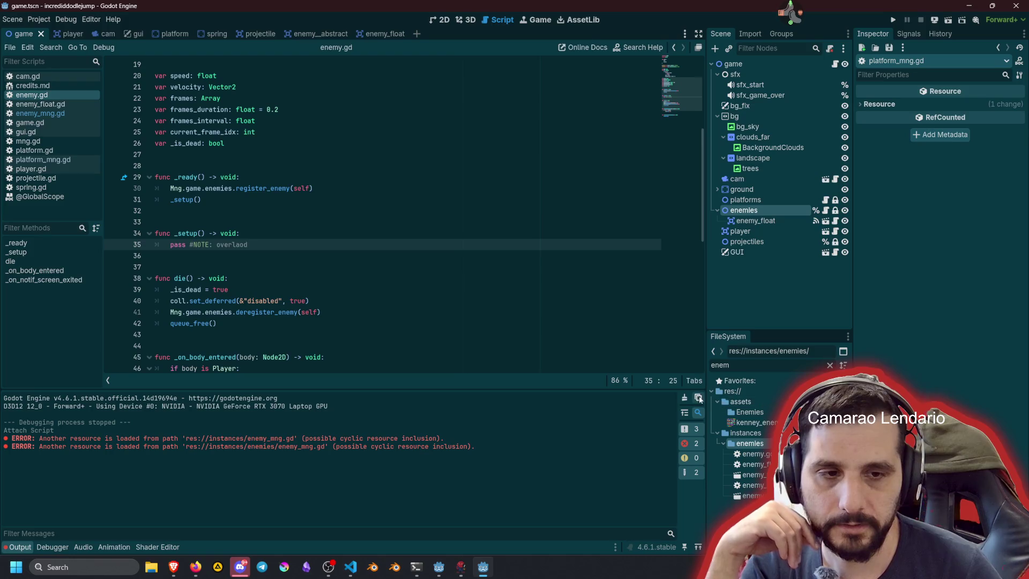
left_click(684, 397)
left_click(334, 223)
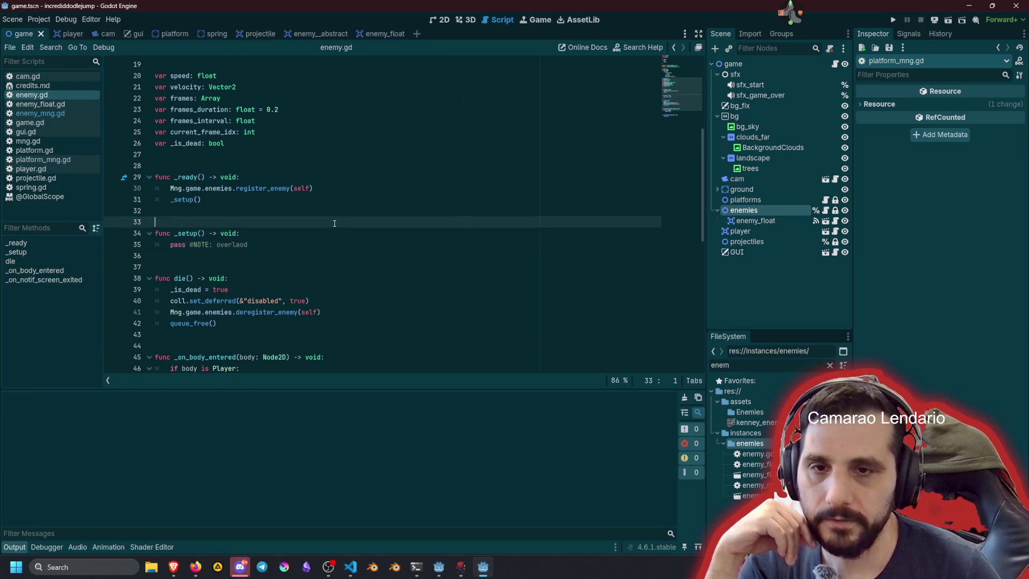
left_click(289, 188)
left_click(351, 569)
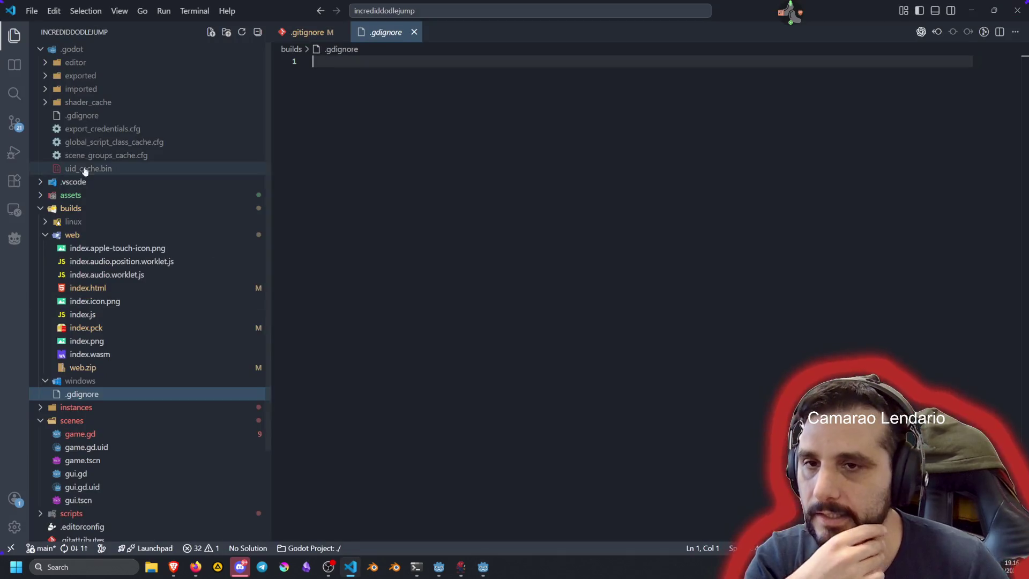
Step: Review the .gitignore diff adding builds/ and stage it
key("ctrl+shift+g")
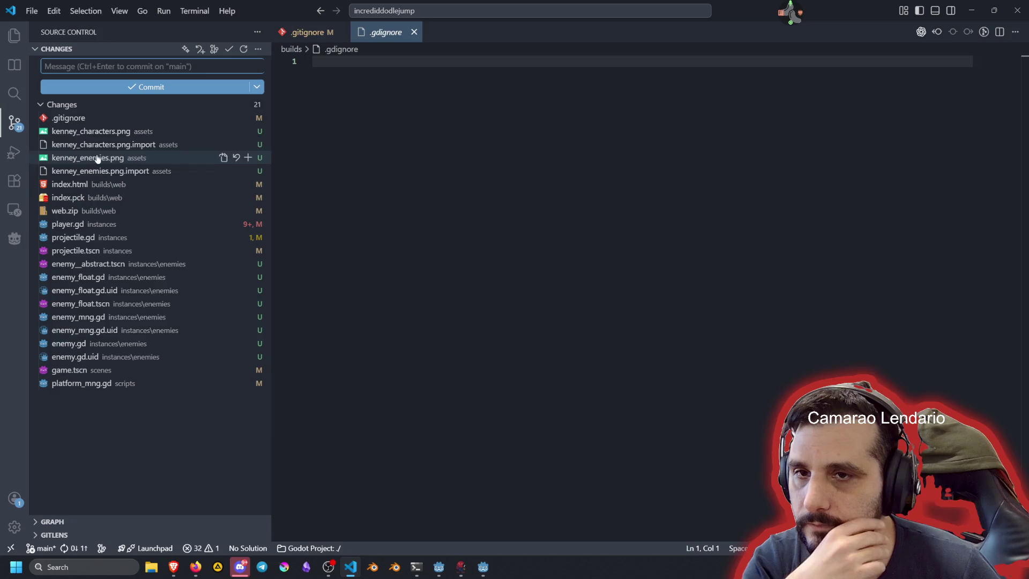
left_click(86, 119)
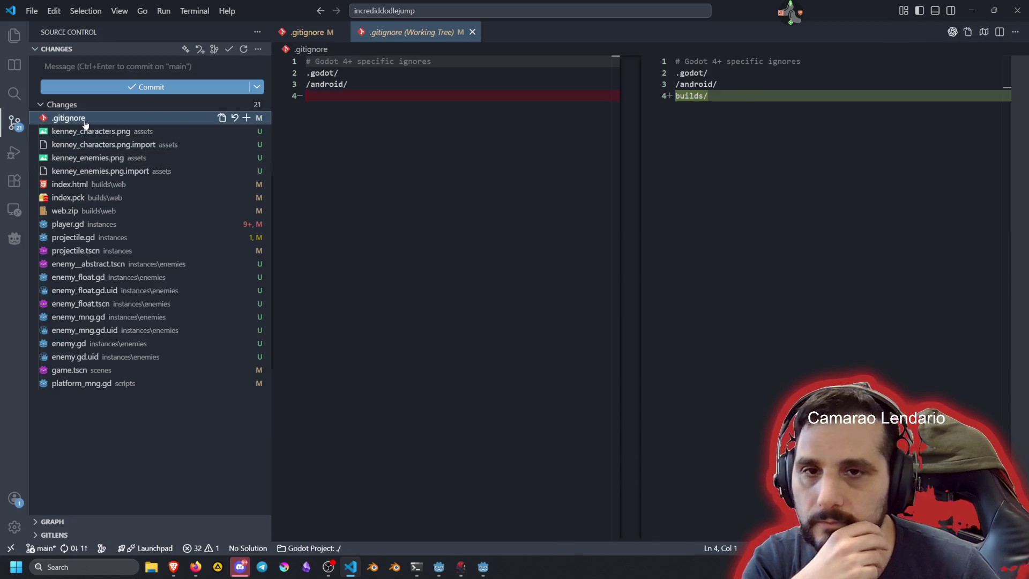
left_click(246, 118)
Step: Review web.zip and index.html diffs and stage index.html, index.pck and web.zip
left_click(85, 224)
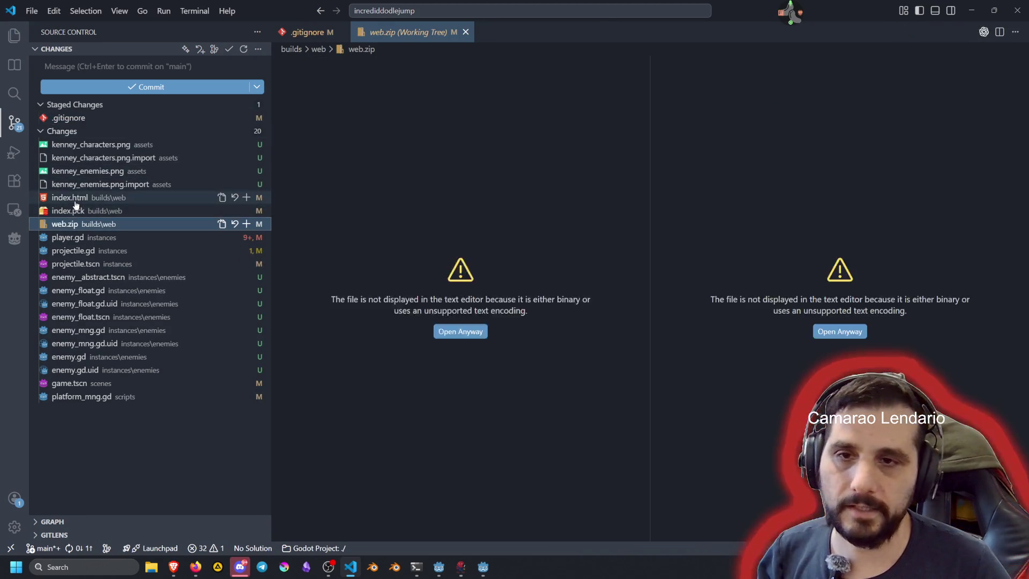
left_click(75, 201, "shift")
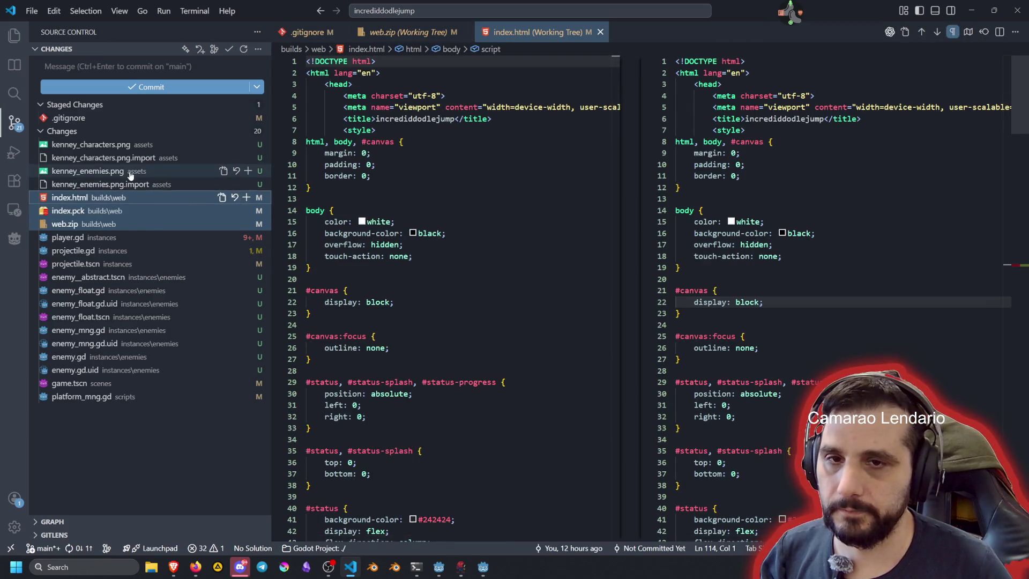
left_click(246, 197)
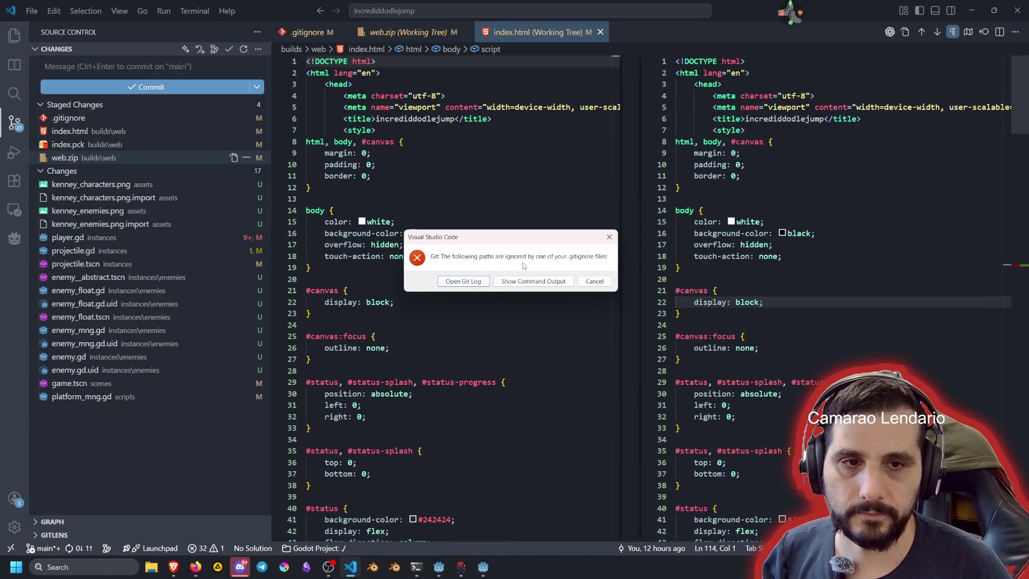
Step: Unstage .gitignore and the index.html, index.pck and web.zip build files
left_click(594, 282)
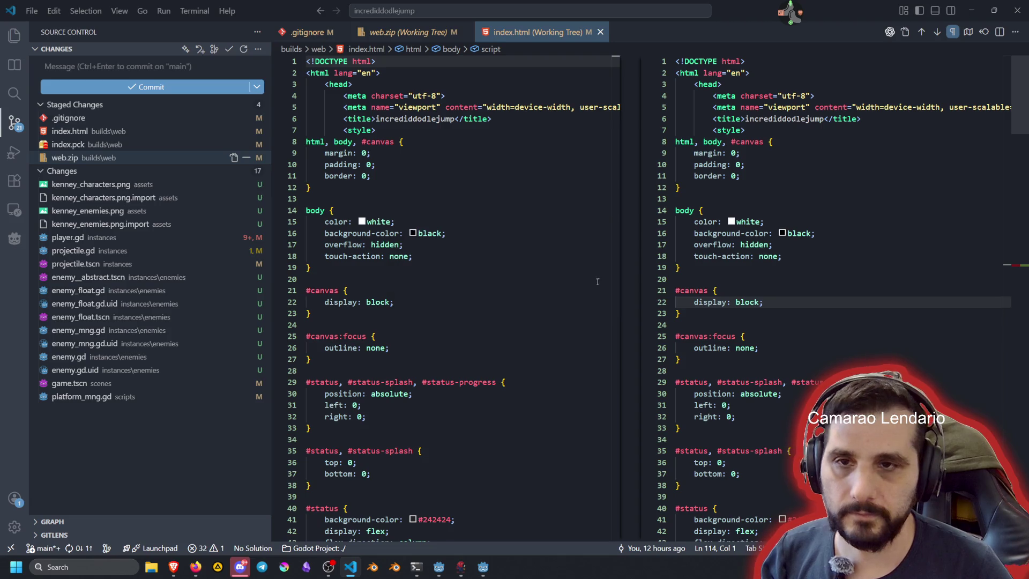
left_click(119, 134)
left_click(132, 155, "shift")
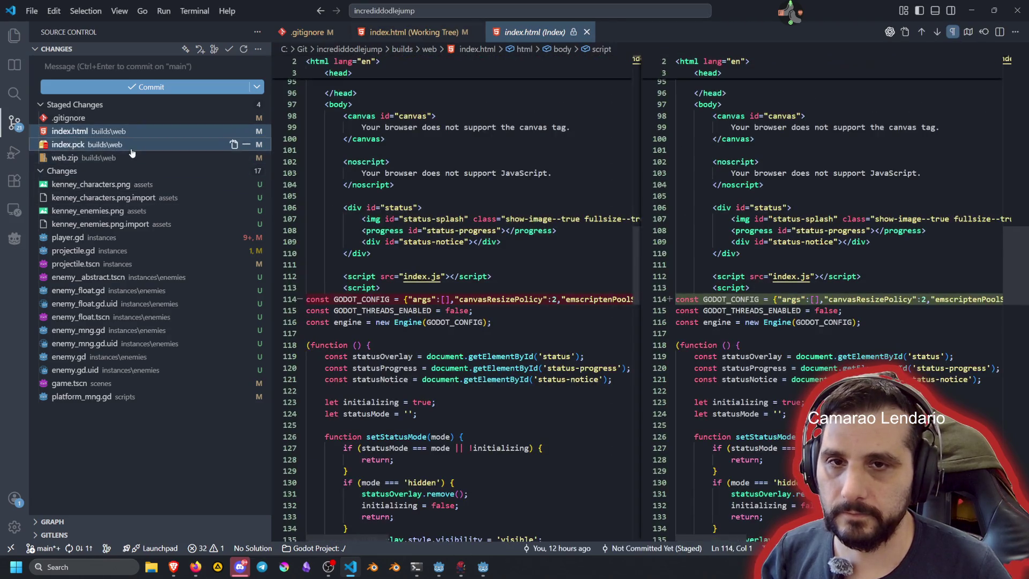
left_click(246, 144)
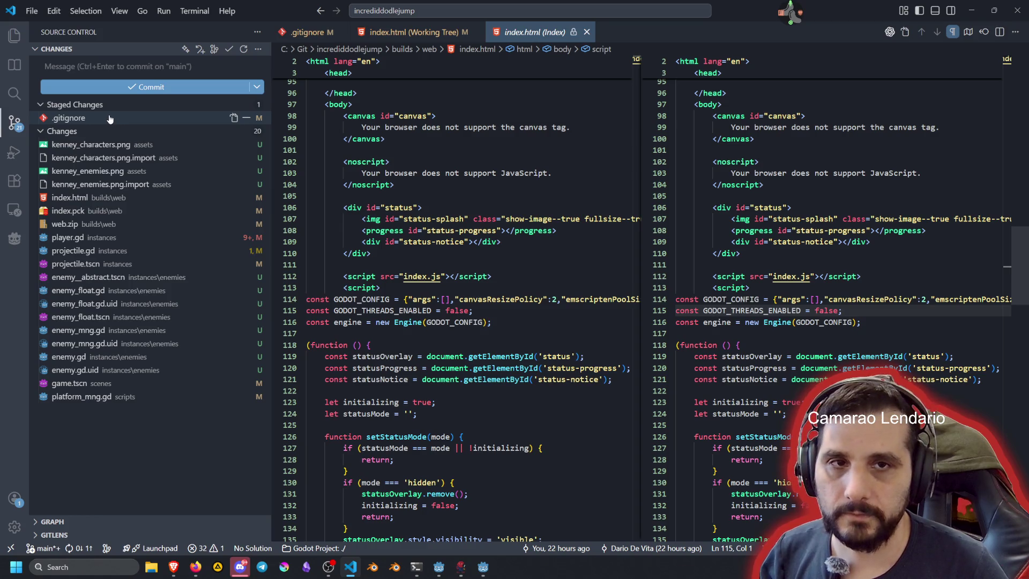
left_click(191, 197)
left_click(191, 224, "shift")
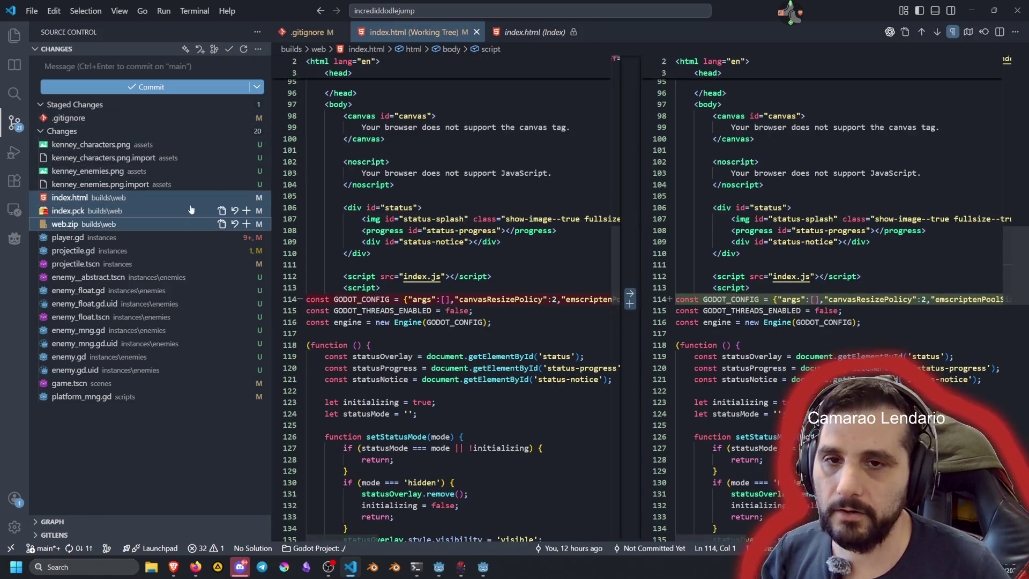
left_click(246, 224)
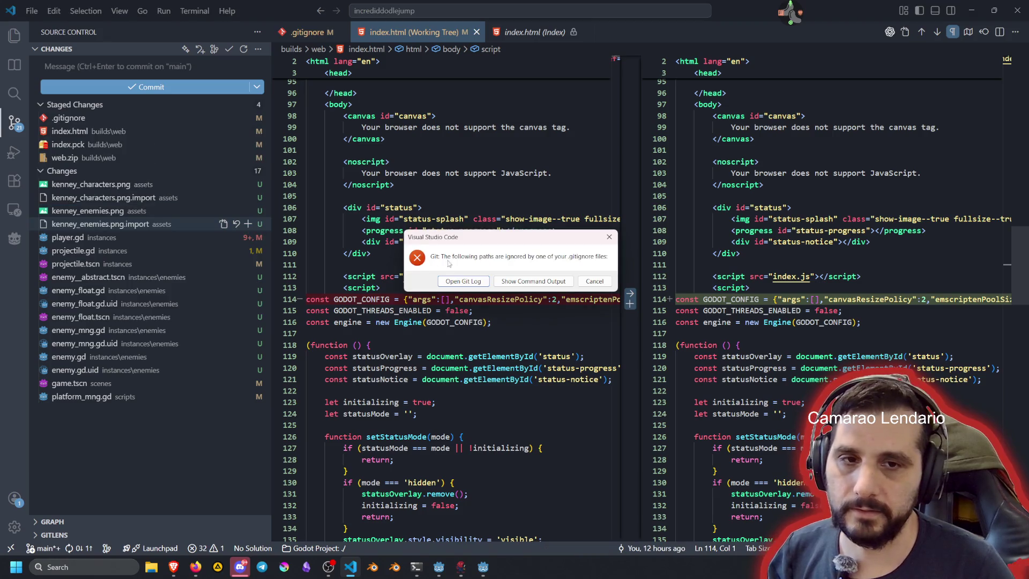
left_click(589, 282)
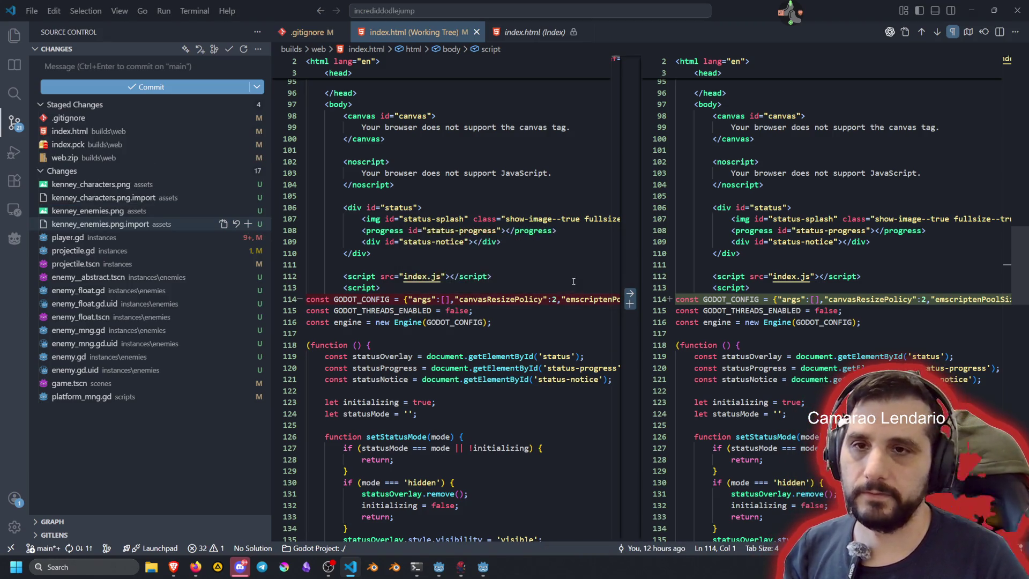
left_click(255, 118)
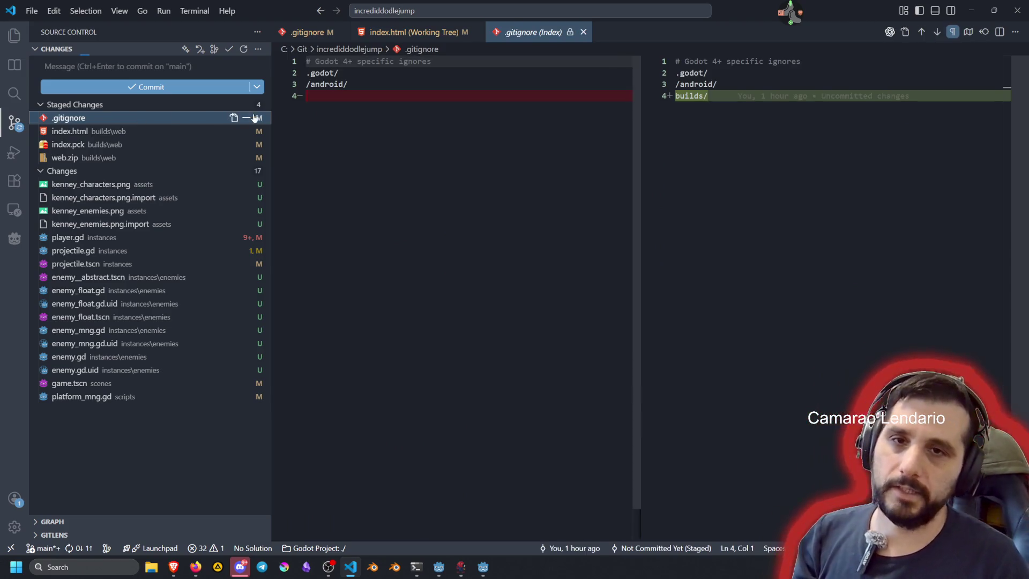
left_click(246, 118)
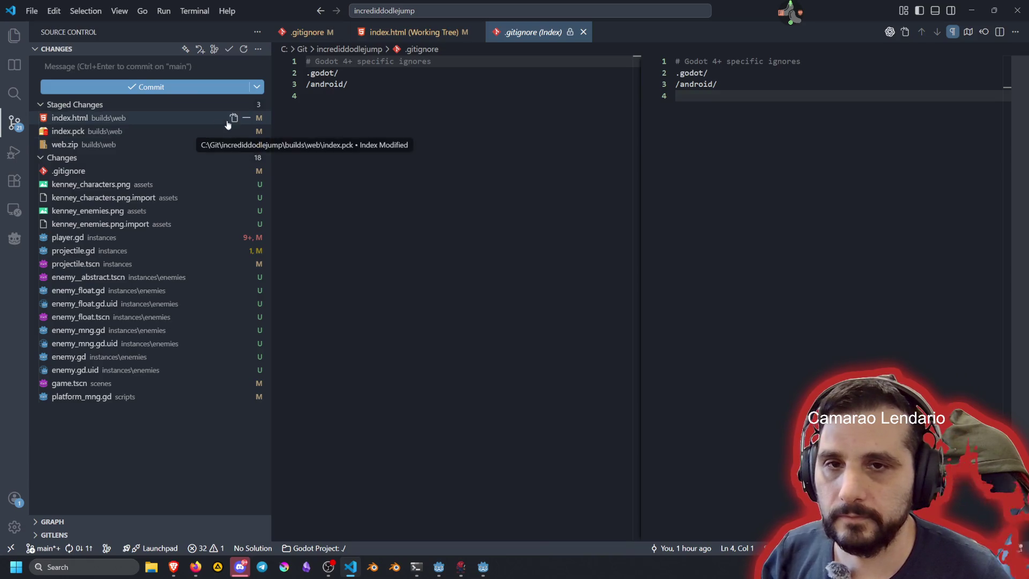
left_click(248, 117)
left_click(246, 105)
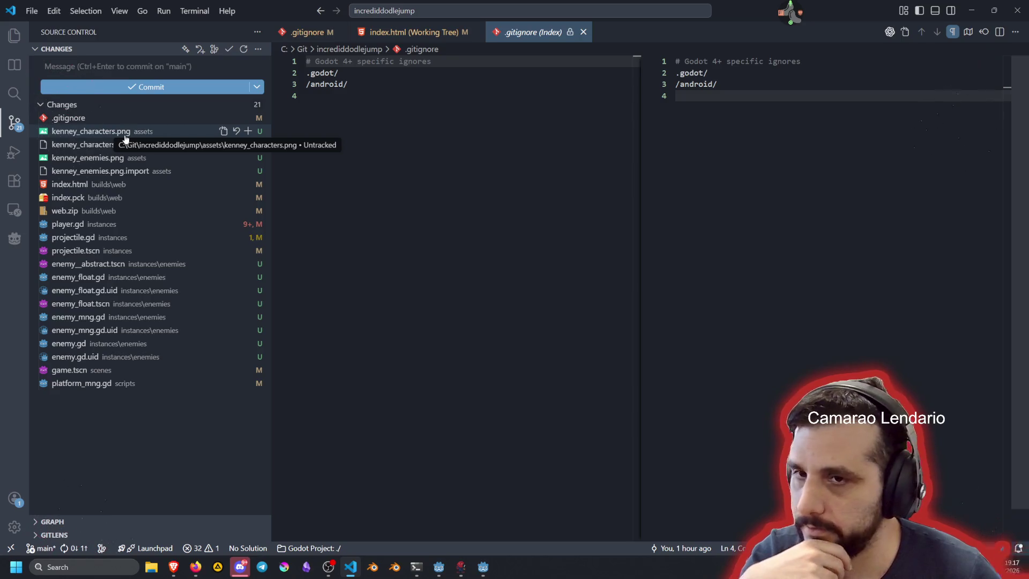
Step: Discard the builds/ line added to .gitignore and bring up File Explorer
left_click(114, 121)
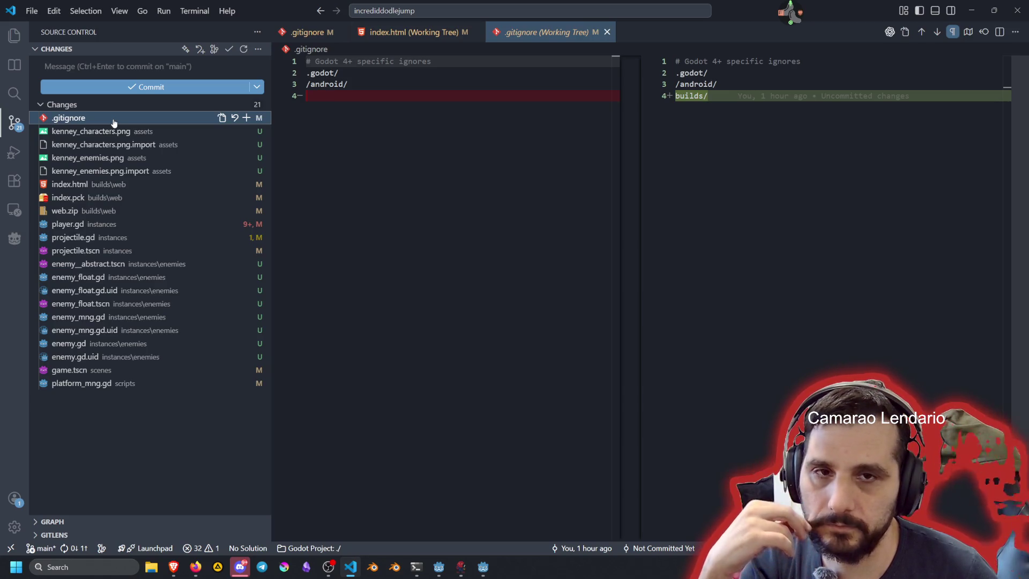
left_click(235, 117)
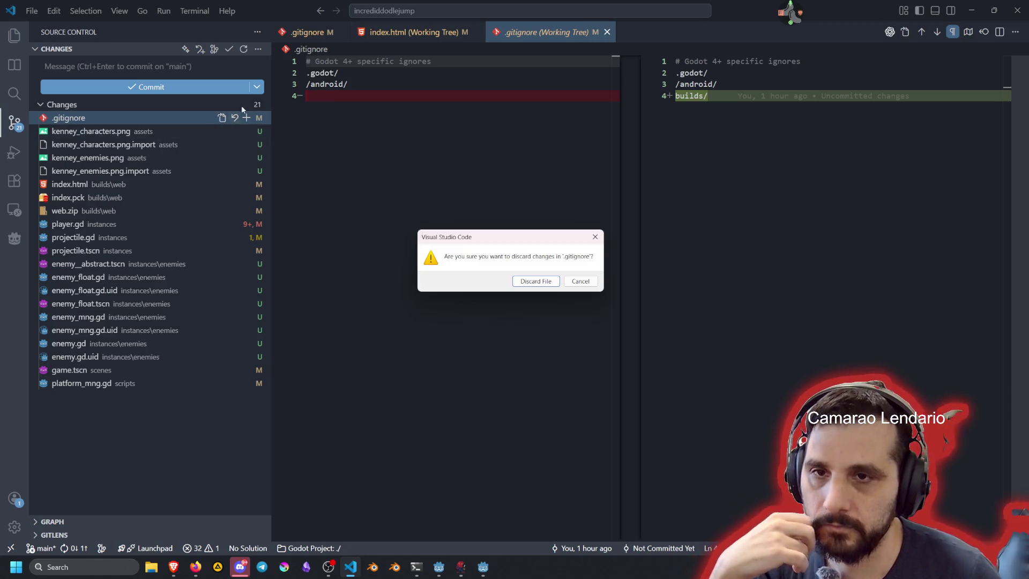
left_click(542, 284)
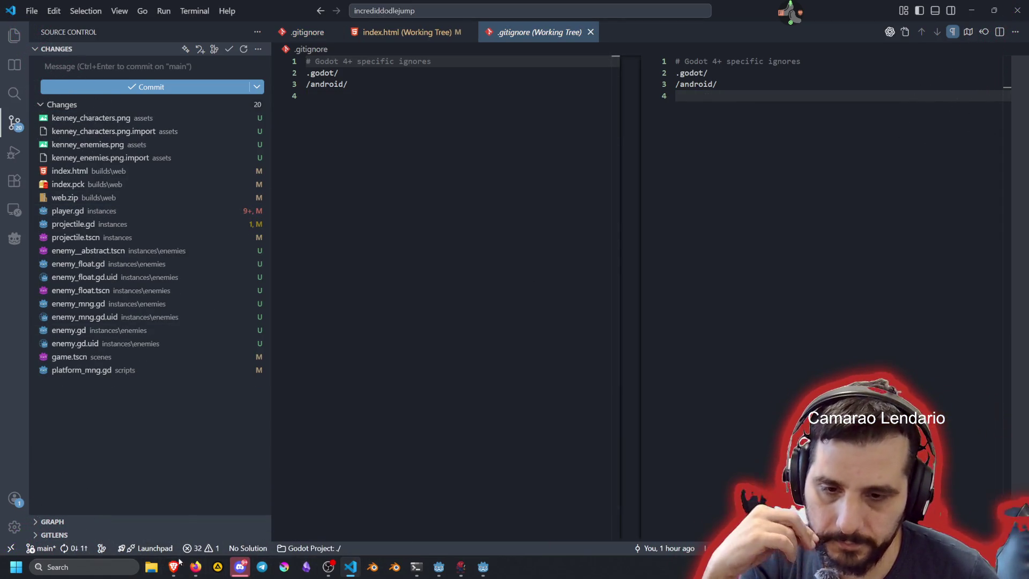
left_click(151, 566)
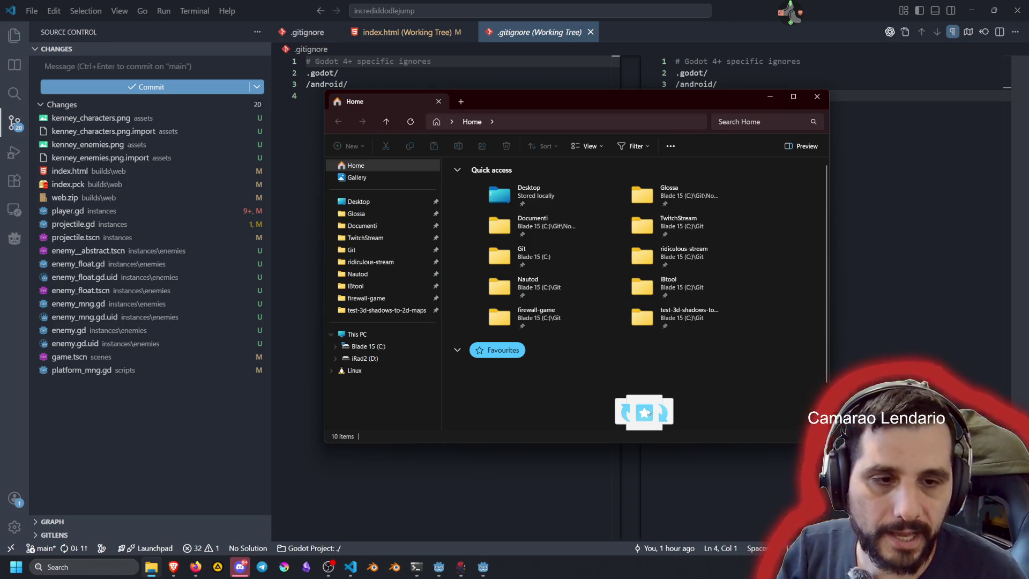
Step: Navigate File Explorer to Git > incrediddodlejump > builds > web
scroll(646, 410, "down", 2)
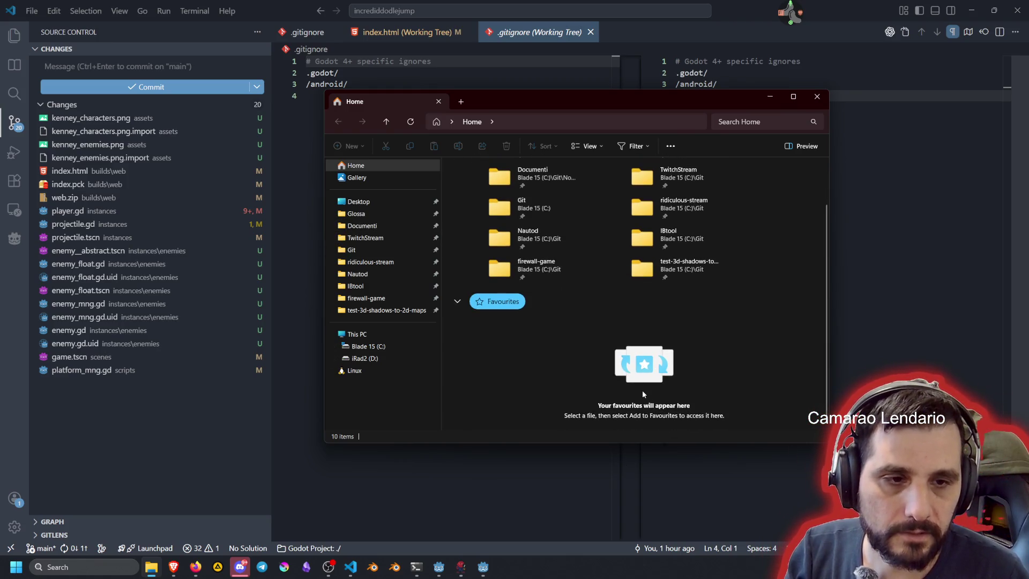
scroll(642, 393, "up", 2)
left_click(458, 351)
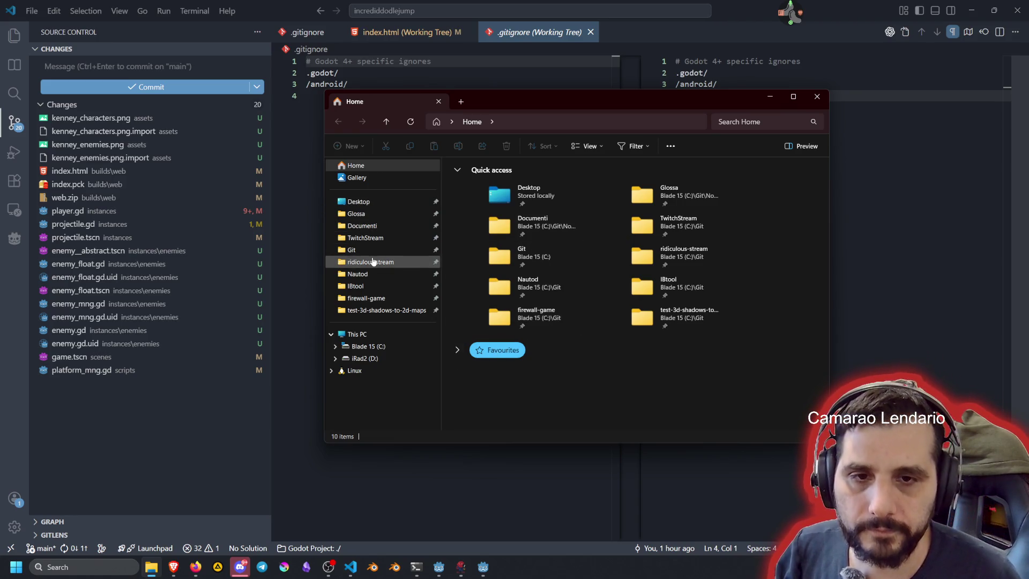
left_click(353, 249)
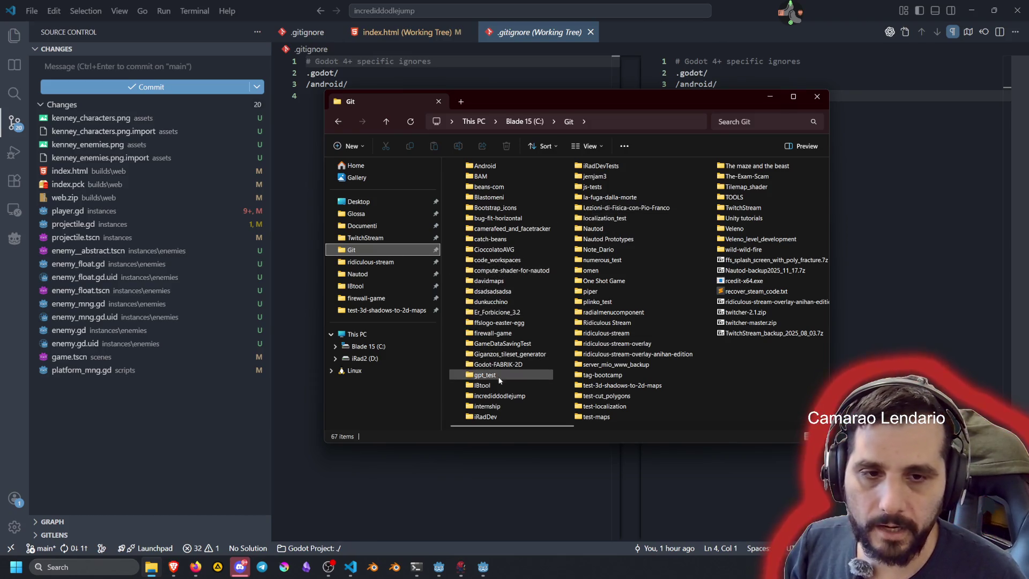
double_click(501, 397)
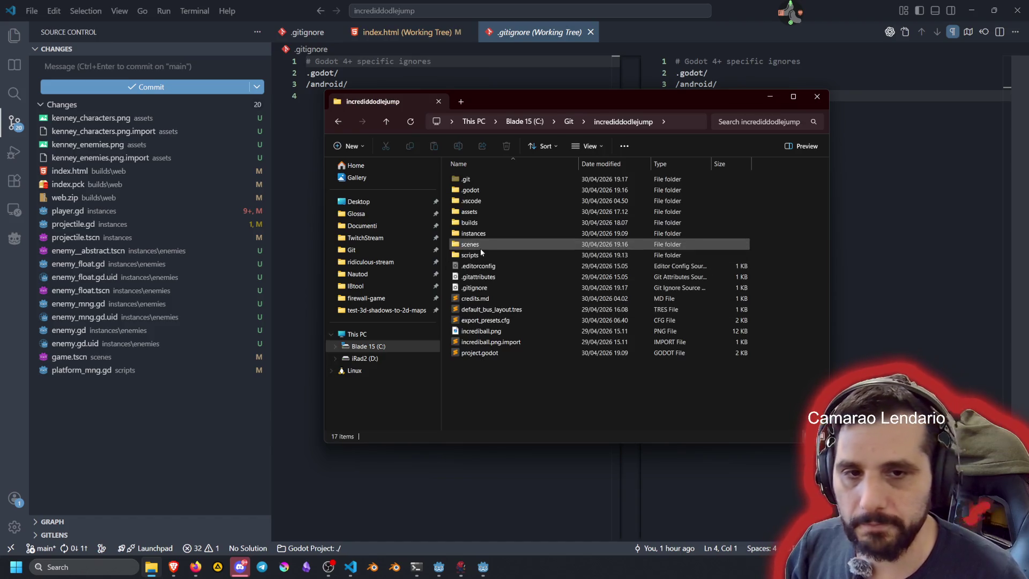
double_click(480, 224)
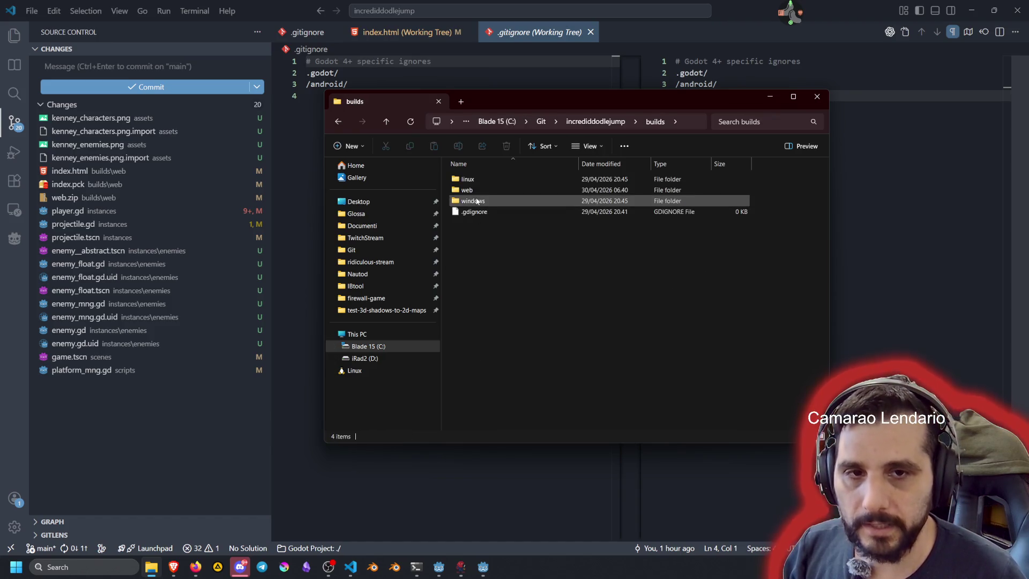
double_click(472, 190)
Step: Select and delete all ten files in builds\web, then return to VS Code
left_click_drag(523, 294, 489, 187)
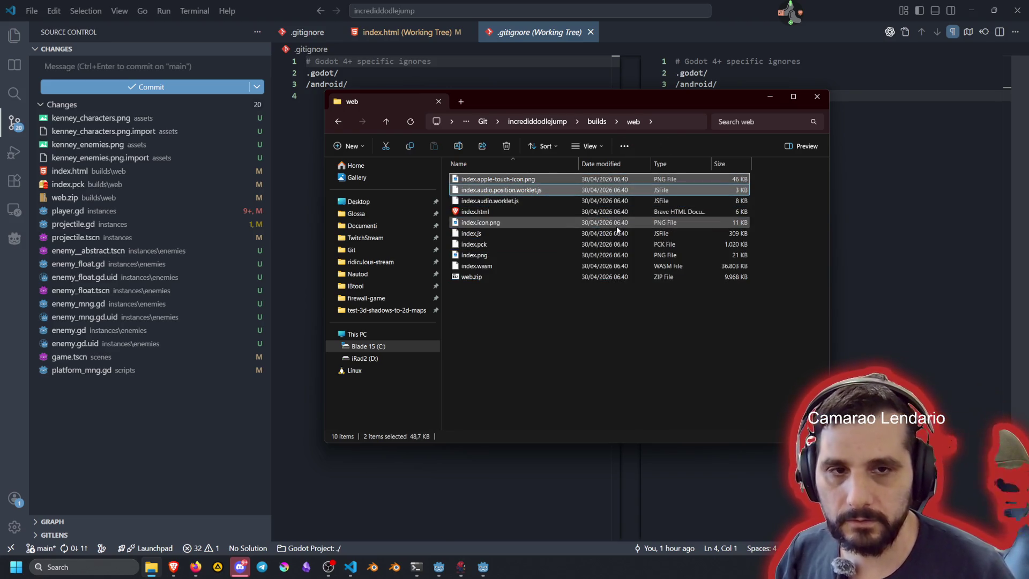
left_click(482, 277)
left_click(498, 179, "shift")
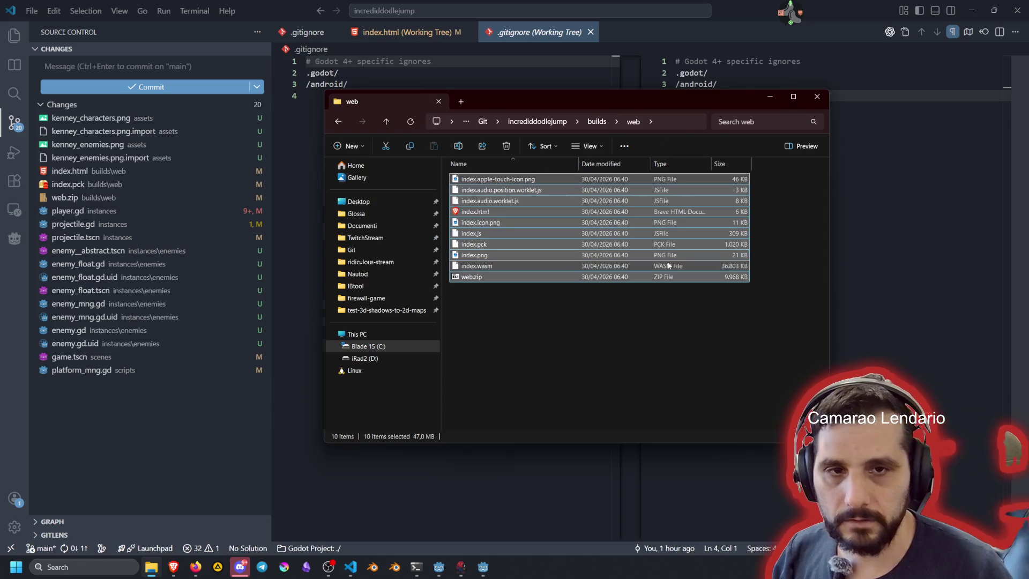
key("Delete")
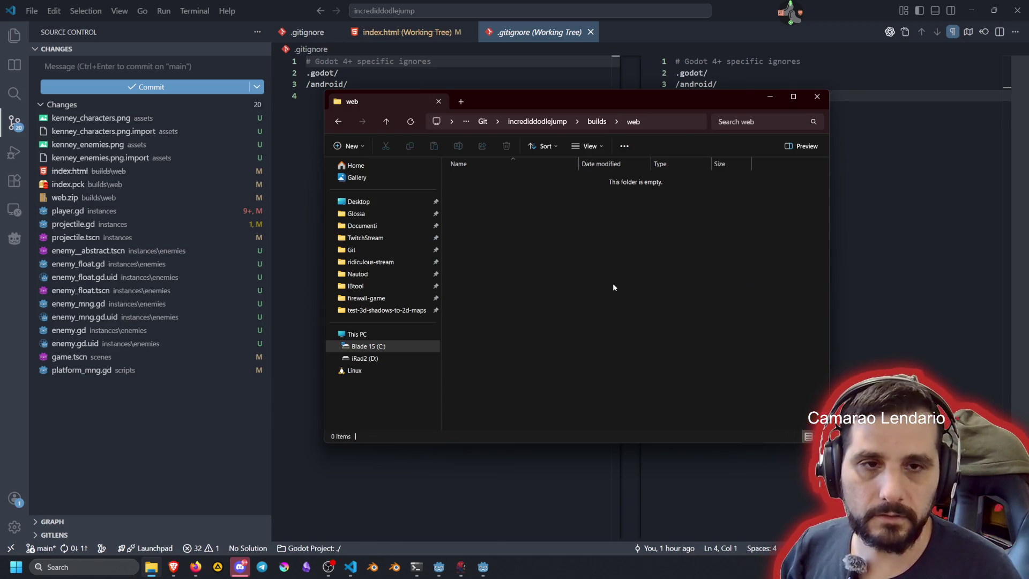
left_click(105, 458)
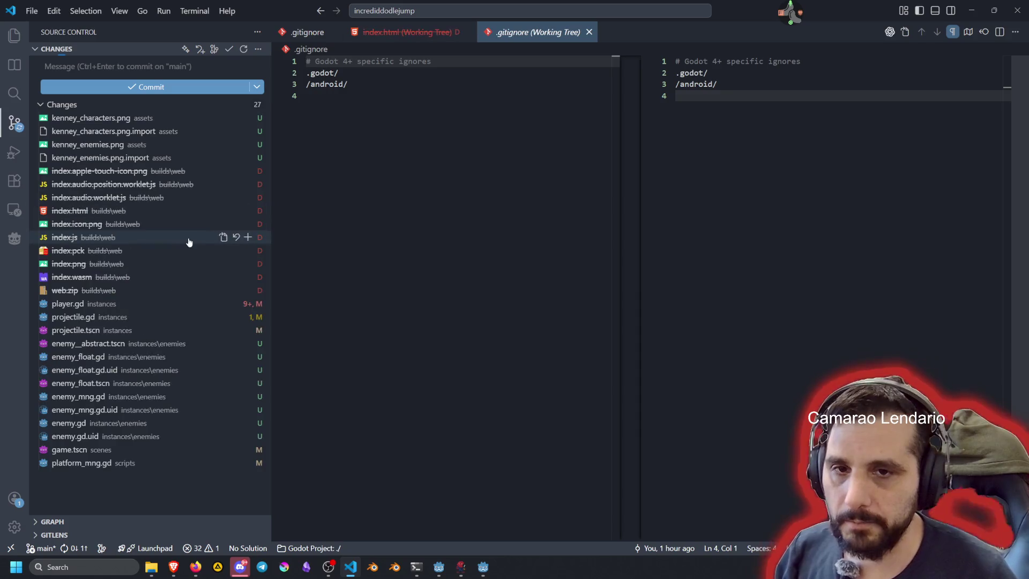
Step: Stage the ten deleted builds/web file entries
left_click(109, 176)
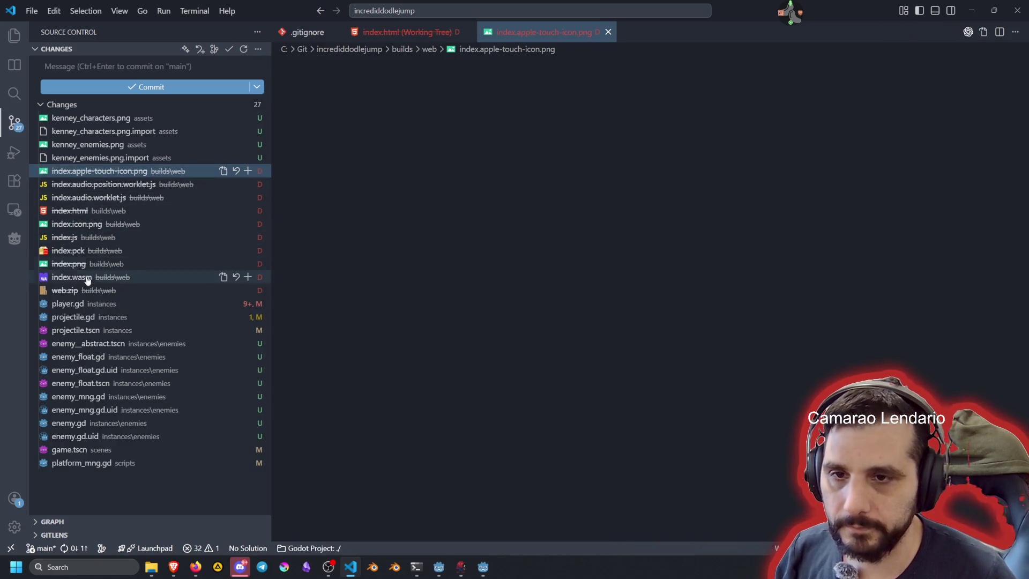
left_click(87, 290, "shift")
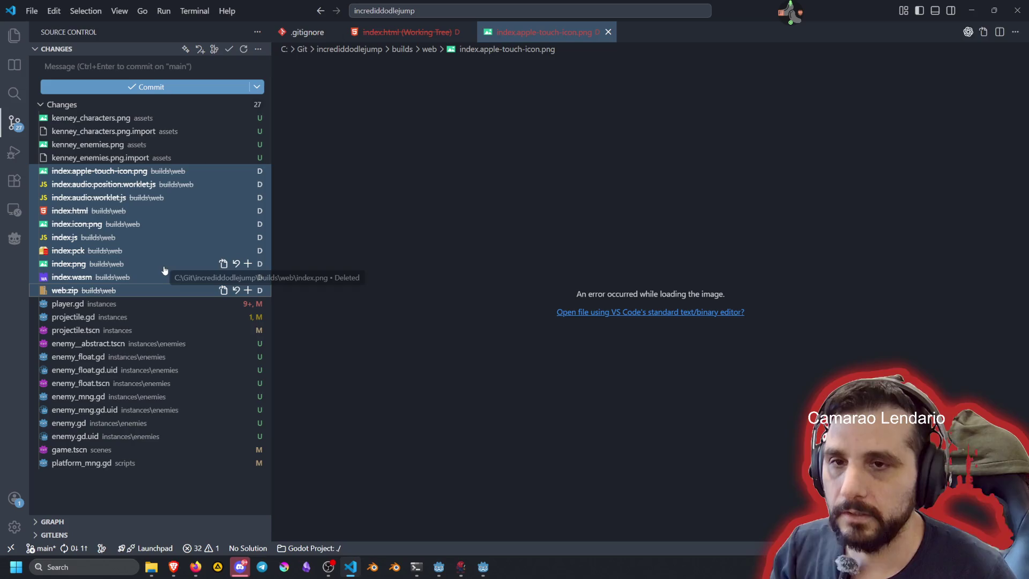
left_click(248, 290)
Step: Commit the staged deletions with the message 'chore: builds cleanup'
left_click(109, 60)
type("chore:")
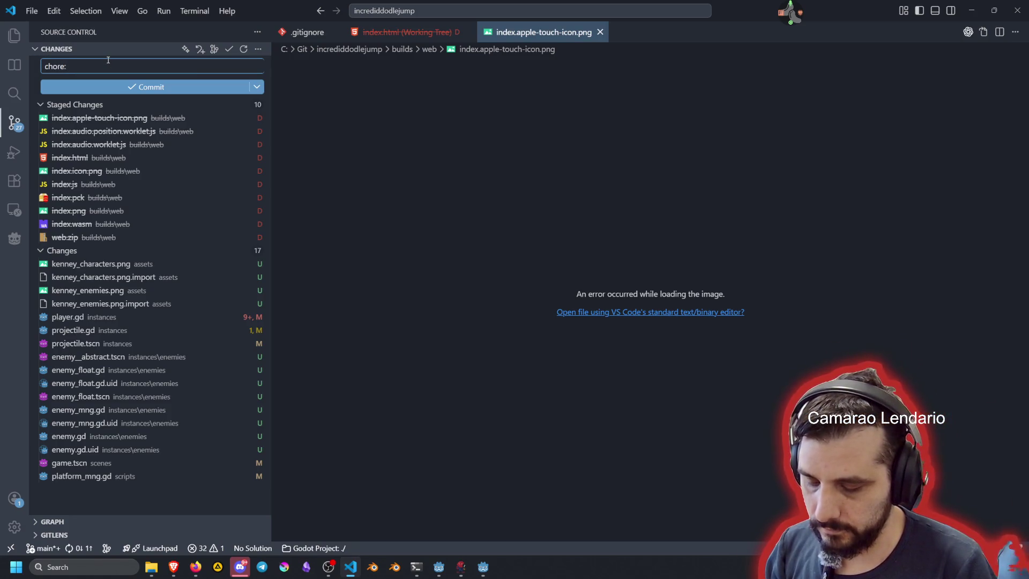
type(" builds ")
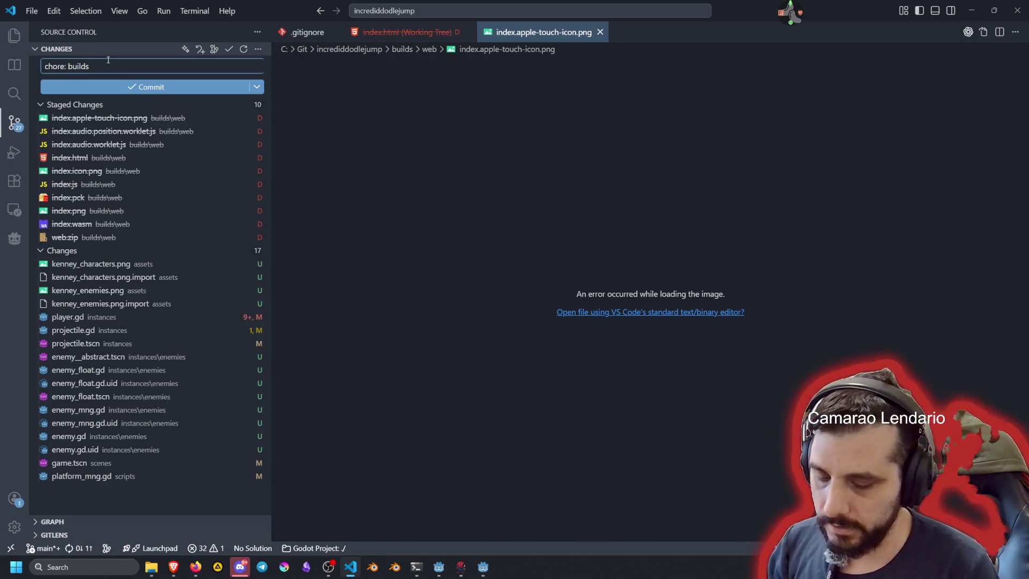
type("commi")
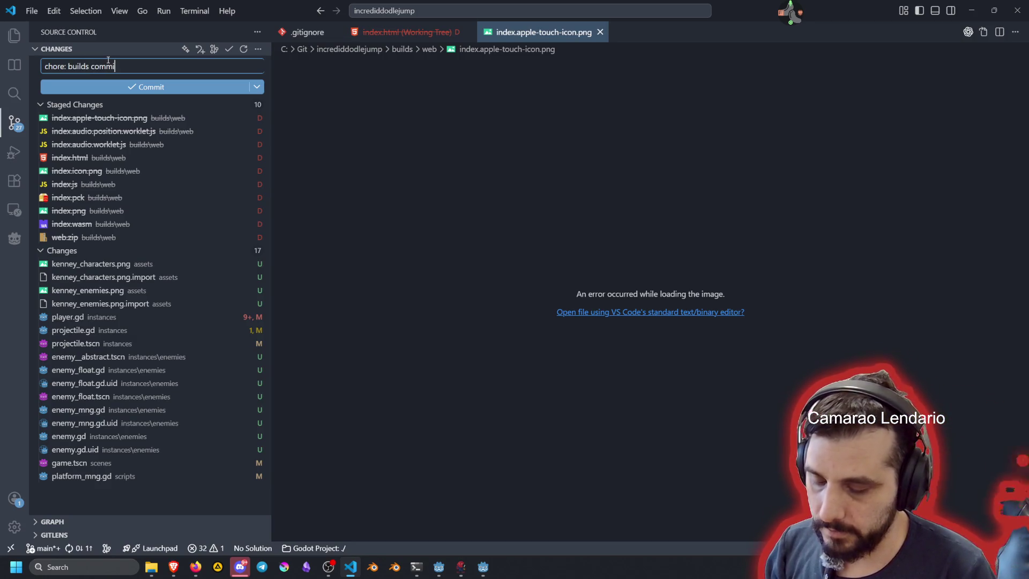
key("BackSpace")
key("BackSpace")
key("BackSpace")
key("BackSpace")
type("lean")
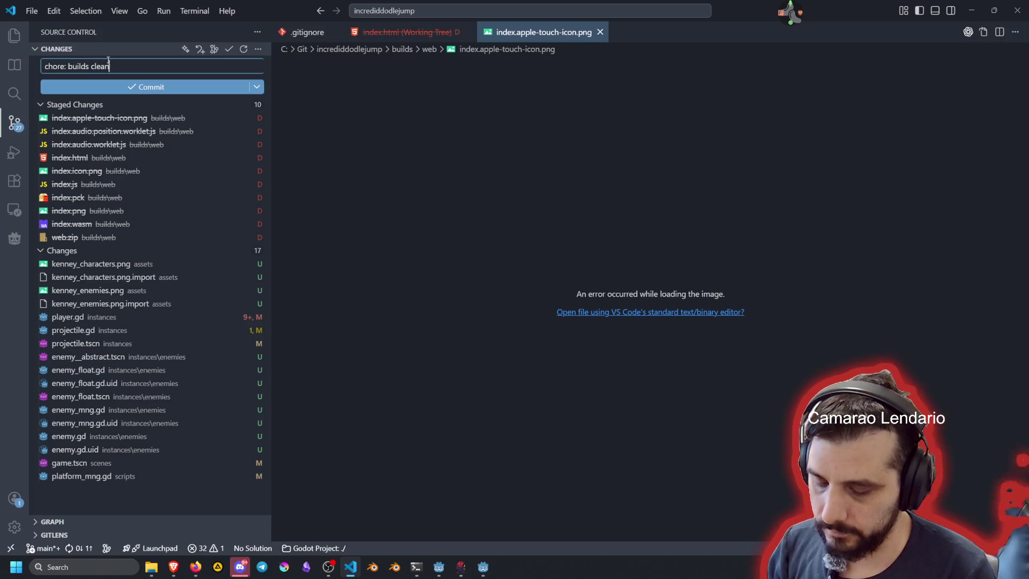
type("up")
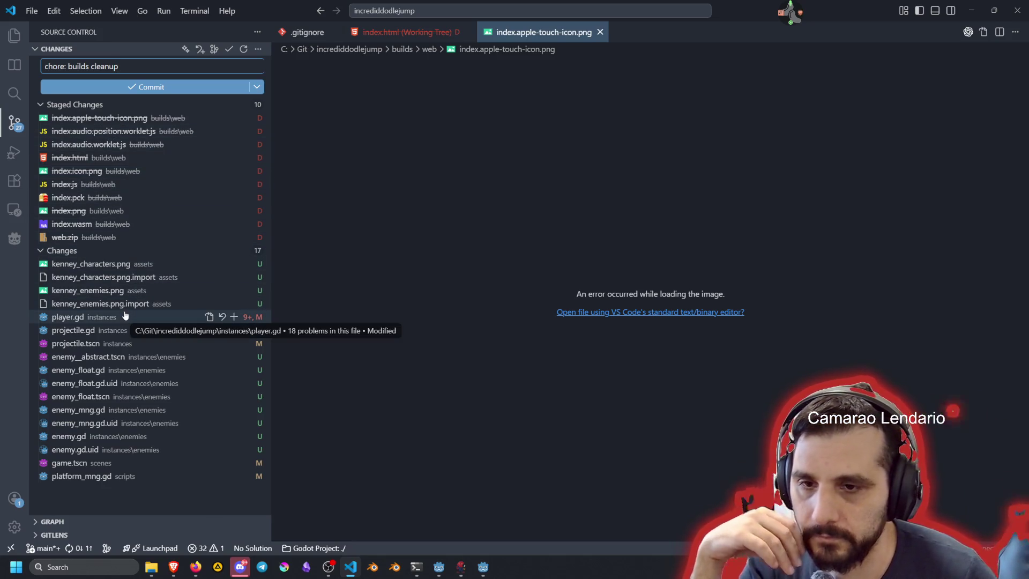
left_click(133, 82)
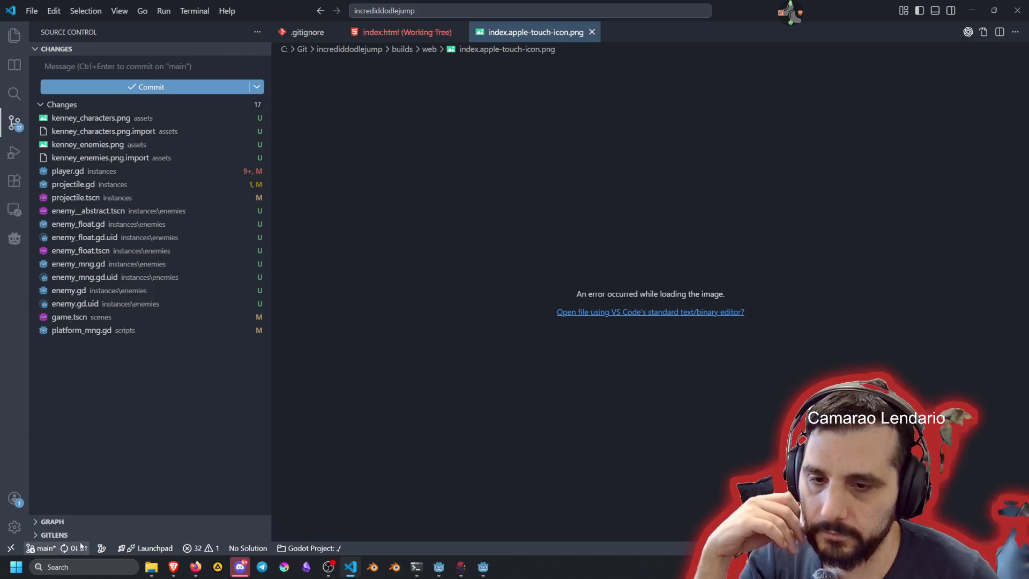
left_click(15, 65)
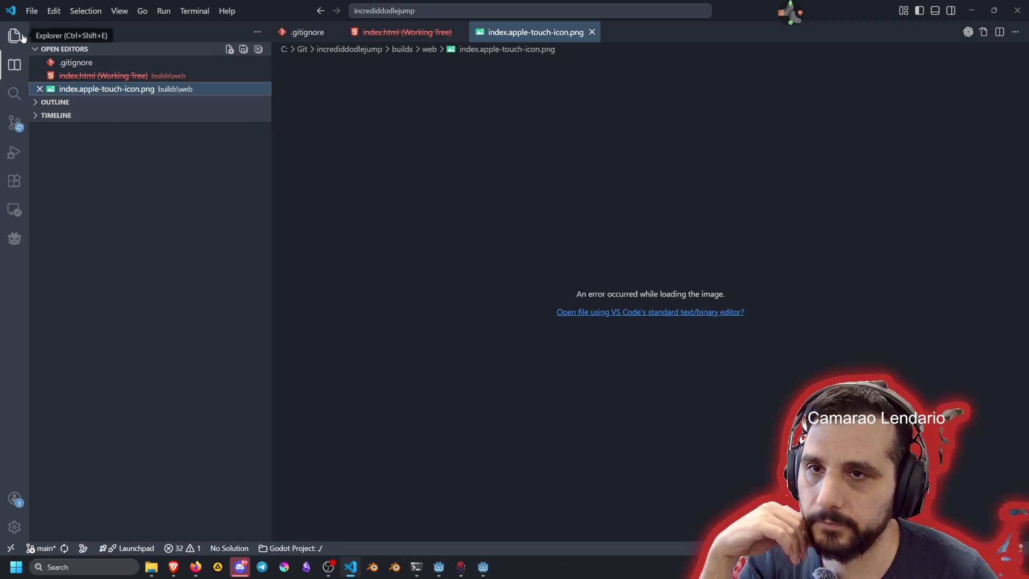
Step: Close the diff editors, add builds/ to .gitignore, and save it
middle_click(379, 34)
middle_click(390, 31)
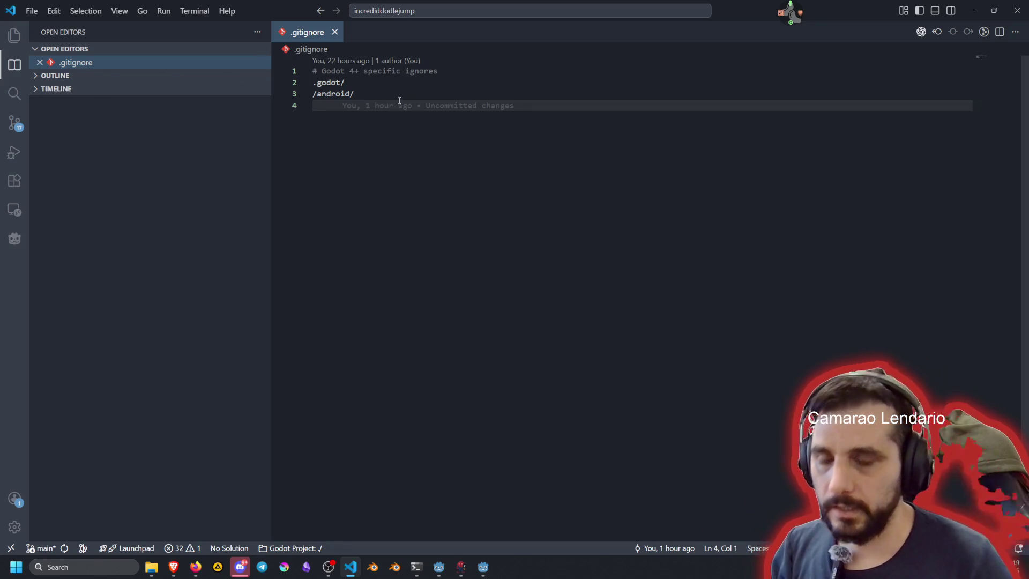
mouse_move(399, 100)
type("builds/")
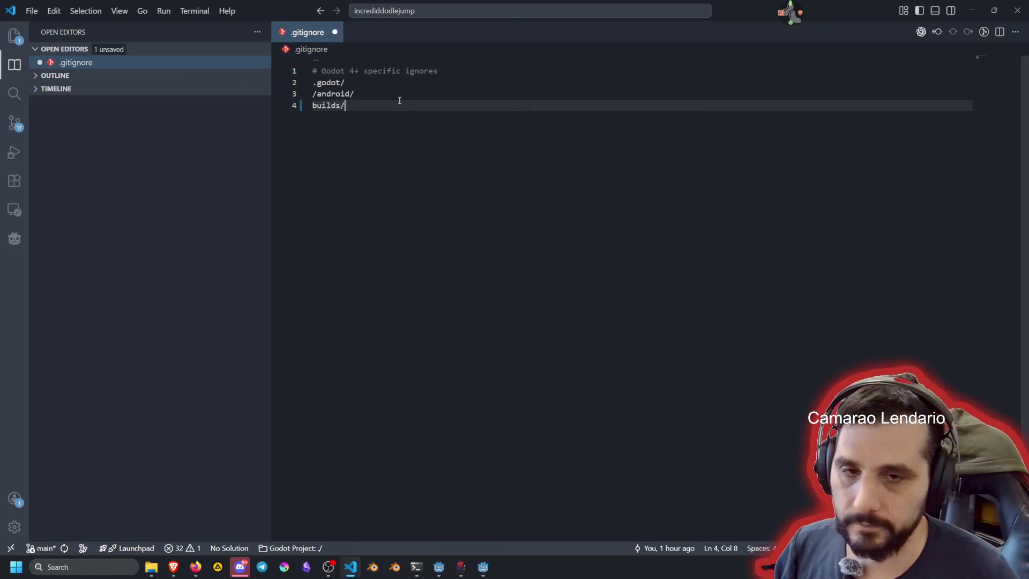
key("ctrl+s")
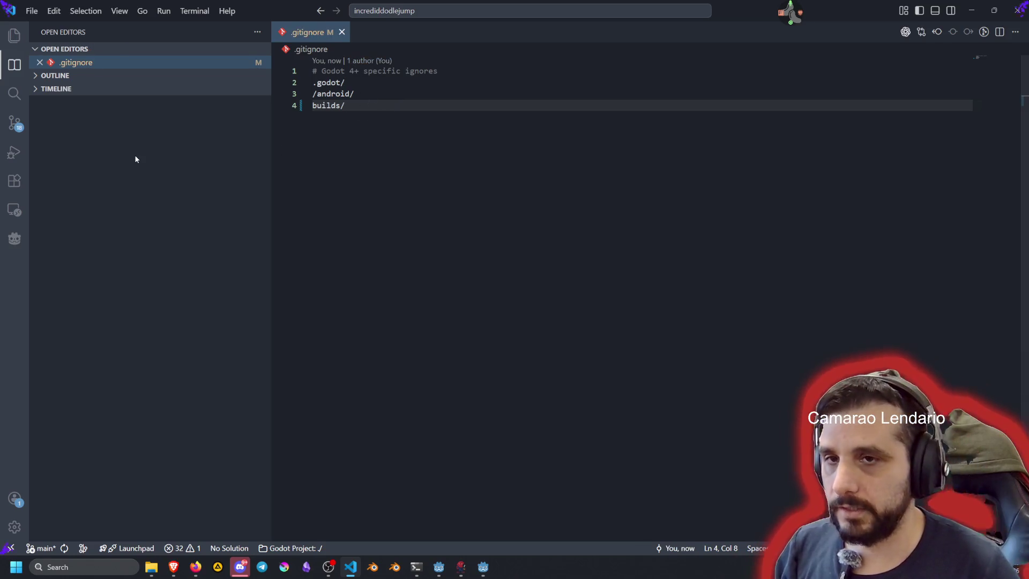
Step: Inspect the empty builds/windows/.gdignore, then show the pending git changes
left_click(14, 35)
scroll(80, 108, "up", 3)
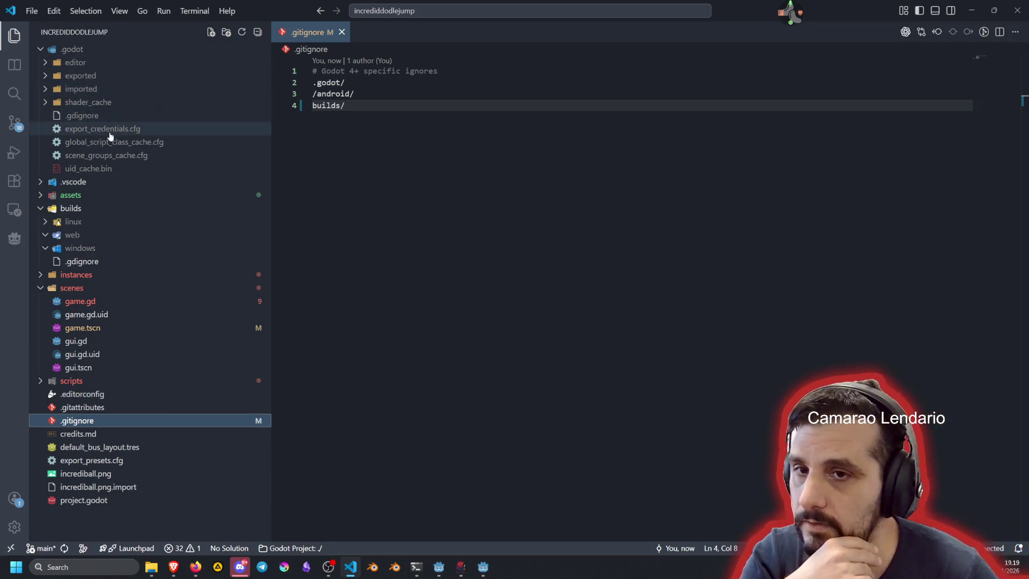
left_click(72, 48)
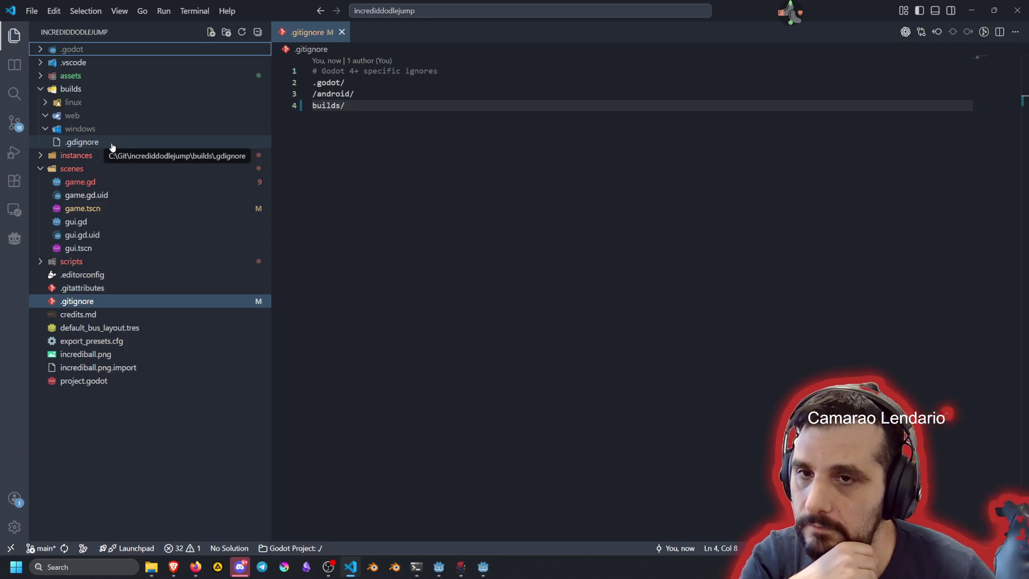
left_click(112, 142)
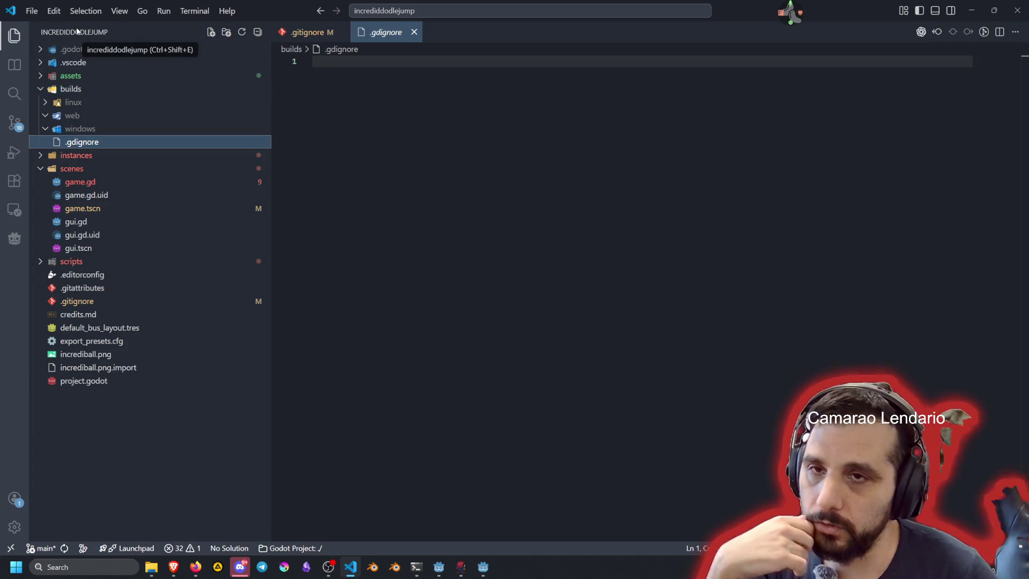
left_click(15, 122)
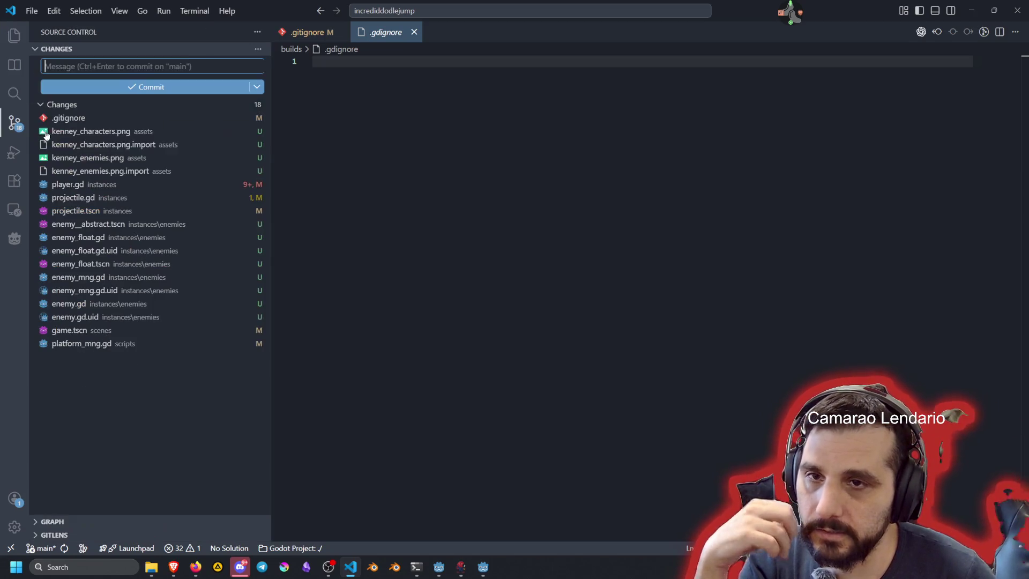
Step: Stage the .gitignore change and commit it as 'chore: gitignore builds folder'
left_click(92, 118)
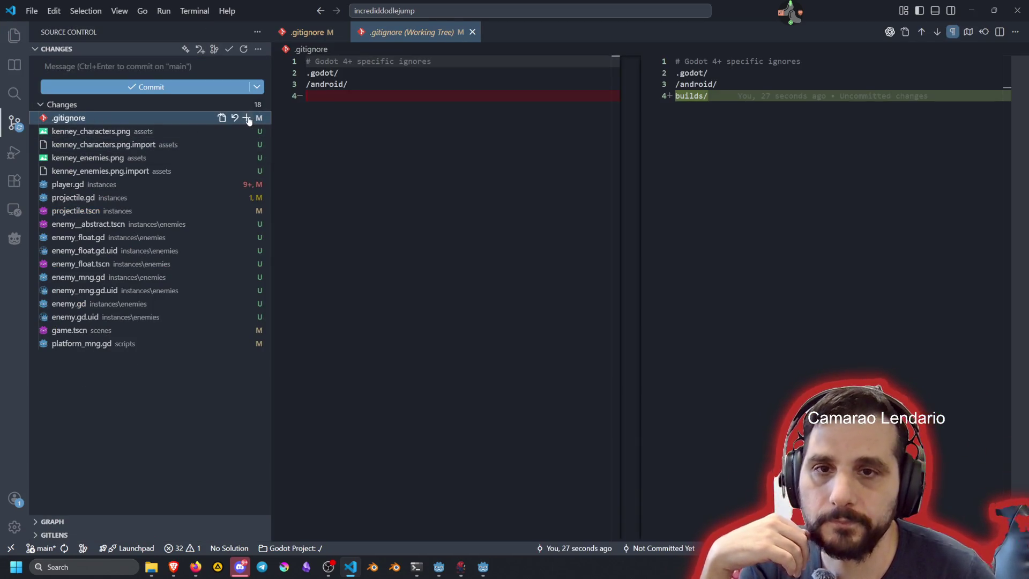
left_click(246, 118)
left_click(72, 65)
type("choer")
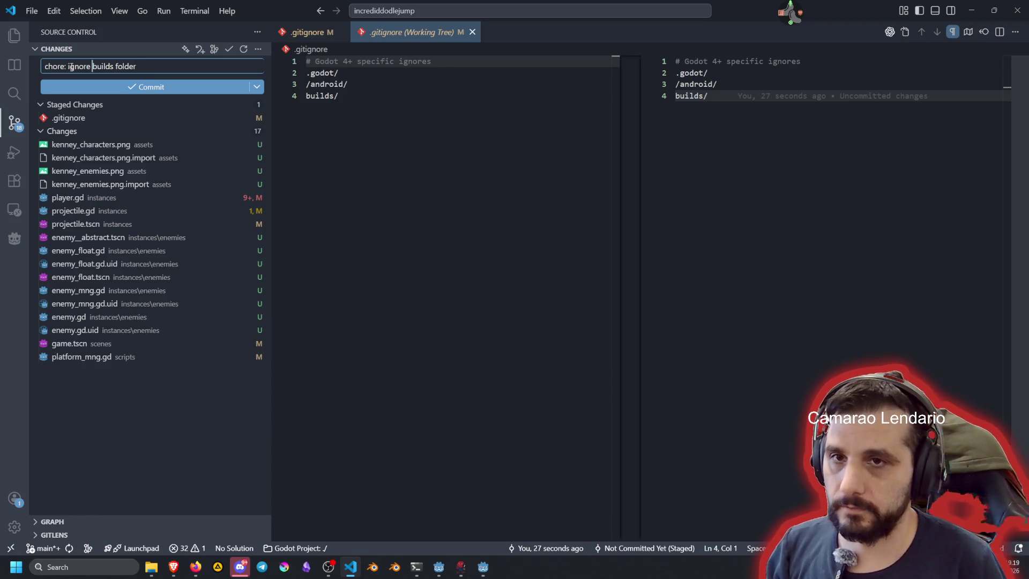
type("git")
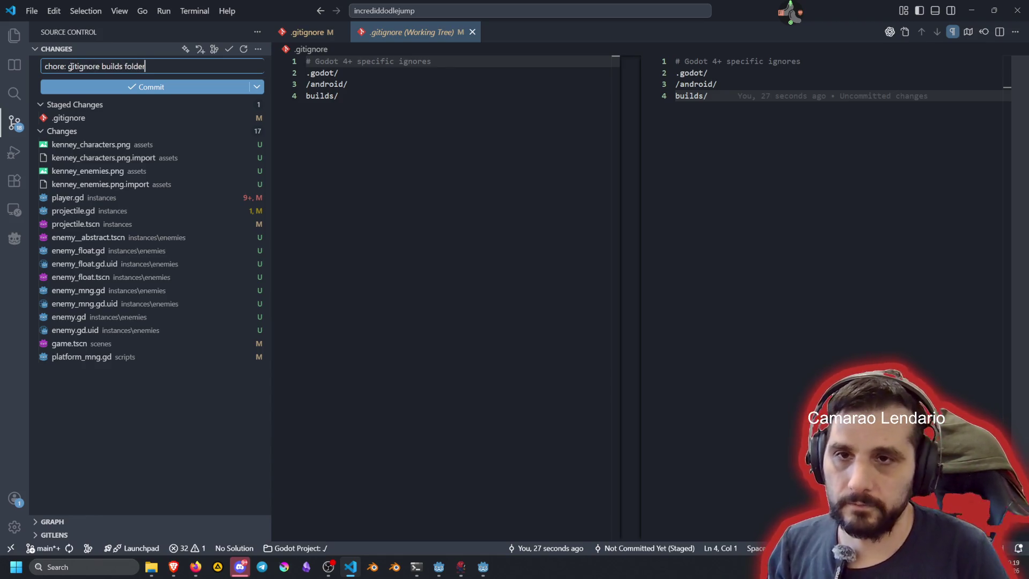
left_click(126, 86)
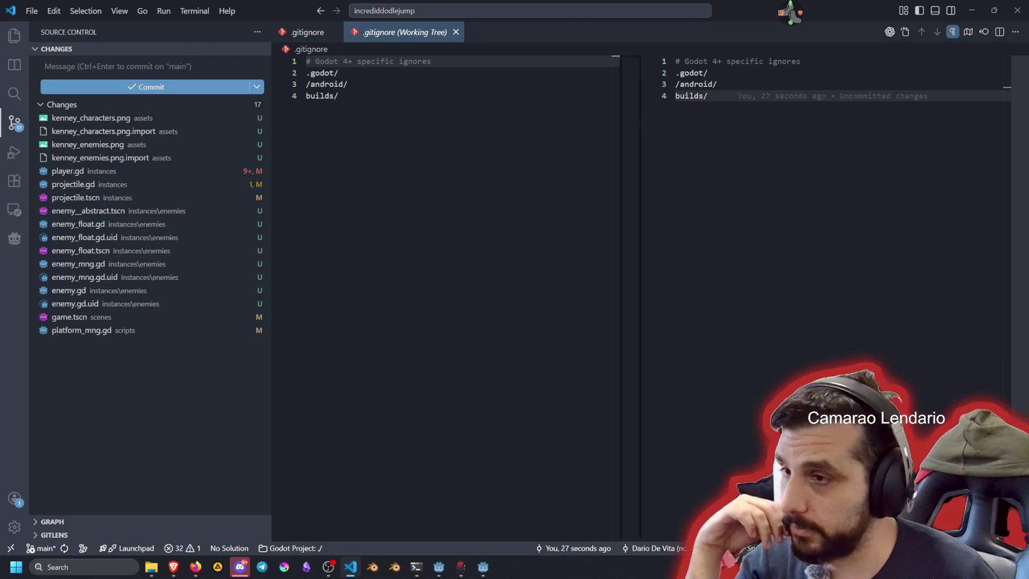
key("alt+Tab")
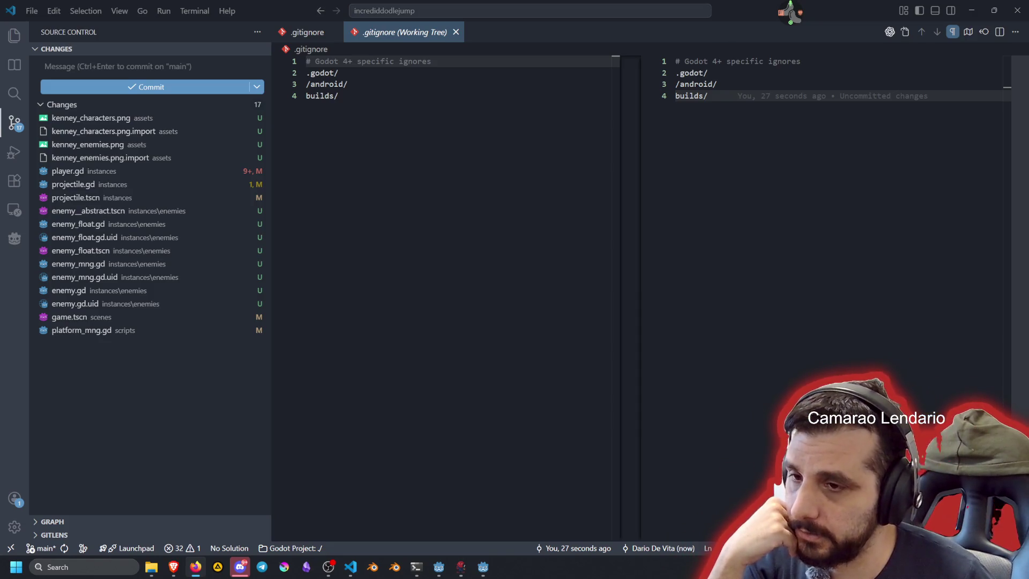
key("alt+Tab")
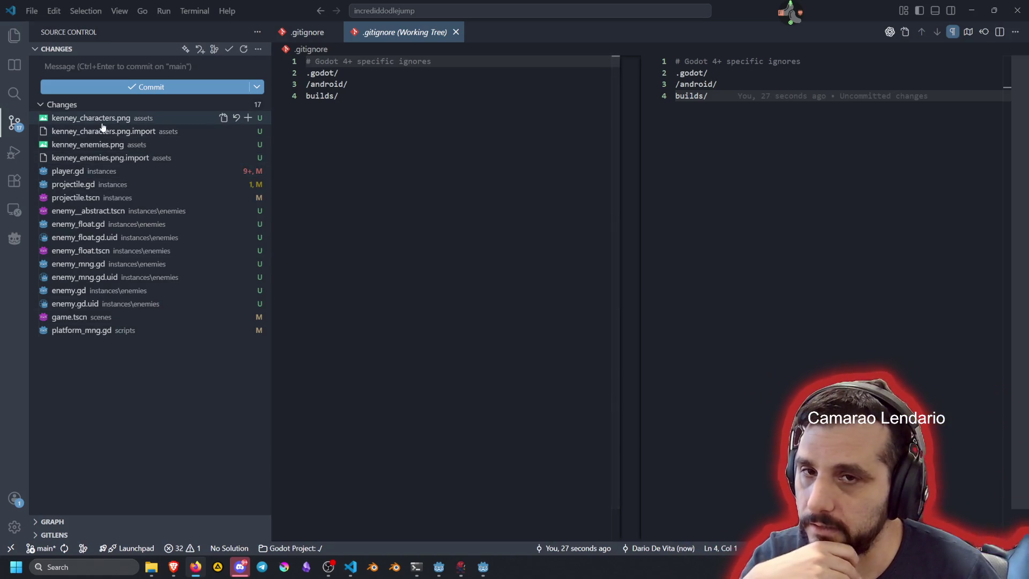
Step: Preview kenney_enemies.png and read through the player.gd diff
left_click(117, 143)
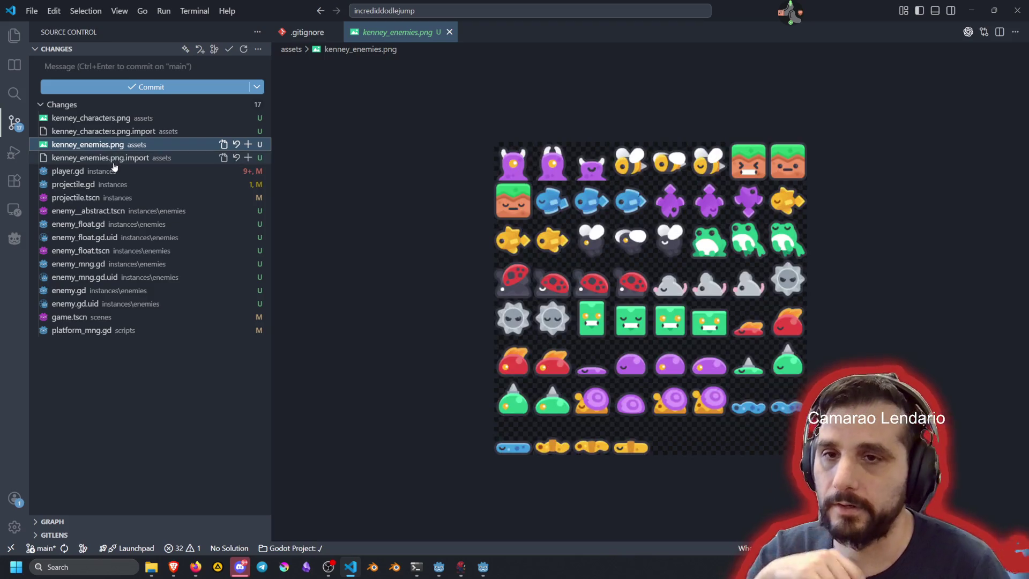
left_click(76, 173)
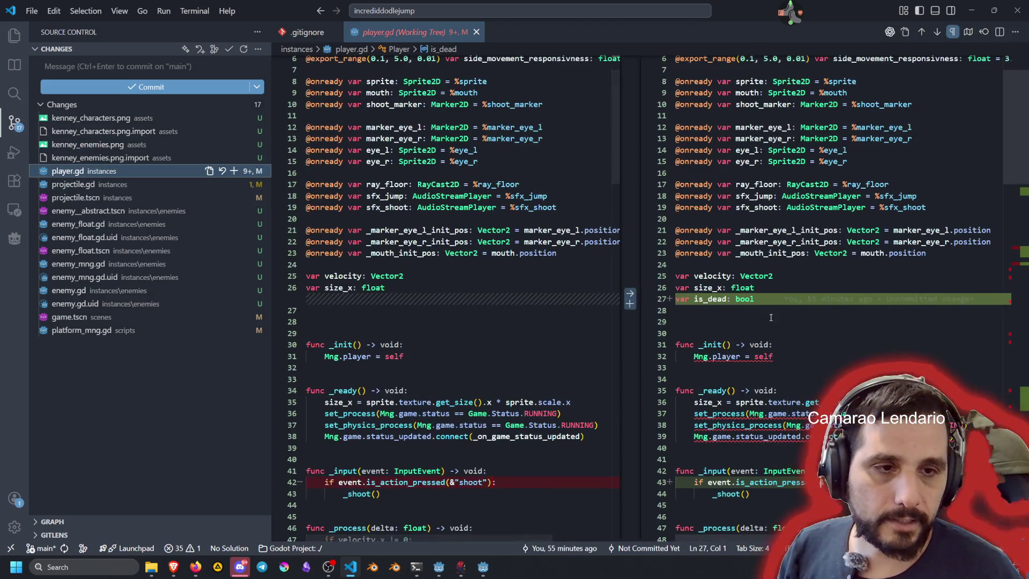
scroll(762, 314, "down", 4)
scroll(762, 314, "down", 8)
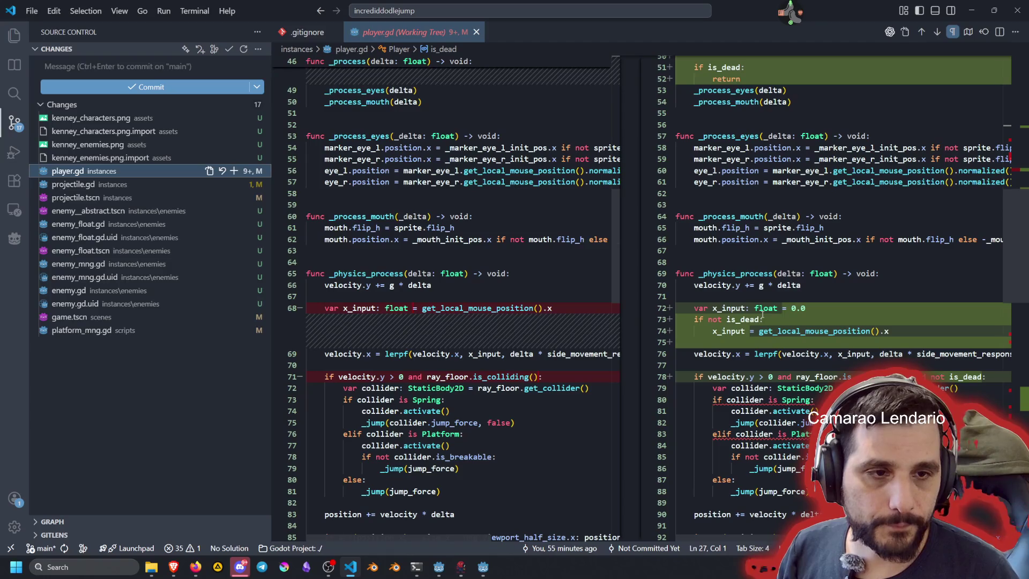
scroll(797, 186, "down", 3)
scroll(796, 186, "down", 14)
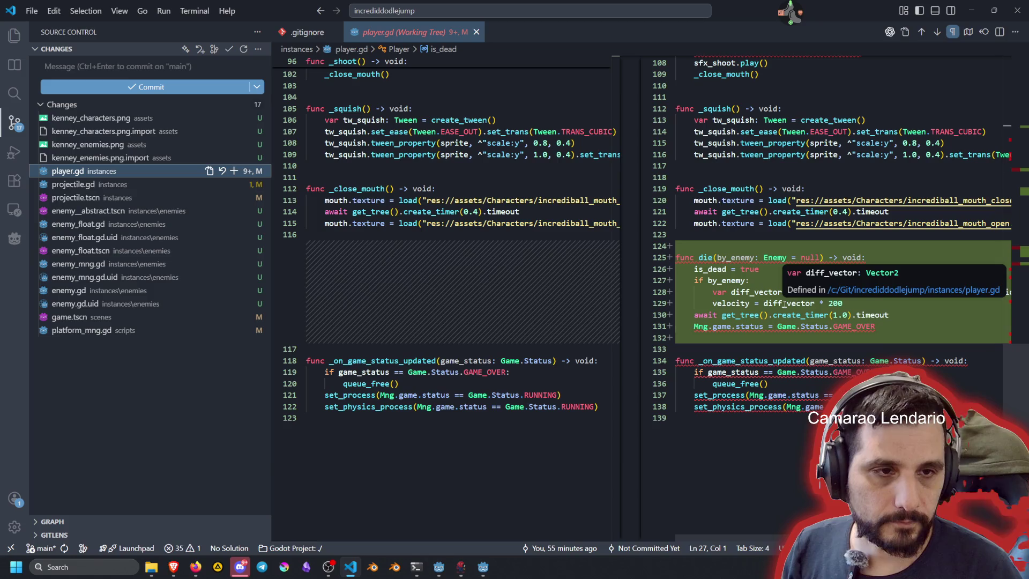
mouse_move(763, 255)
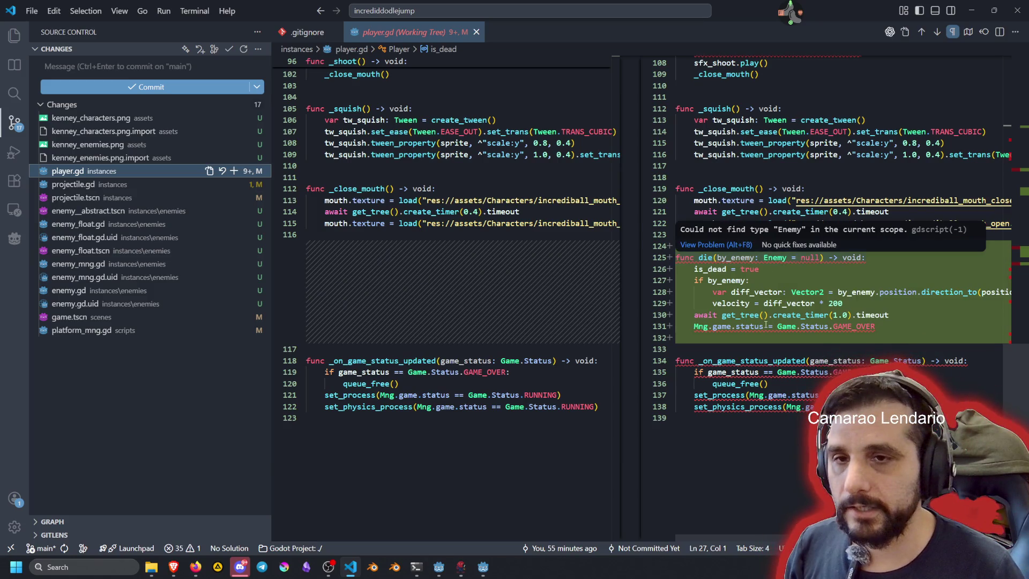
mouse_move(745, 326)
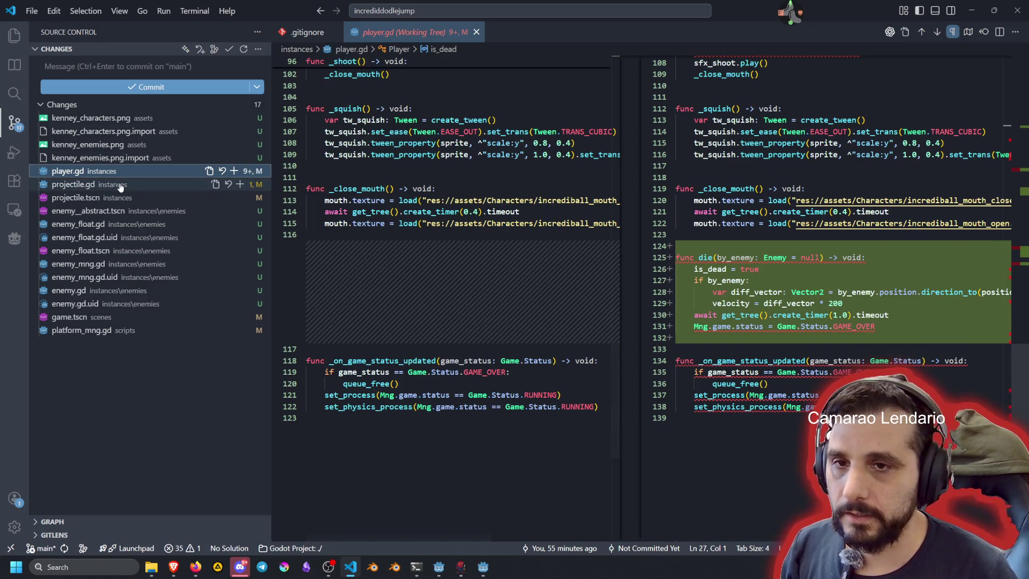
Step: Leave player.gd unstaged and reopen the kenney_enemies.png sprite sheet
left_click(235, 171)
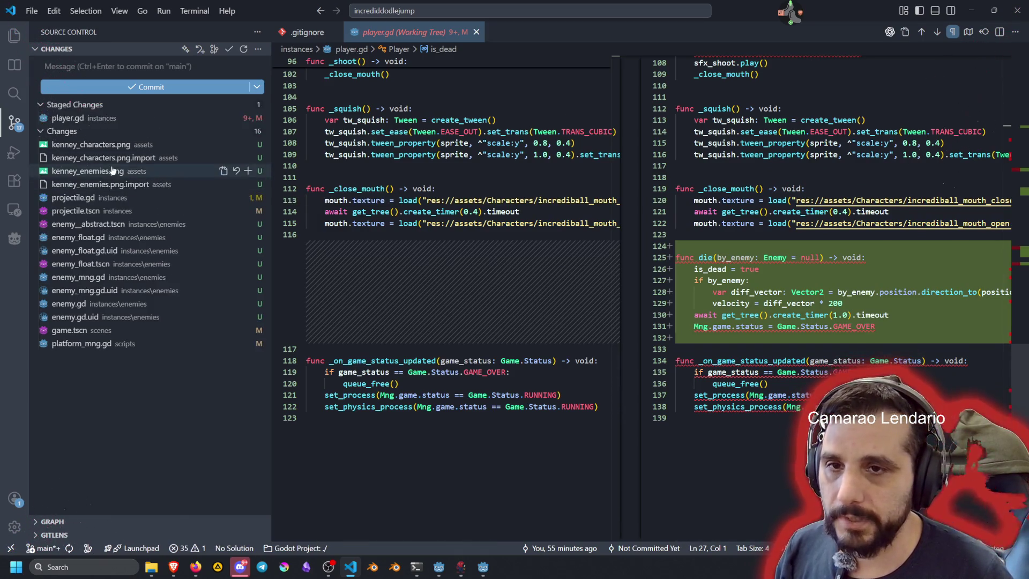
left_click(233, 118)
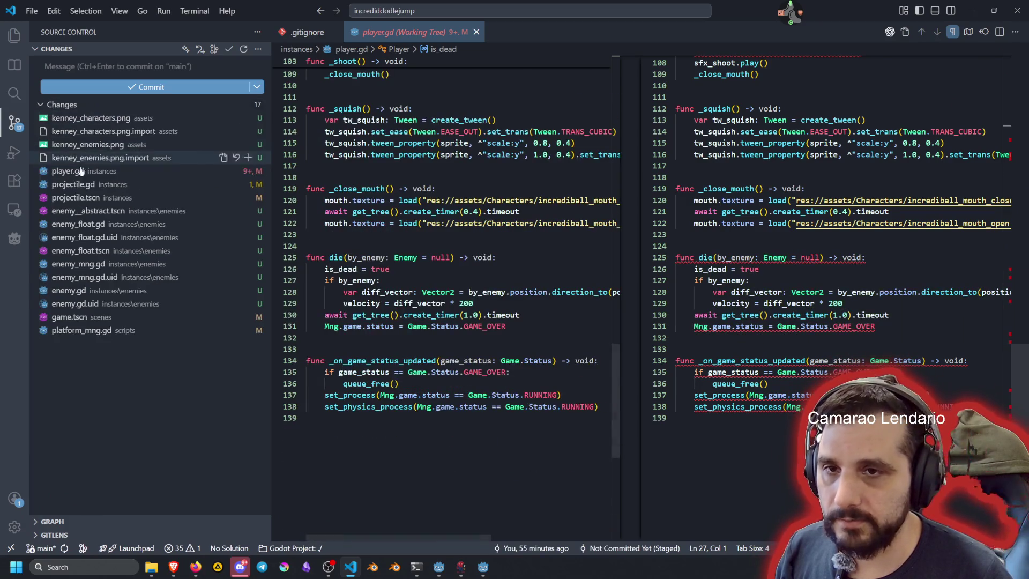
left_click(105, 144)
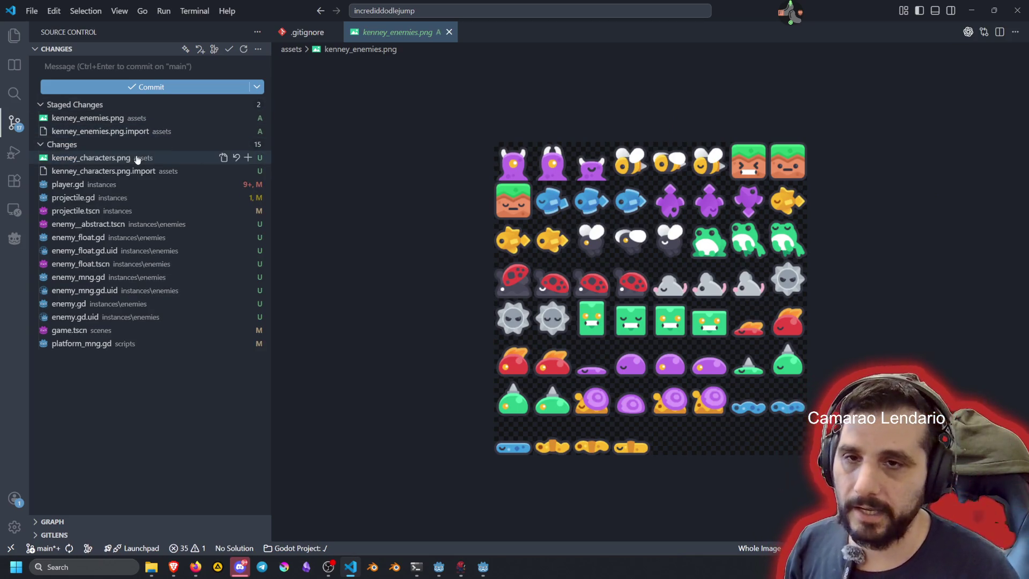
Step: Review the projectile.gd and projectile.tscn diffs and stage the eight new enemy files
left_click(90, 202)
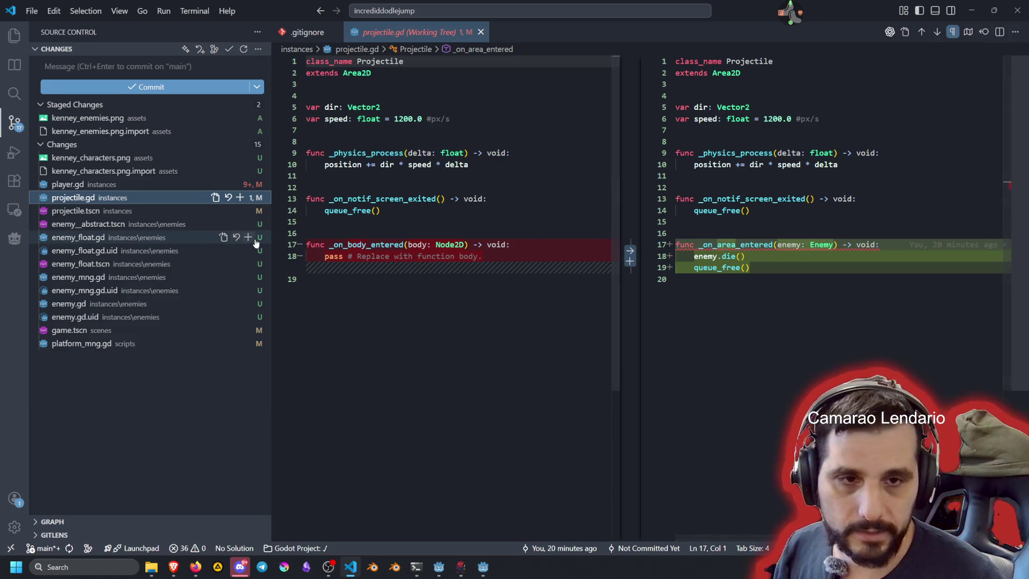
left_click(85, 215)
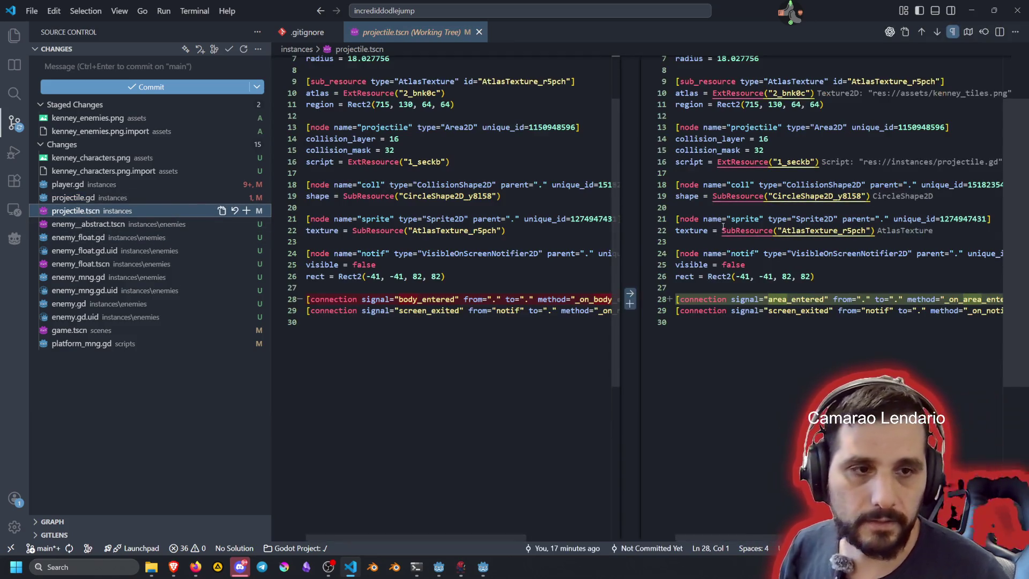
left_click(74, 227)
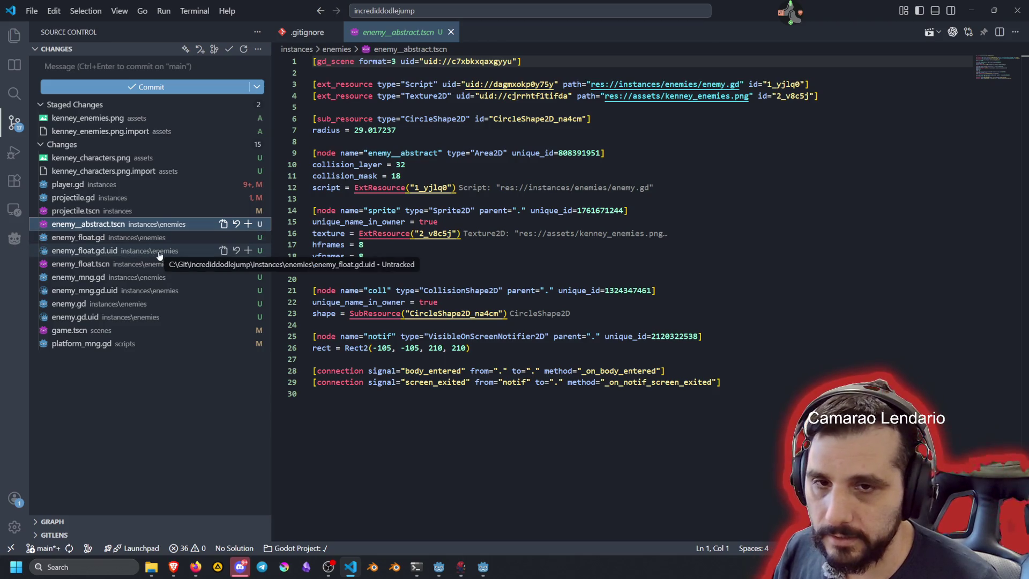
left_click(141, 316, "shift")
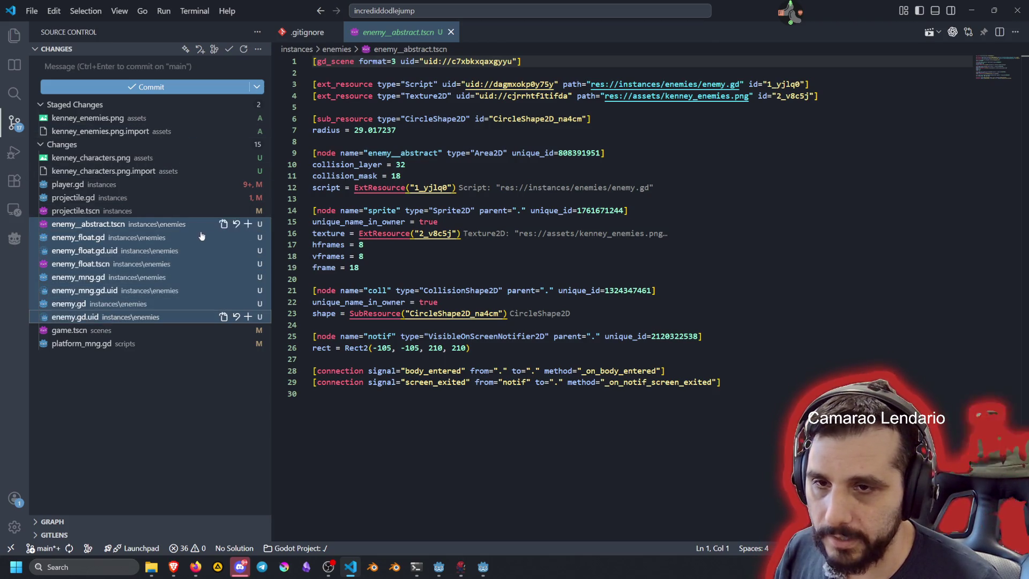
left_click(247, 224)
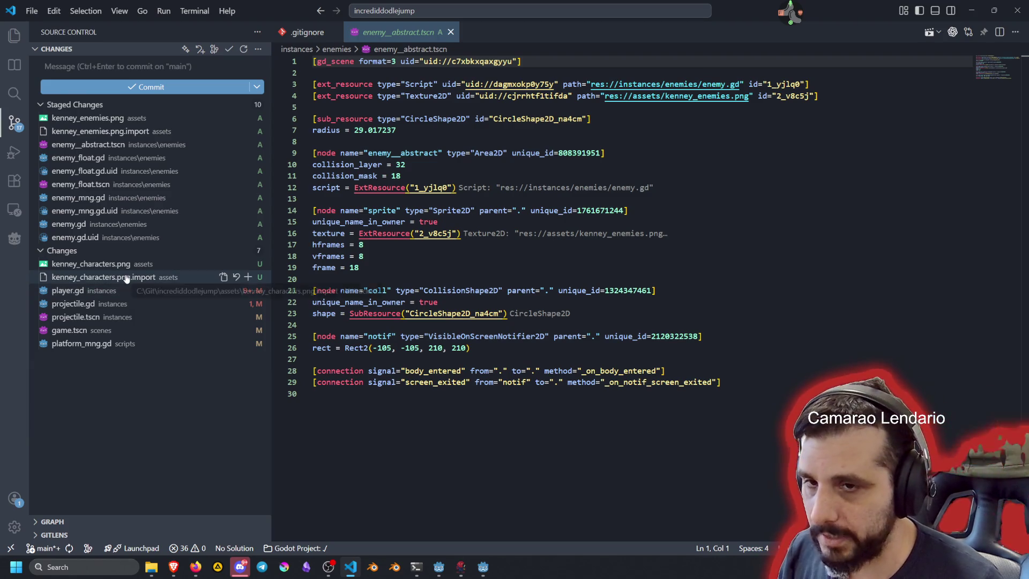
Step: Unstage enemy_mng.gd and enemy_mng.gd.uid
left_click(102, 199)
left_click(96, 213, "ctrl")
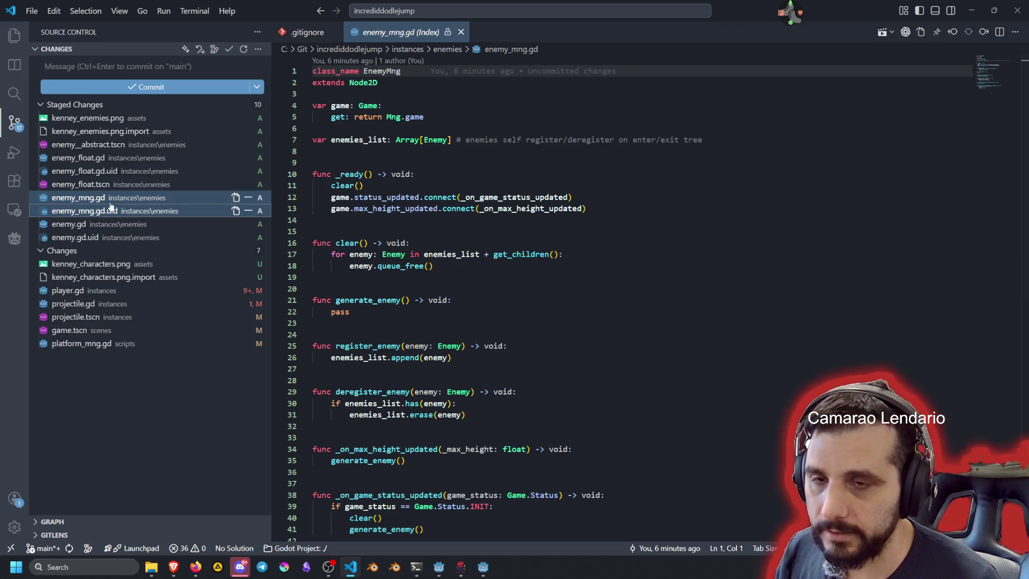
left_click(248, 200)
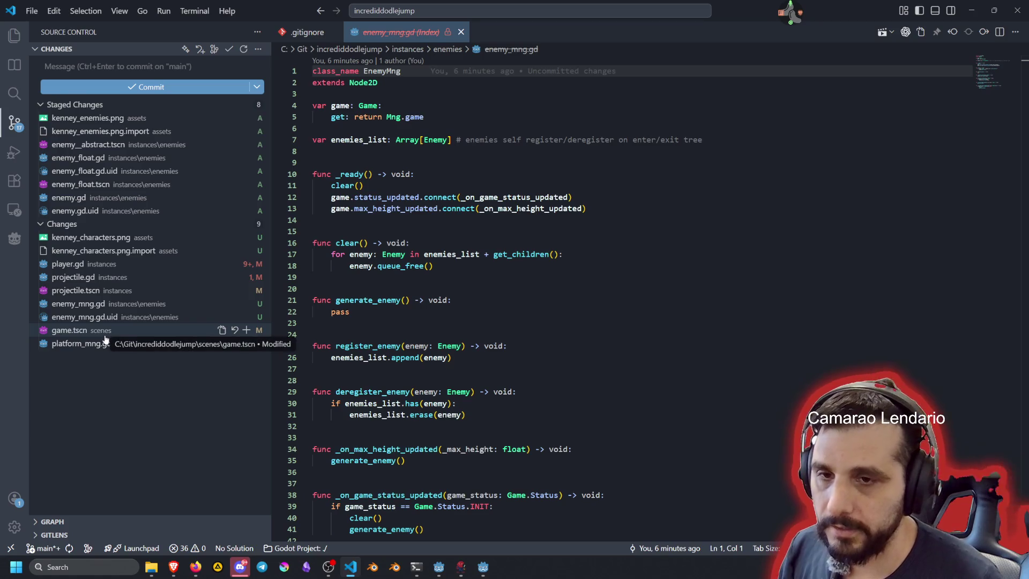
Step: Review the game.tscn diff, highlighting PackedScene occurrences, and the platform_mng.gd diff
left_click(104, 331)
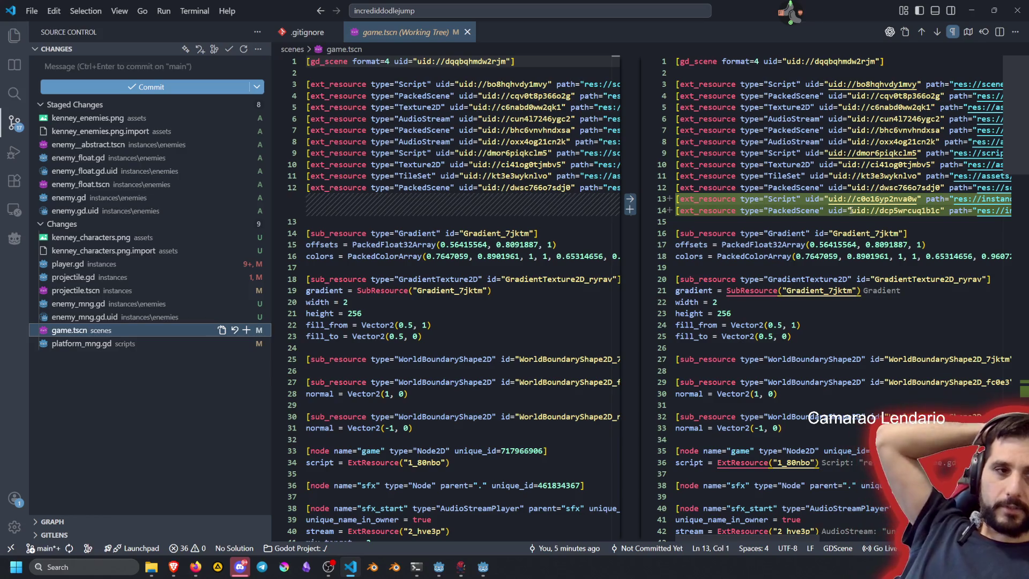
double_click(798, 210)
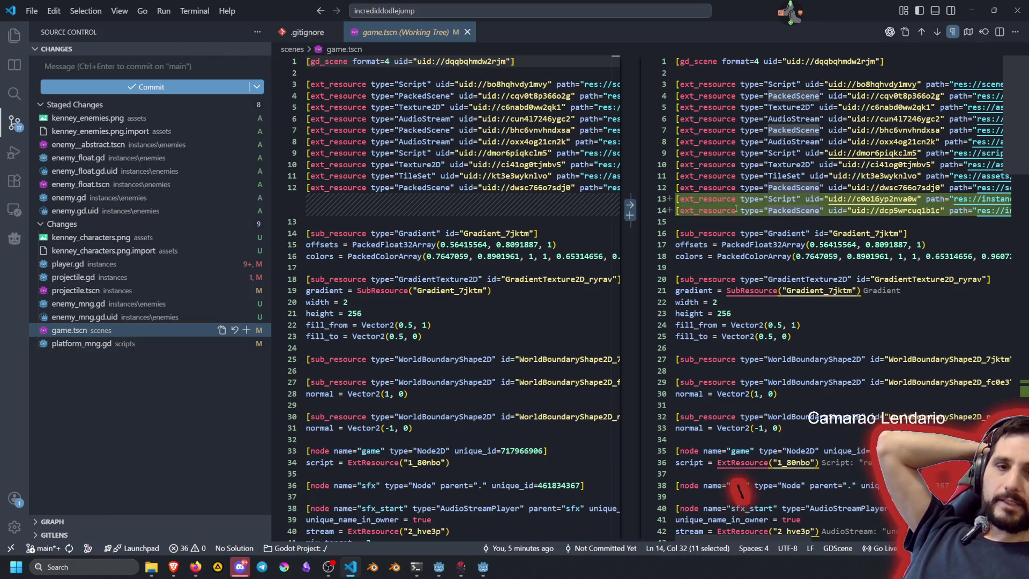
left_click(84, 346)
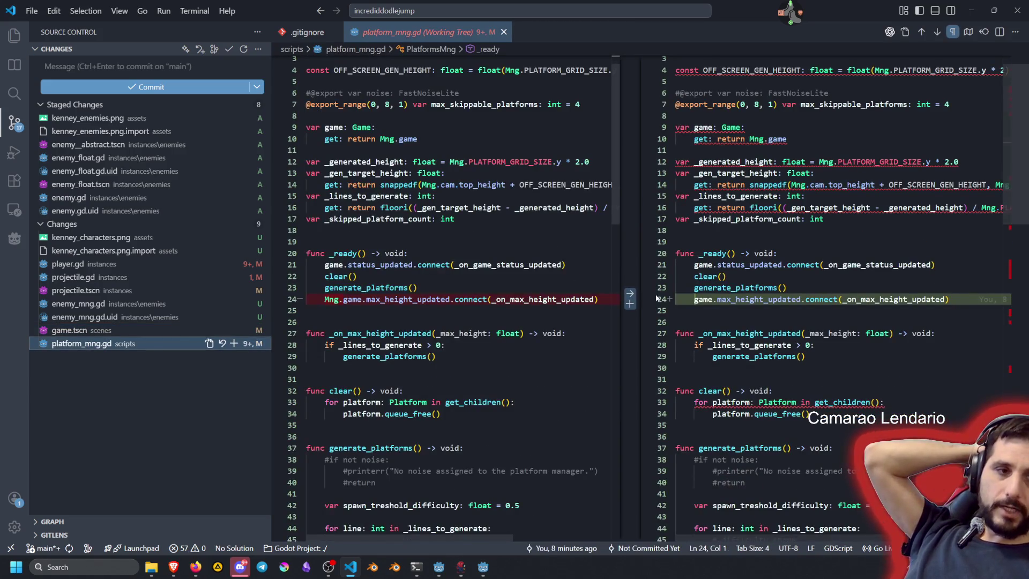
scroll(770, 326, "down", 5)
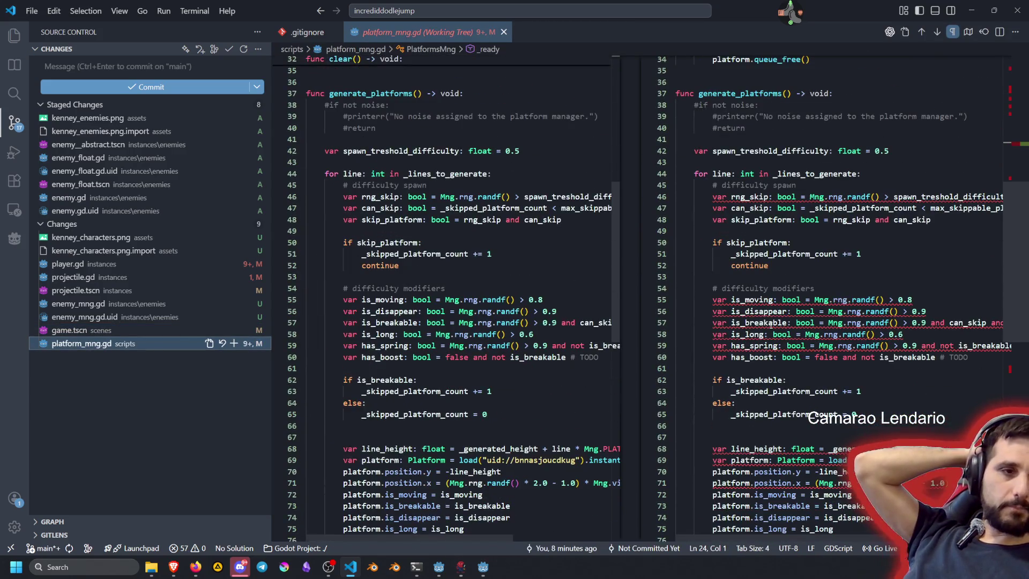
scroll(769, 323, "up", 3)
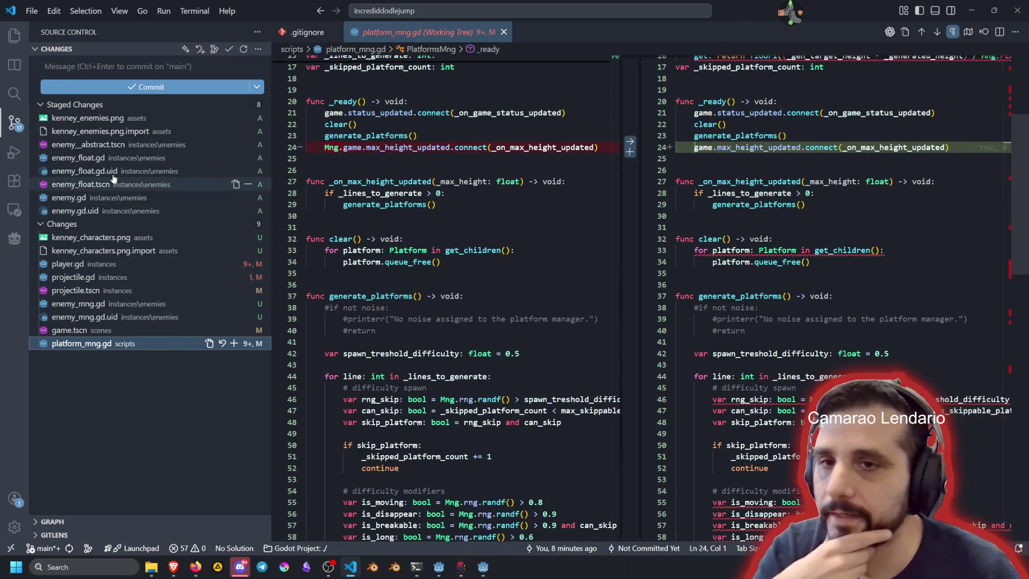
left_click(99, 67)
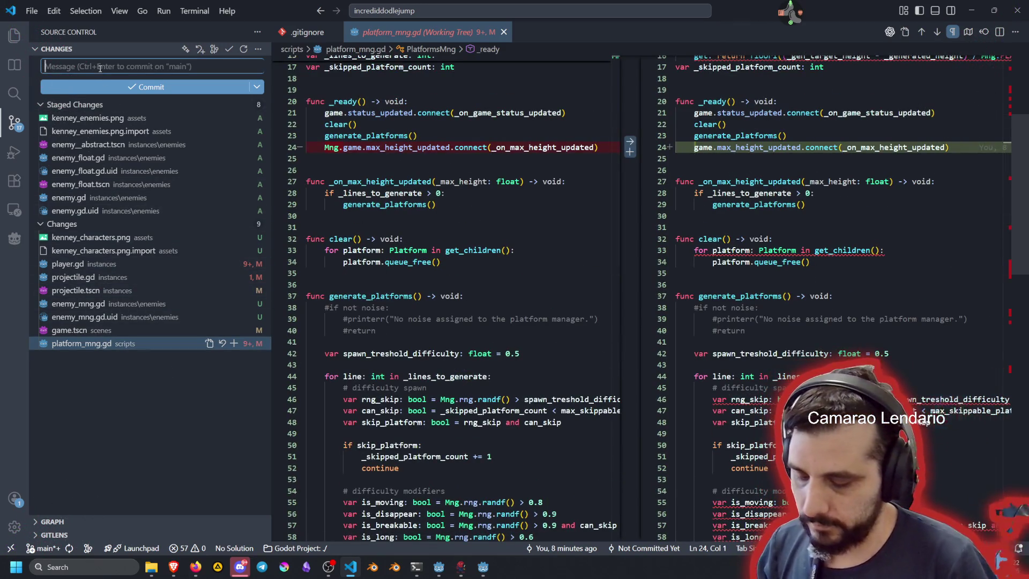
Step: Commit the staged enemy files as 'feat: added enemy abstract and floating enemy'
type("fe")
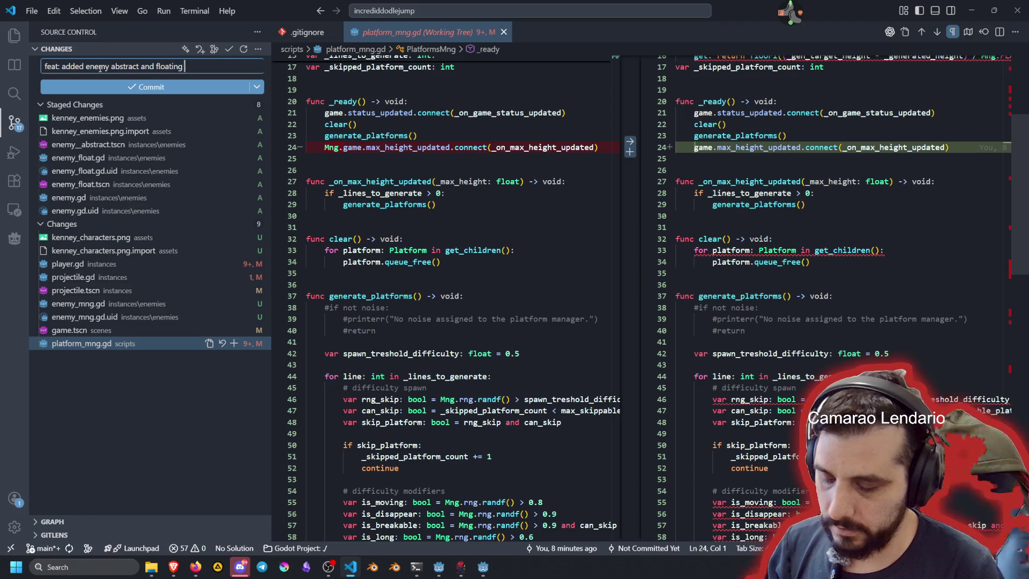
left_click(101, 86)
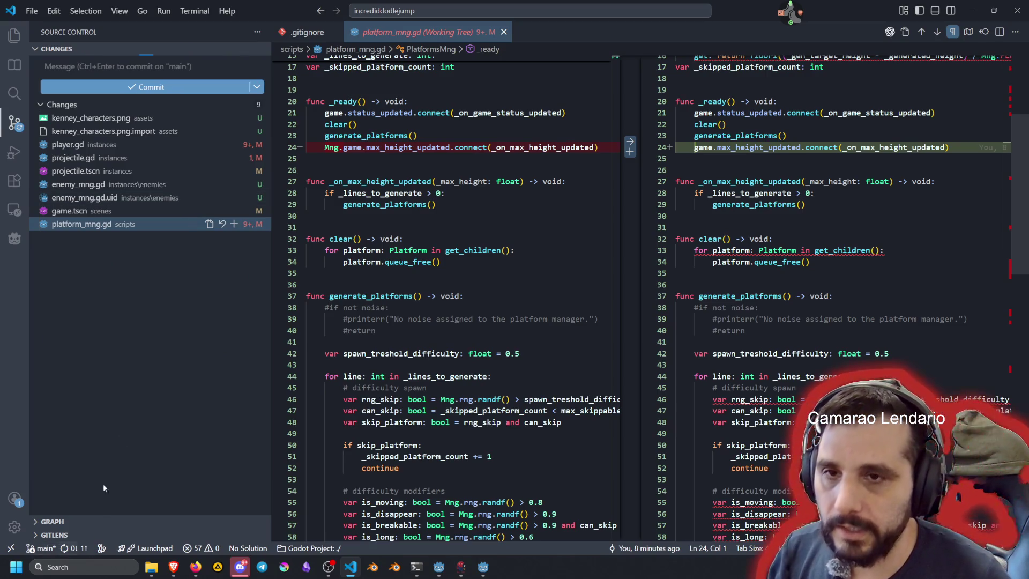
Step: Stage player.gd, projectile.gd and projectile.tscn together
left_click(112, 185)
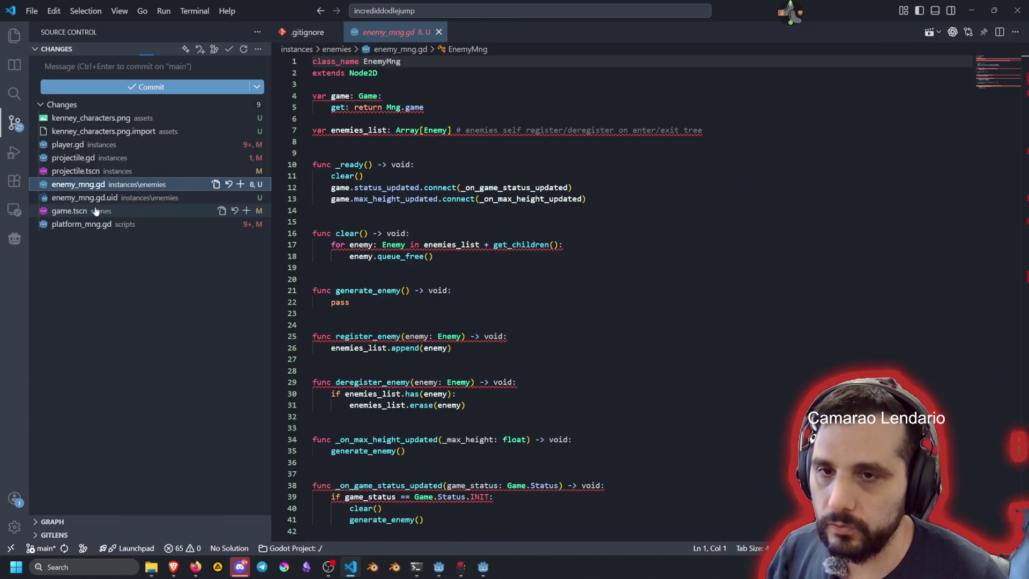
left_click(88, 144)
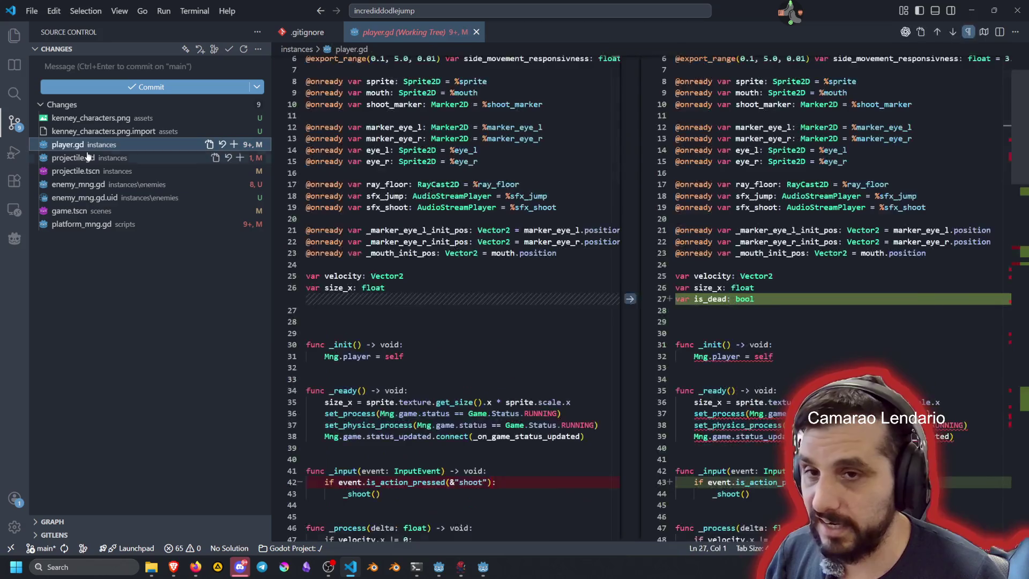
key("Down")
key("Down")
left_click(86, 150, "shift")
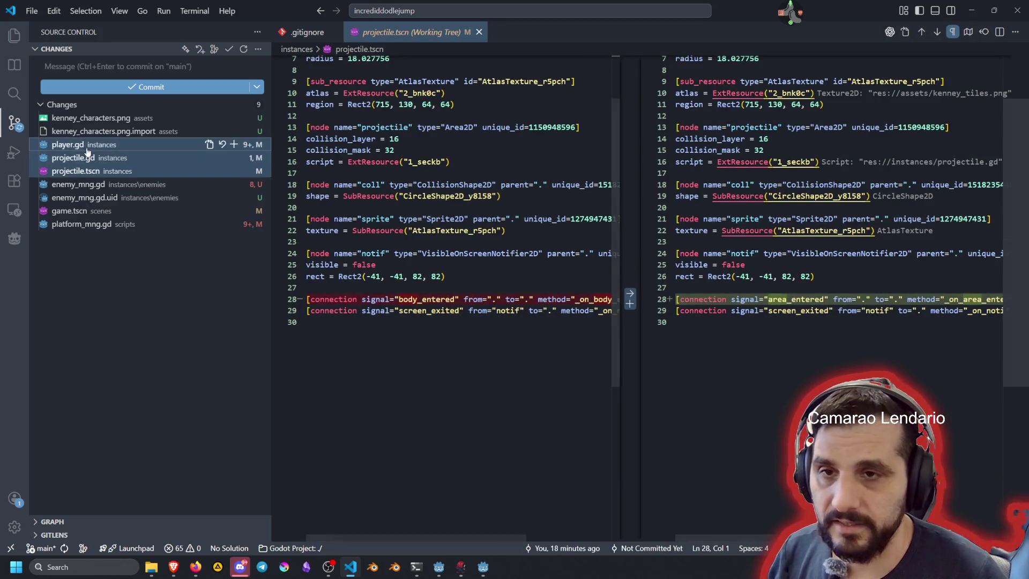
left_click(247, 170)
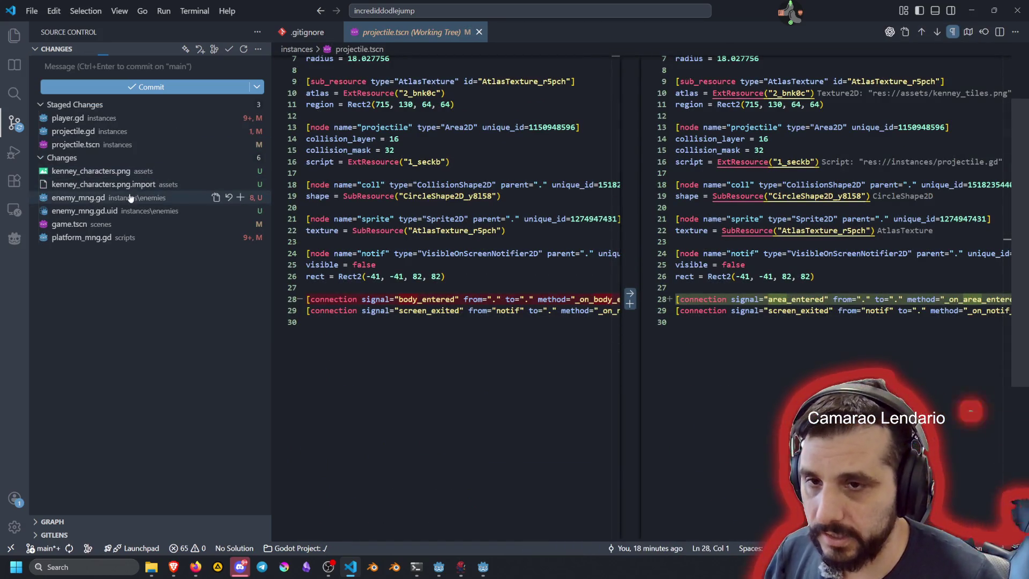
Step: Review and stage game.tscn and platform_mng.gd
left_click(142, 224)
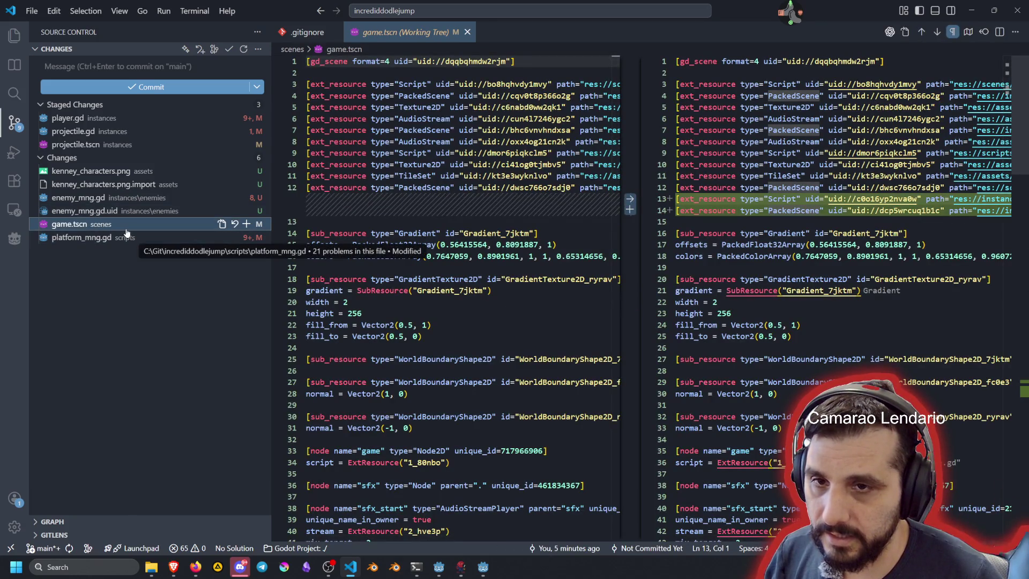
left_click(113, 239, "ctrl")
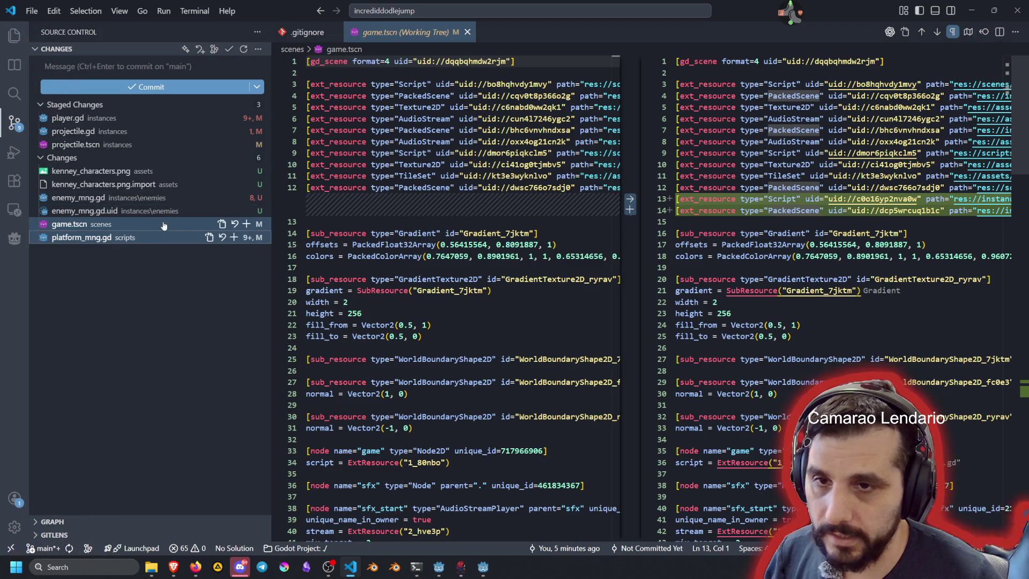
left_click(246, 224)
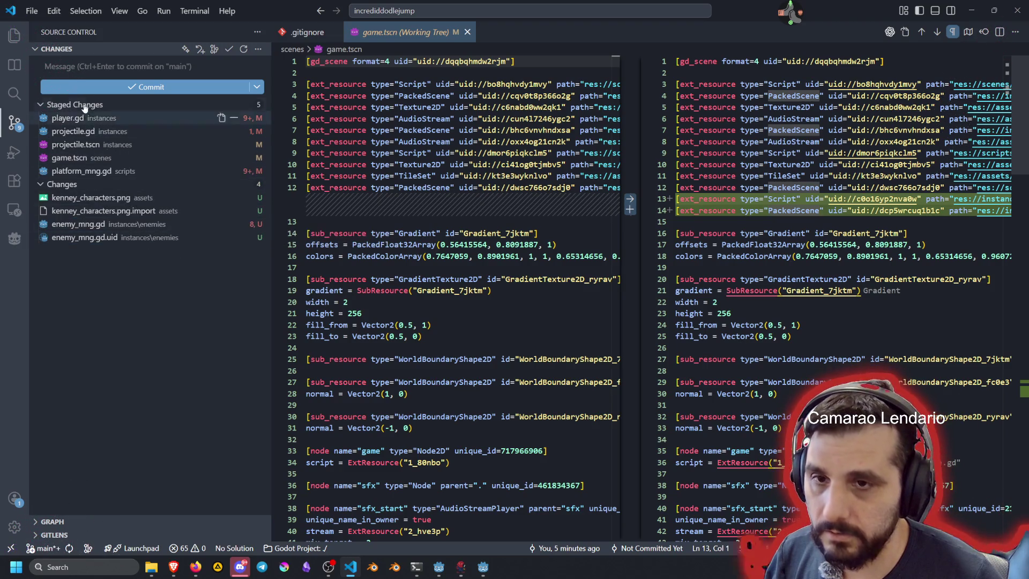
left_click(96, 170)
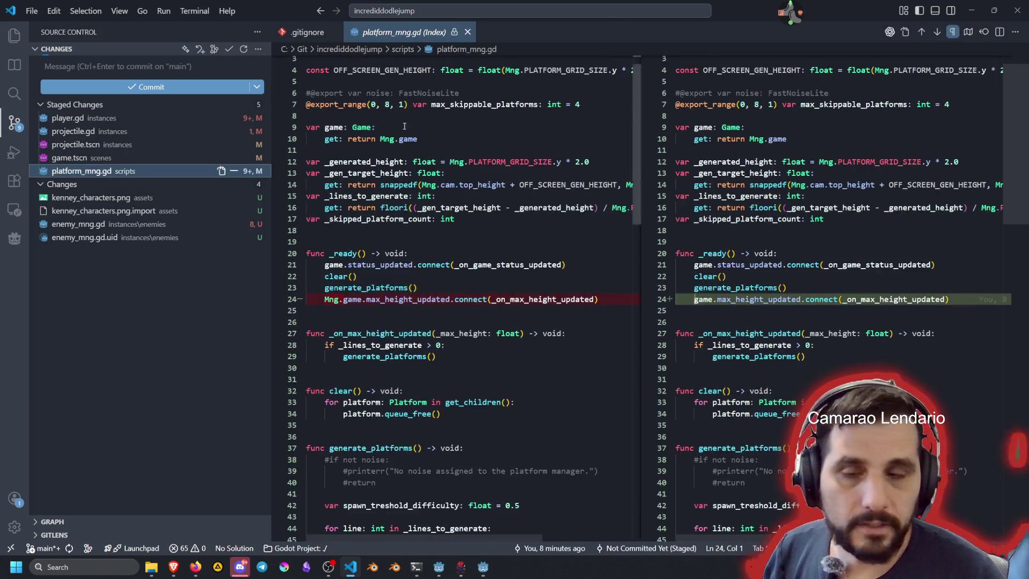
Step: Commit the staged files as 'feat: player and projectiles interaction with enemies'
left_click(112, 67)
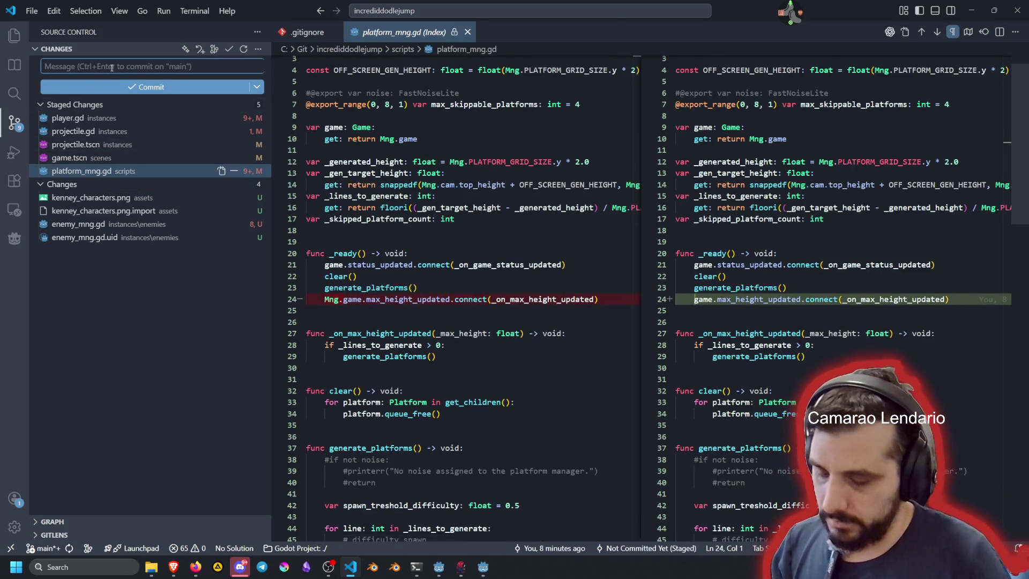
type("feat: player and pro")
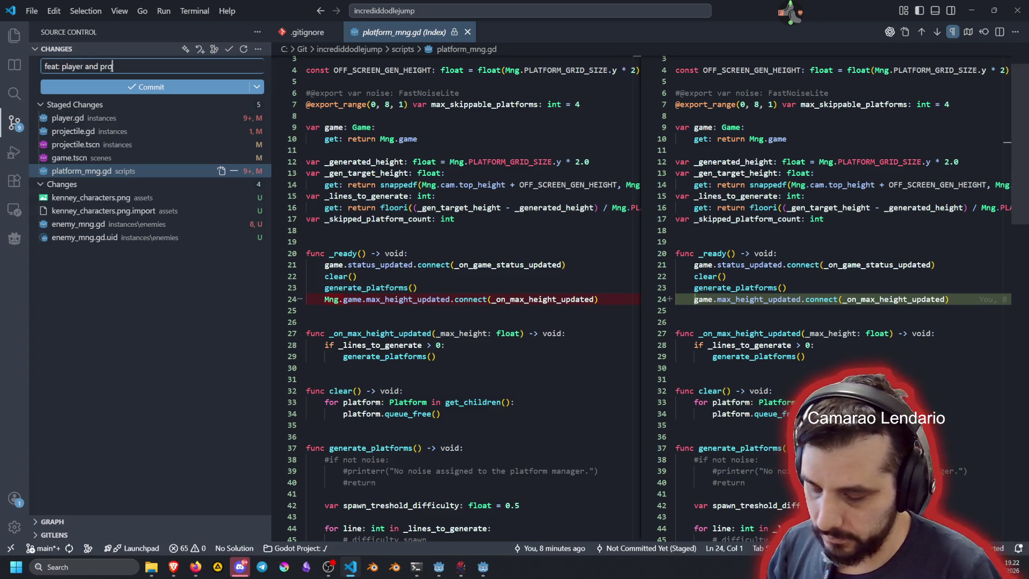
type("jectiles inter")
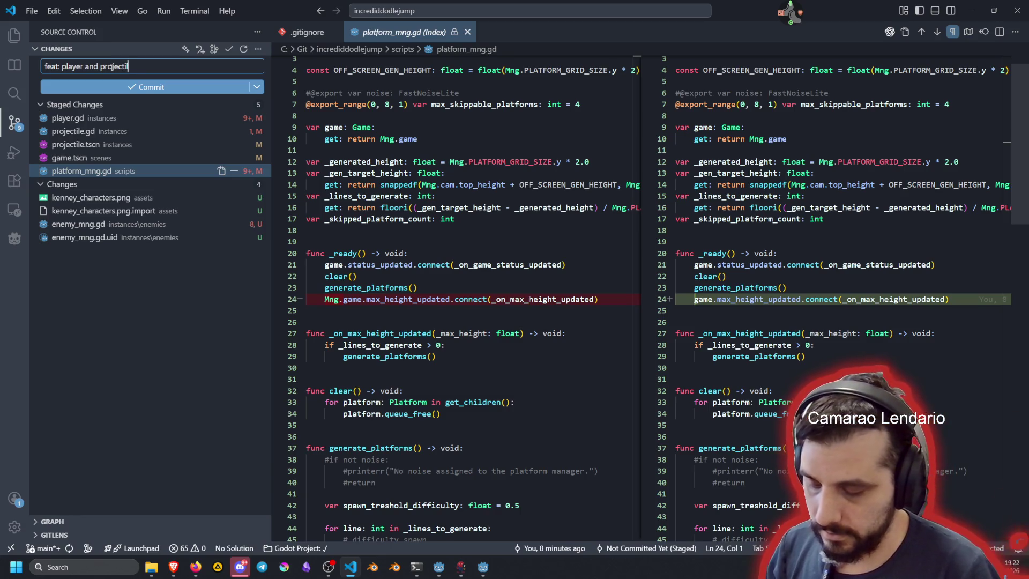
type("act")
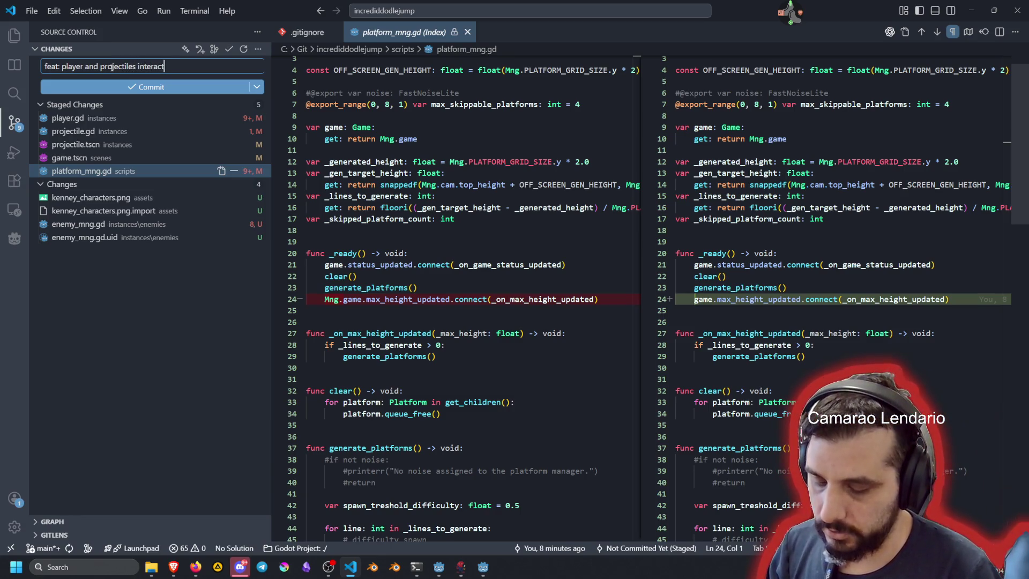
type("ion with enemies")
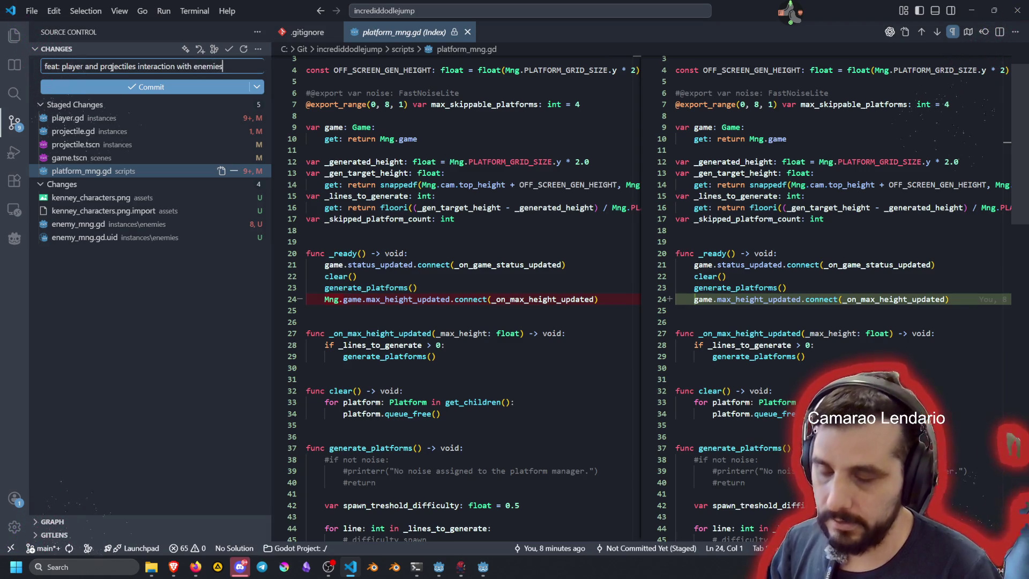
left_click(117, 88)
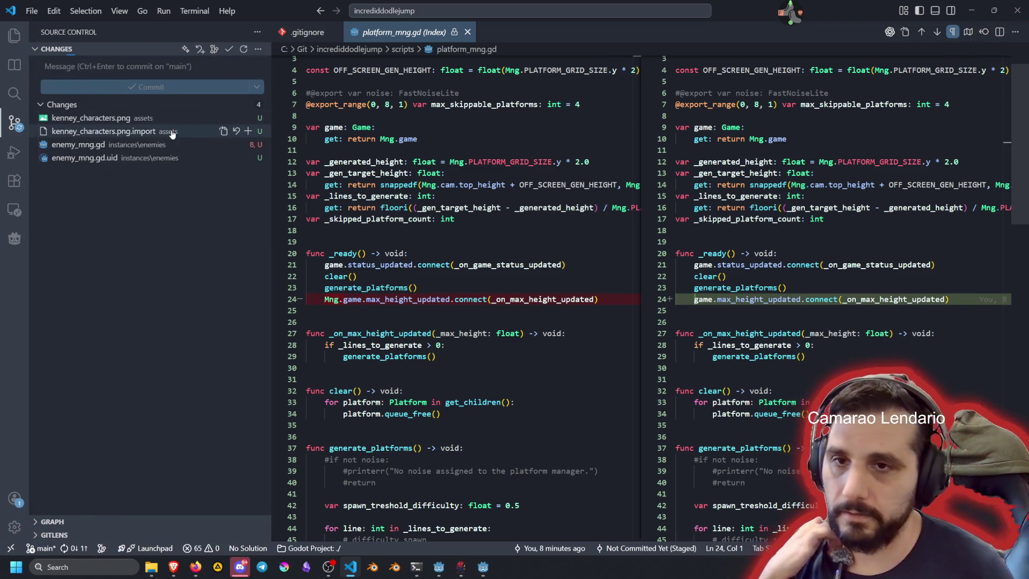
Step: Check enemy_mng.gd's pending changes, close its tab, and bring Godot to the front
left_click(112, 146)
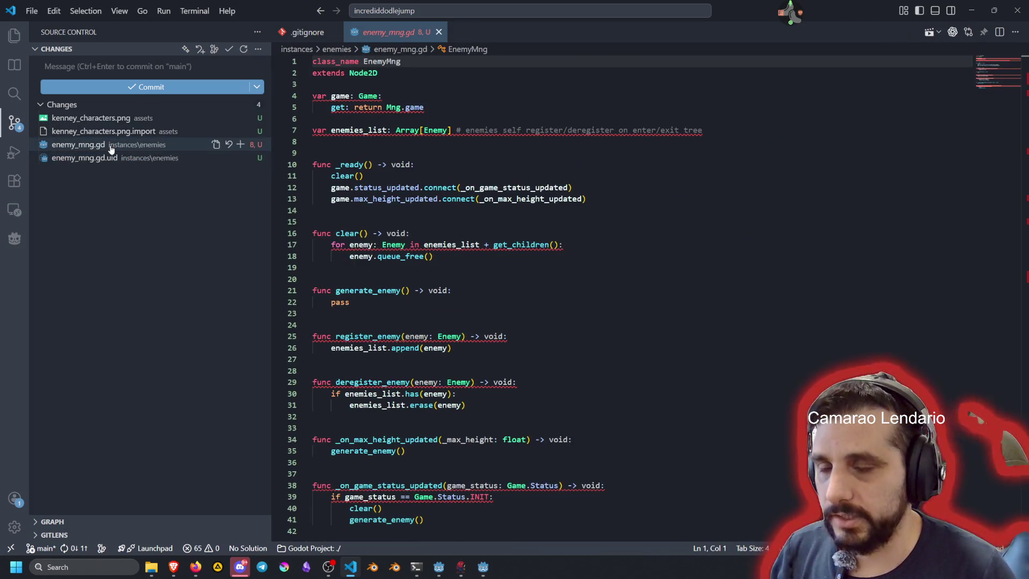
key("ctrl+w")
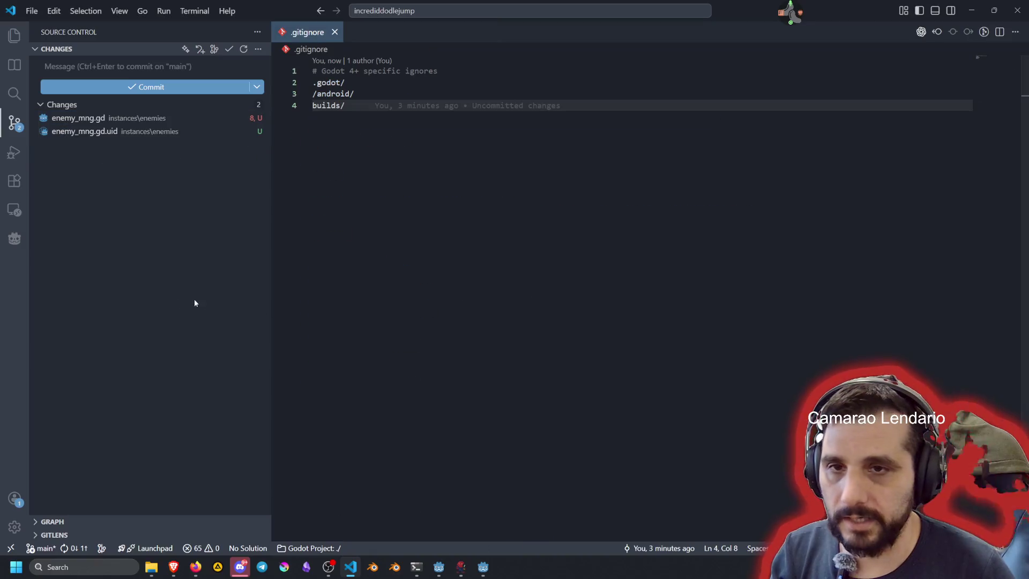
left_click(485, 567)
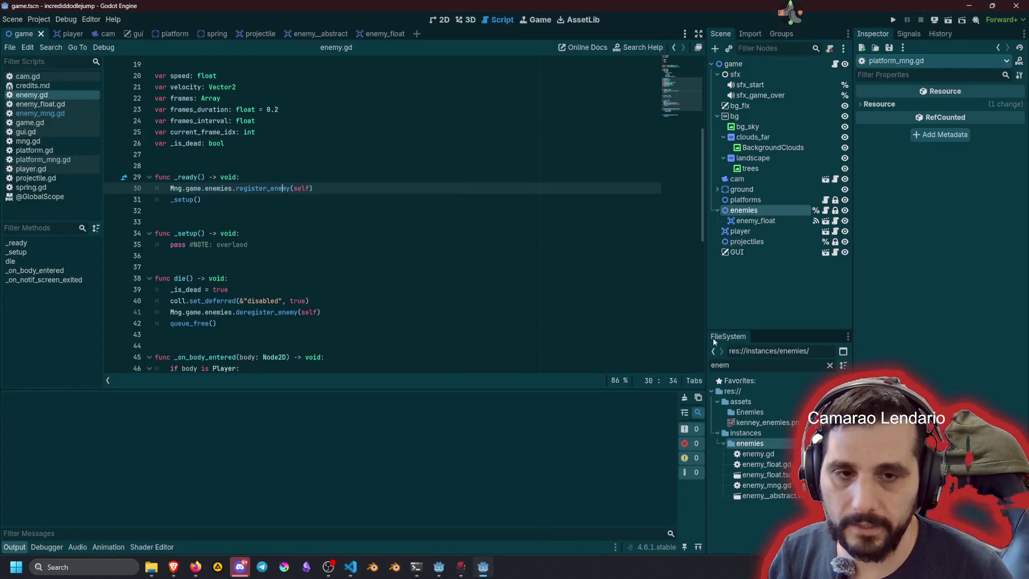
Step: Filter Godot's FileSystem for 'kenn', clear the filter, then return to VS Code
double_click(756, 365)
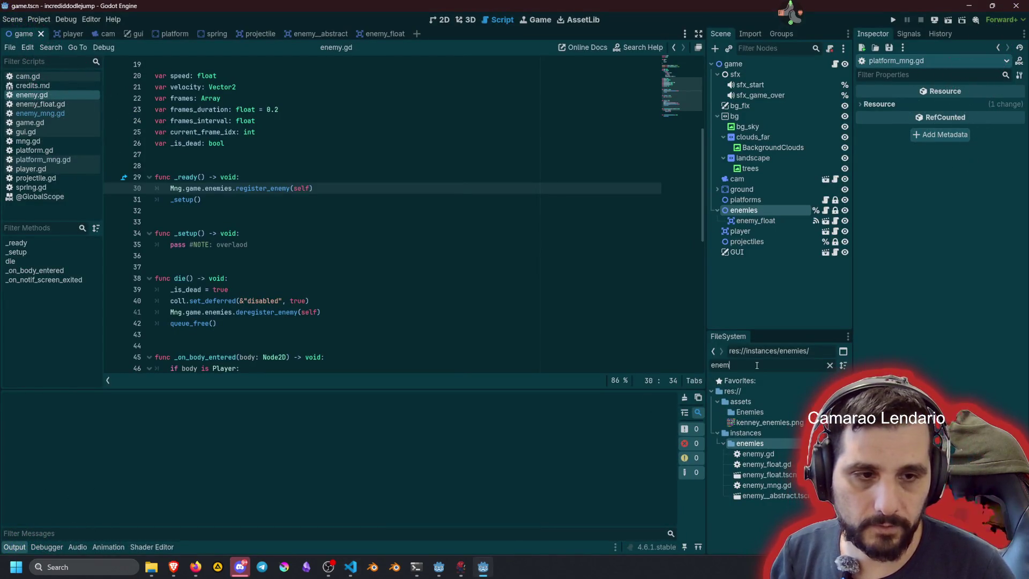
type("ke")
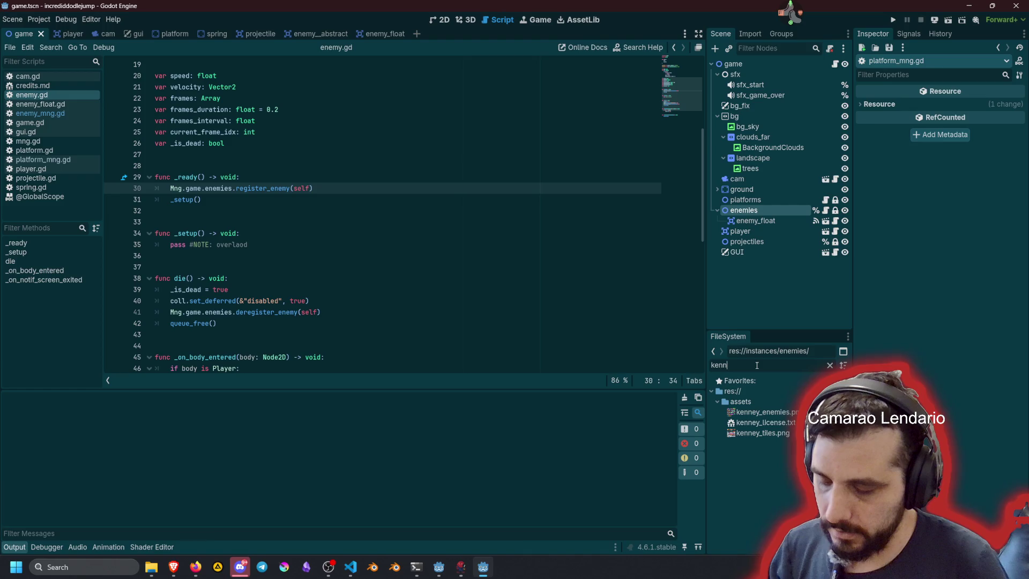
type("nn")
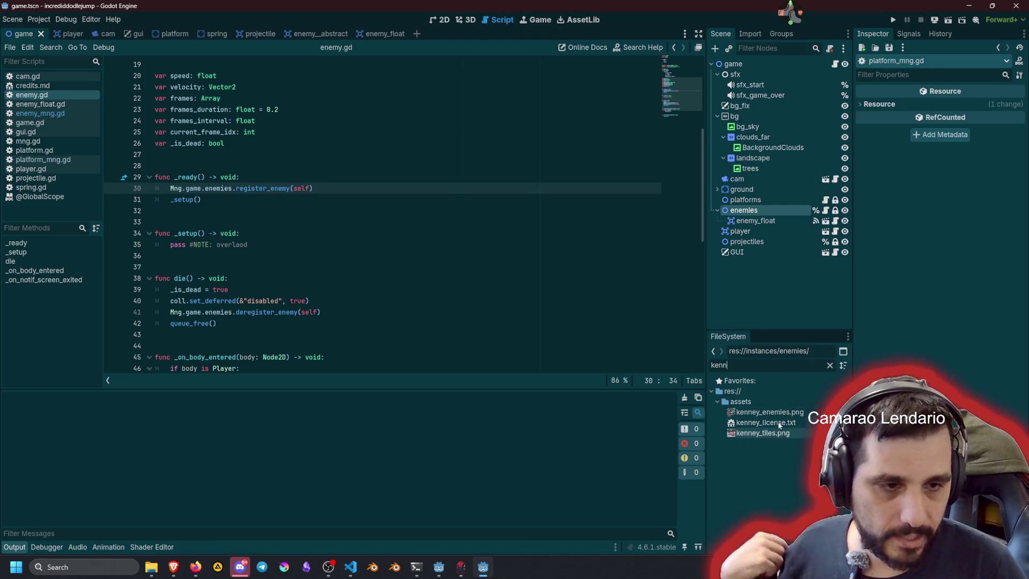
left_click(829, 365)
left_click(381, 201)
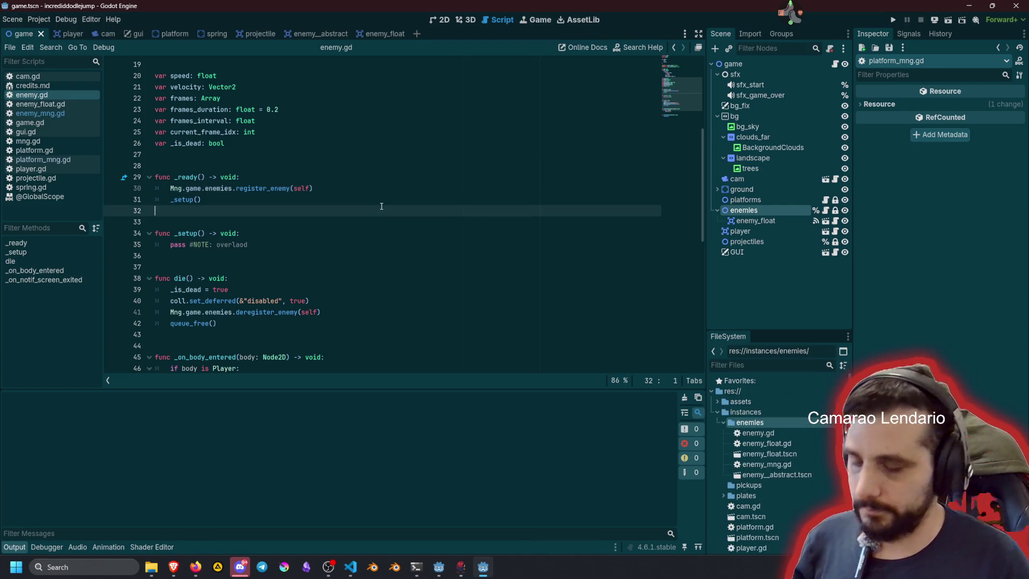
left_click(370, 156)
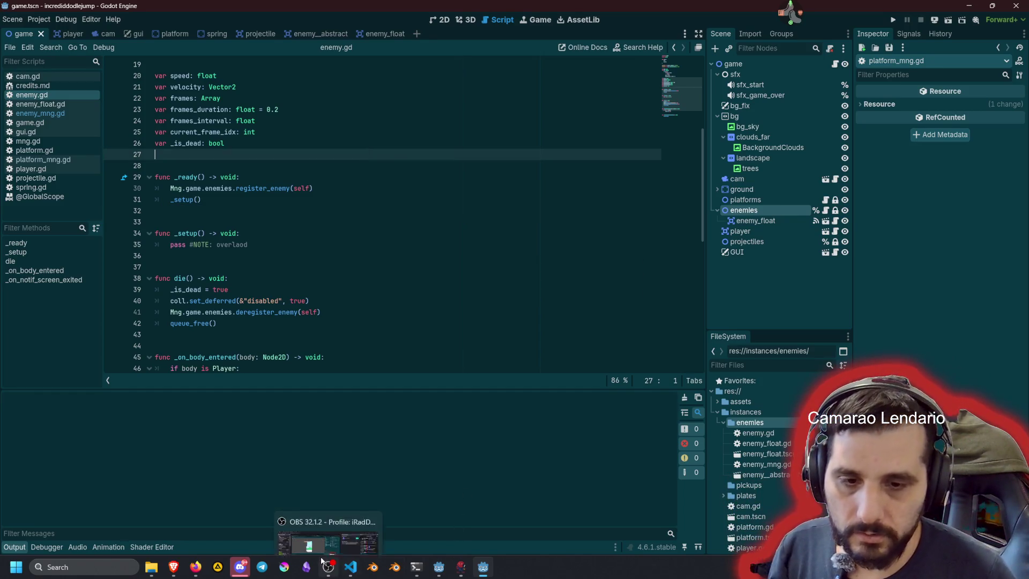
left_click(351, 567)
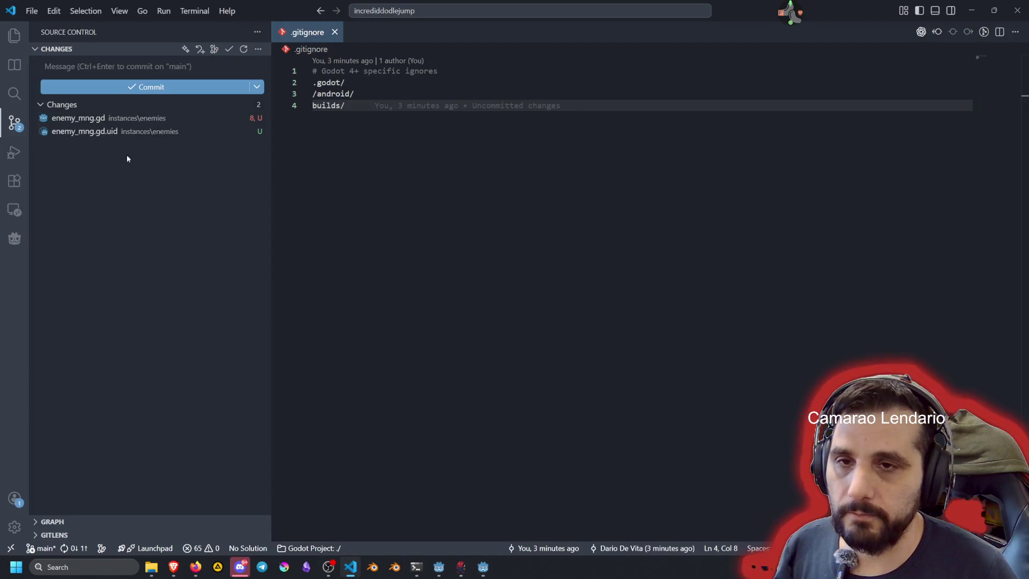
Step: Review the changed enemy_mng.gd file, then close the open editor files
left_click(106, 119)
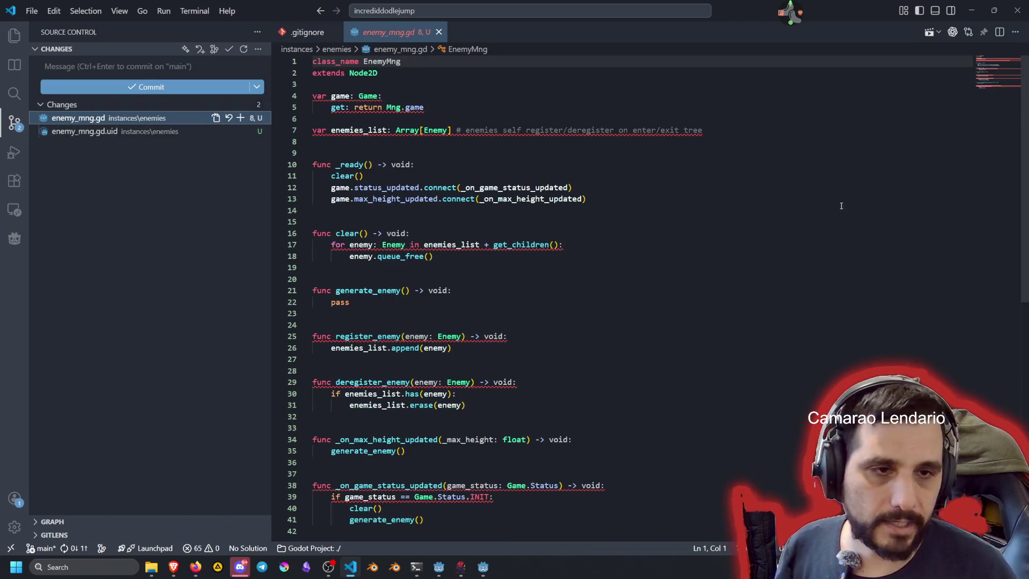
mouse_move(469, 134)
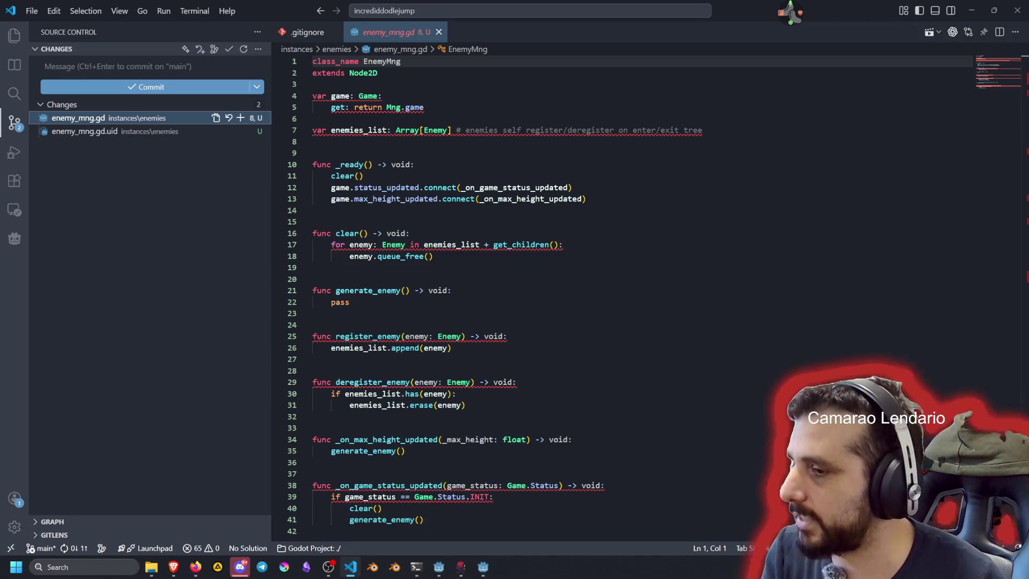
key("alt+Tab")
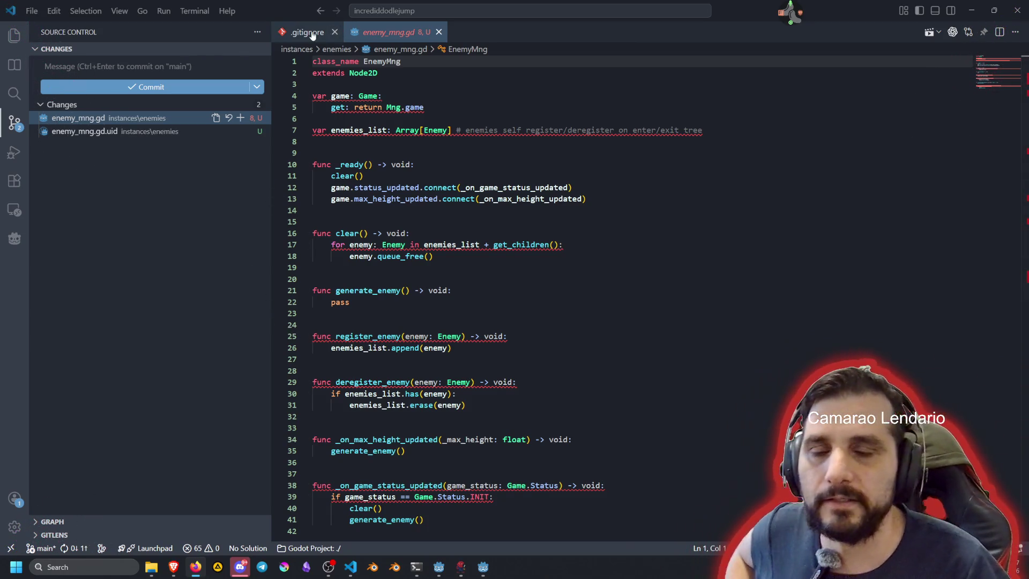
key("ctrl+w")
key("ctrl+w")
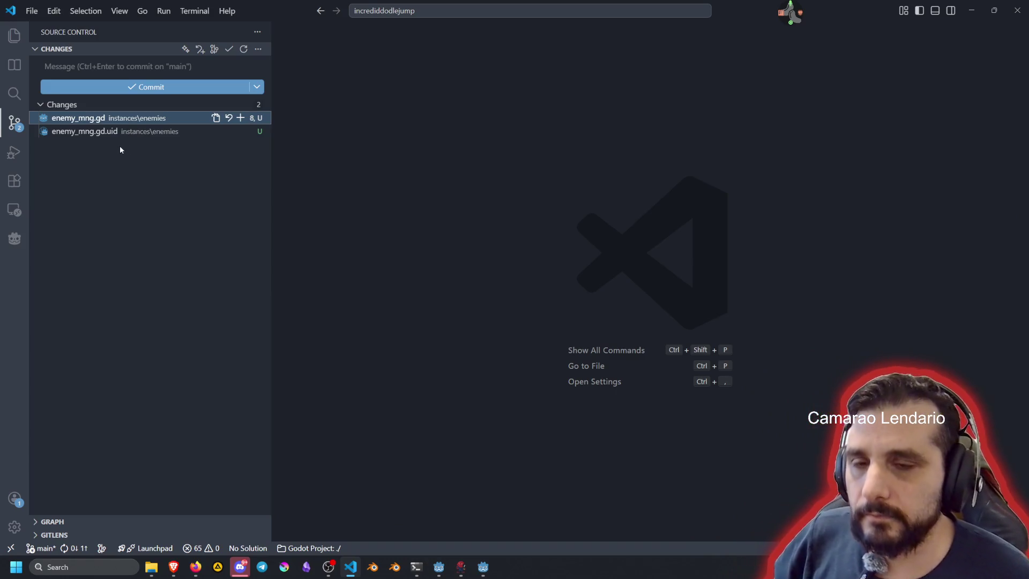
Step: Open enemy_mng.gd in Godot's script editor and scroll to its top
left_click(483, 566)
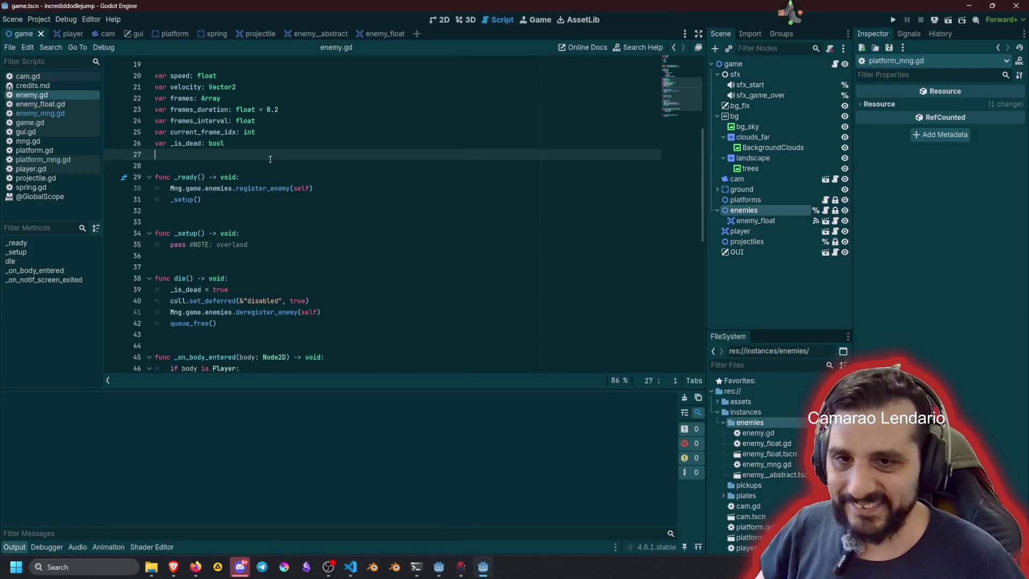
left_click(73, 113)
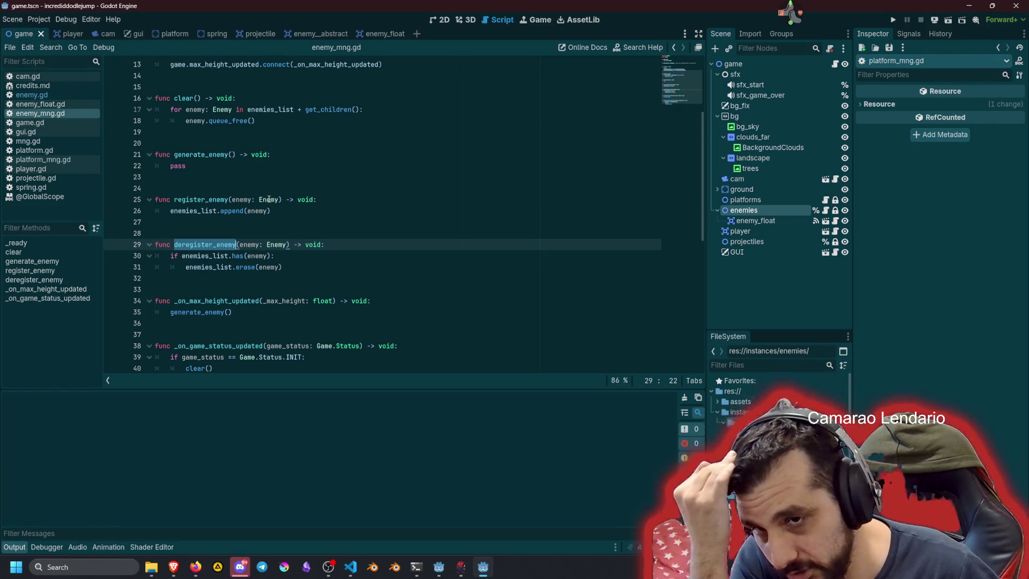
scroll(229, 226, "up", 2)
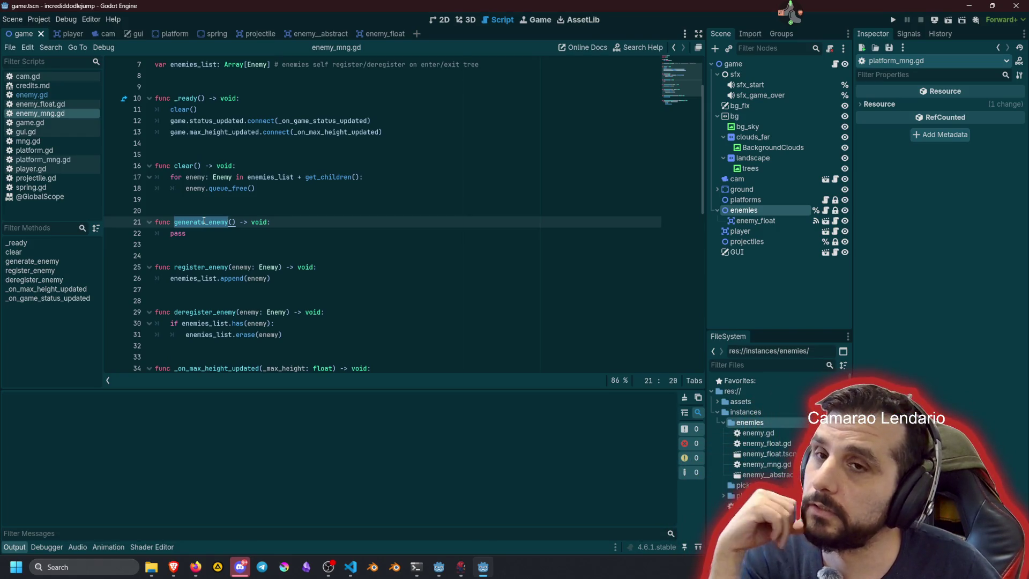
scroll(233, 218, "up", 2)
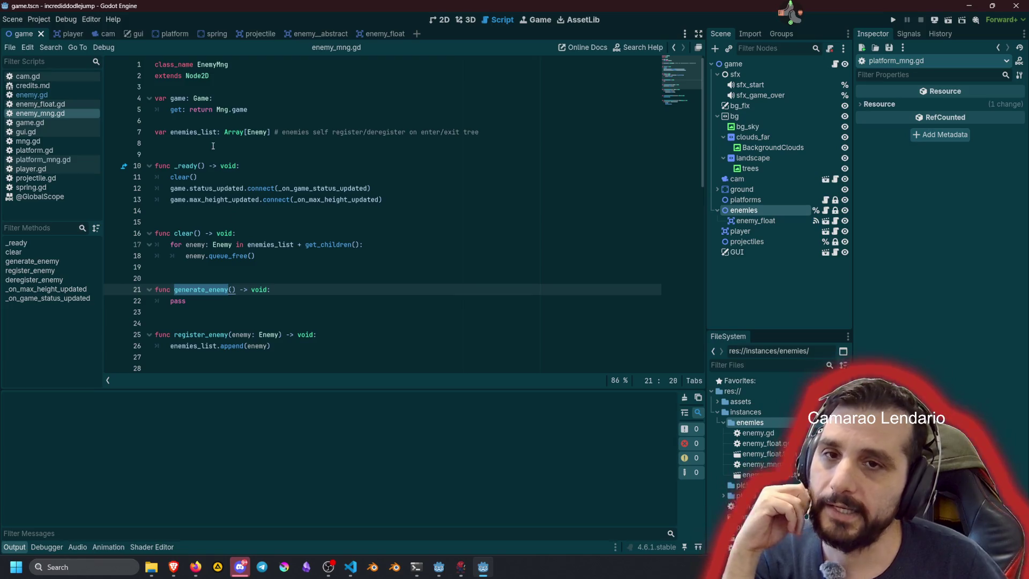
Step: Begin a var next_spawn_height declaration on a new line below enemies_list
left_click(212, 145)
key("Return")
type("var next_")
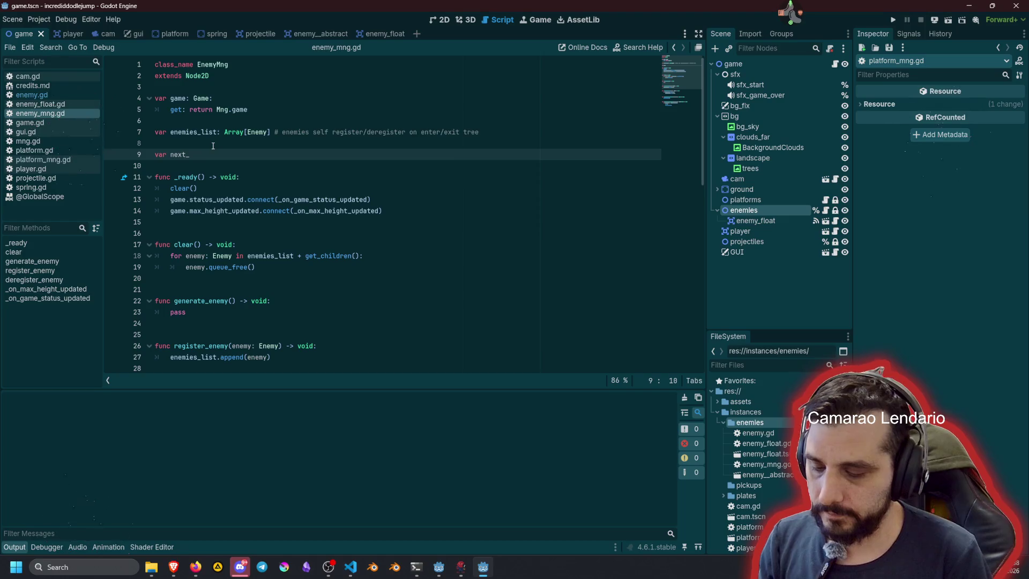
type("trhreshold")
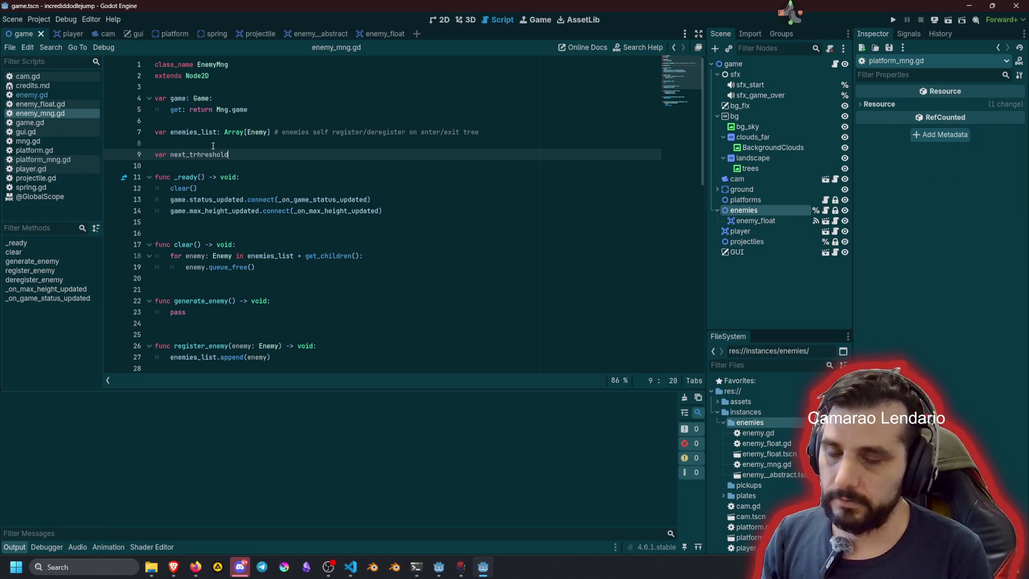
key("End")
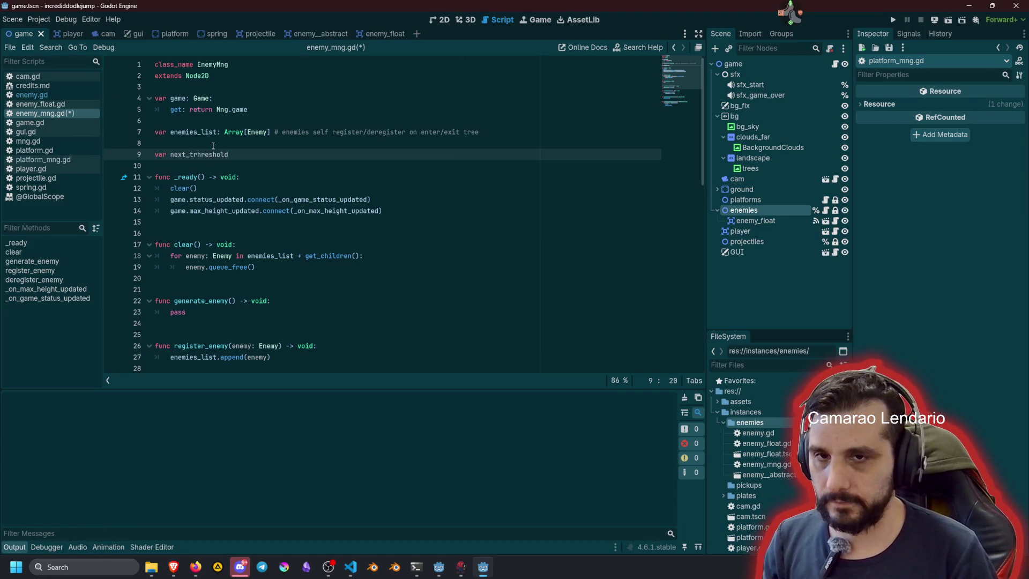
type("spawn_")
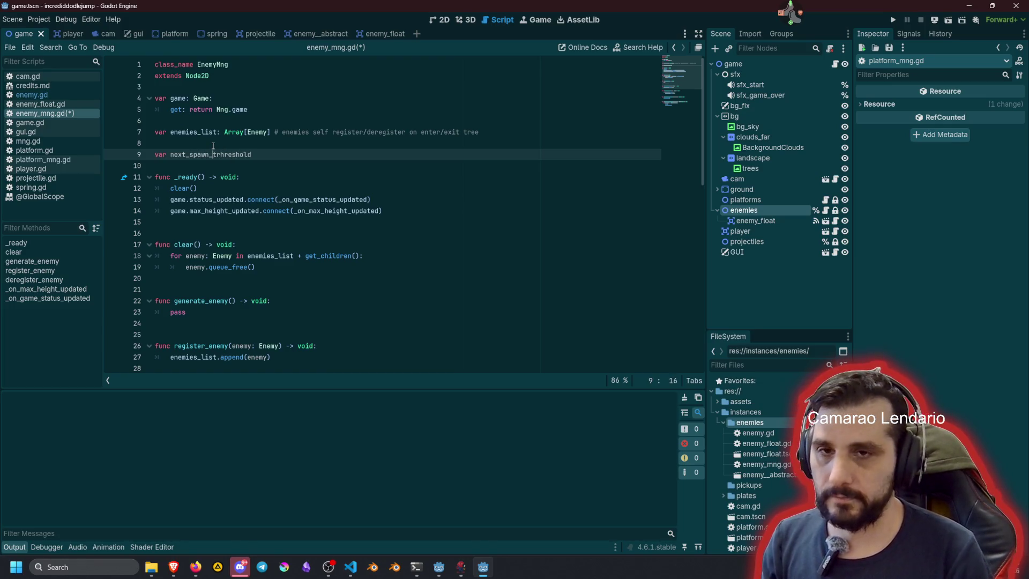
key("shift+End")
type("hei")
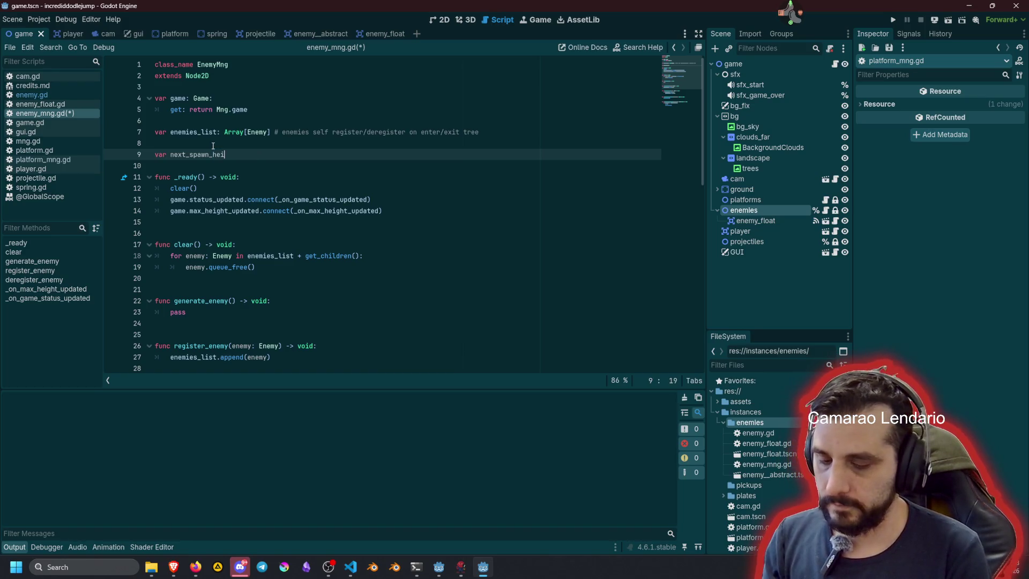